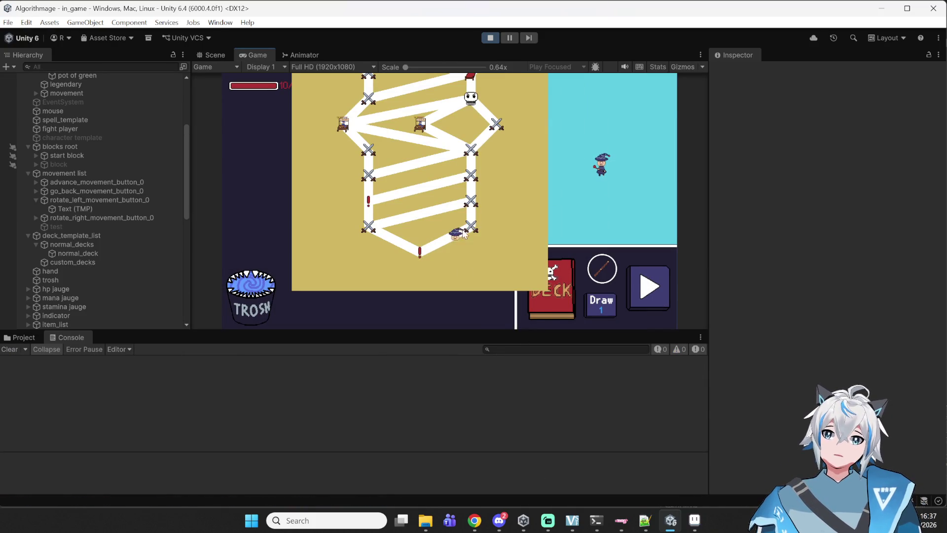
Step: Enter the fight, play Pot of Green and discard three cards into the TROSH bin
{"action": "left_click", "coordinate": [464, 235]}
{"action": "left_click_drag", "start_coordinate": [427, 289], "coordinate": [452, 209]}
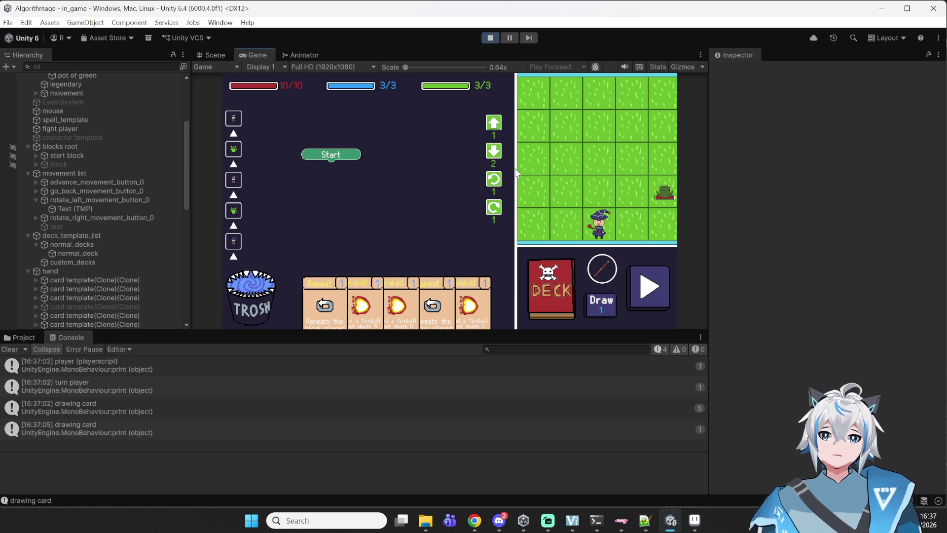
{"action": "mouse_move", "coordinate": [397, 303]}
{"action": "left_mouse_down"}
{"action": "mouse_move", "coordinate": [278, 276]}
{"action": "mouse_move", "coordinate": [254, 296]}
{"action": "left_mouse_up"}
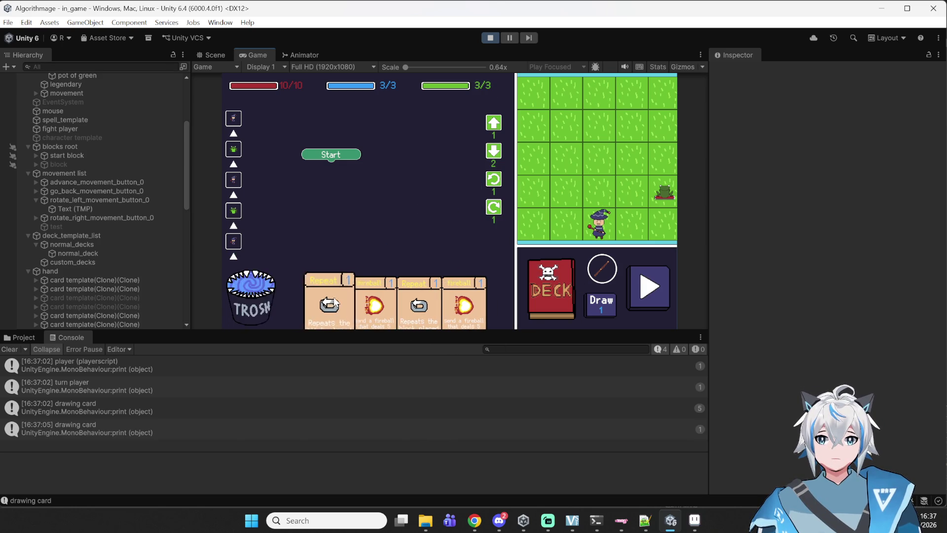
{"action": "left_click_drag", "start_coordinate": [335, 304], "coordinate": [256, 296]}
{"action": "mouse_move", "coordinate": [336, 303]}
{"action": "left_mouse_down"}
{"action": "mouse_move", "coordinate": [256, 296]}
{"action": "mouse_move", "coordinate": [303, 301]}
{"action": "left_mouse_up"}
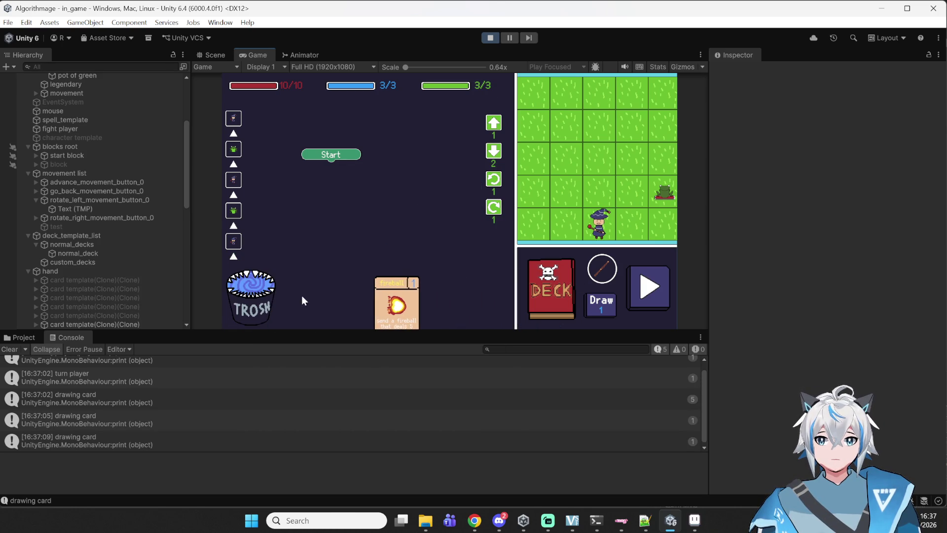
Step: Try playing the last fireball, run the turn's block program, and open the deck viewer
{"action": "left_click_drag", "start_coordinate": [397, 304], "coordinate": [494, 296]}
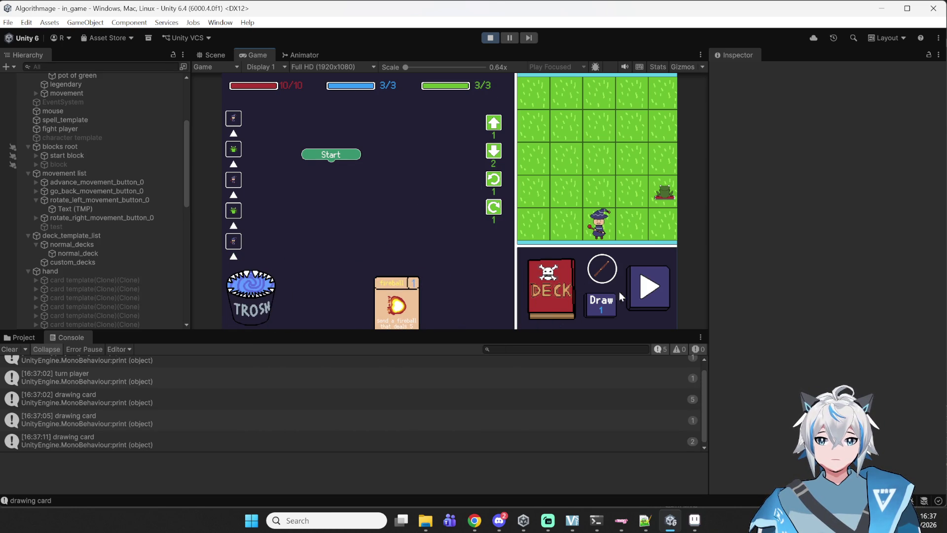
{"action": "left_click", "coordinate": [641, 289]}
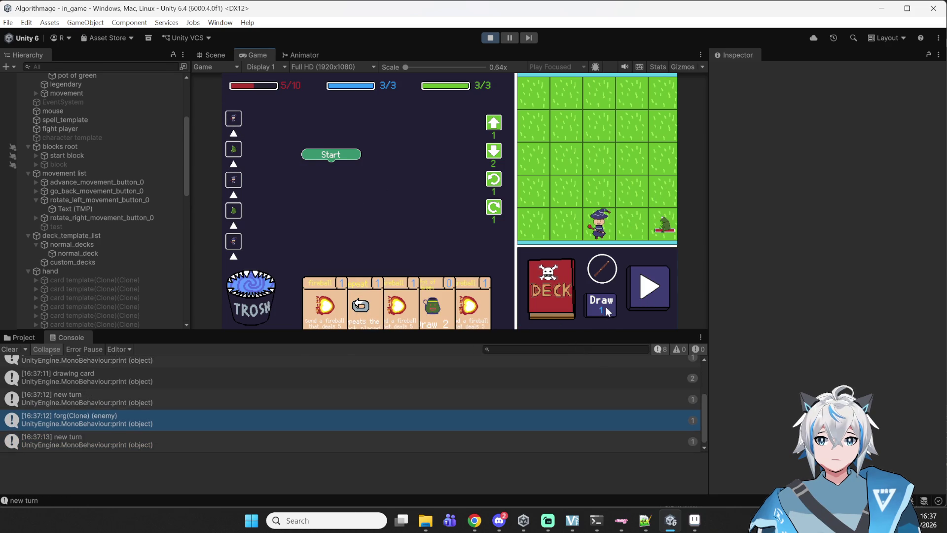
{"action": "left_click", "coordinate": [557, 289]}
Step: Compare the full and current deck views, then discard a fireball and play Pot of Green
{"action": "left_click", "coordinate": [513, 127]}
{"action": "left_click", "coordinate": [441, 129]}
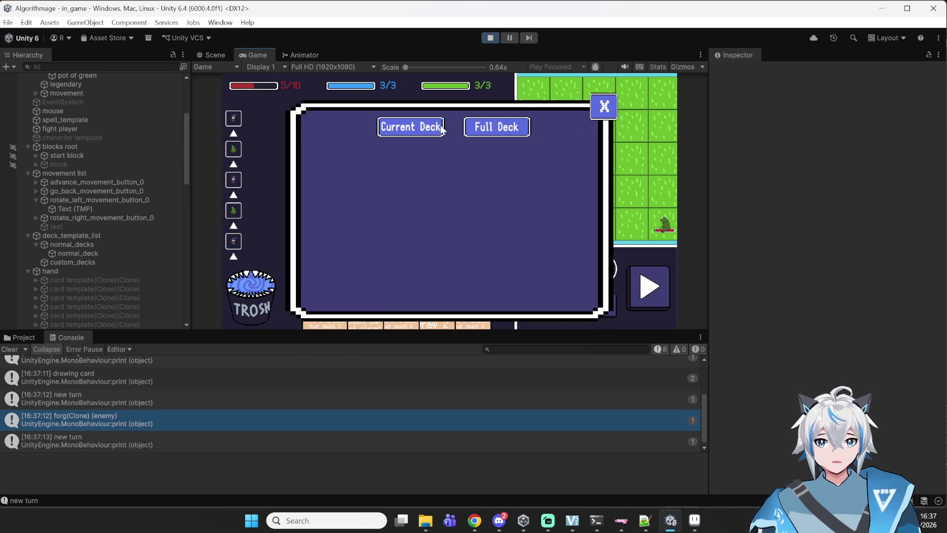
{"action": "left_click", "coordinate": [612, 116]}
{"action": "left_click_drag", "start_coordinate": [397, 306], "coordinate": [252, 297]}
{"action": "left_click_drag", "start_coordinate": [418, 306], "coordinate": [422, 196]}
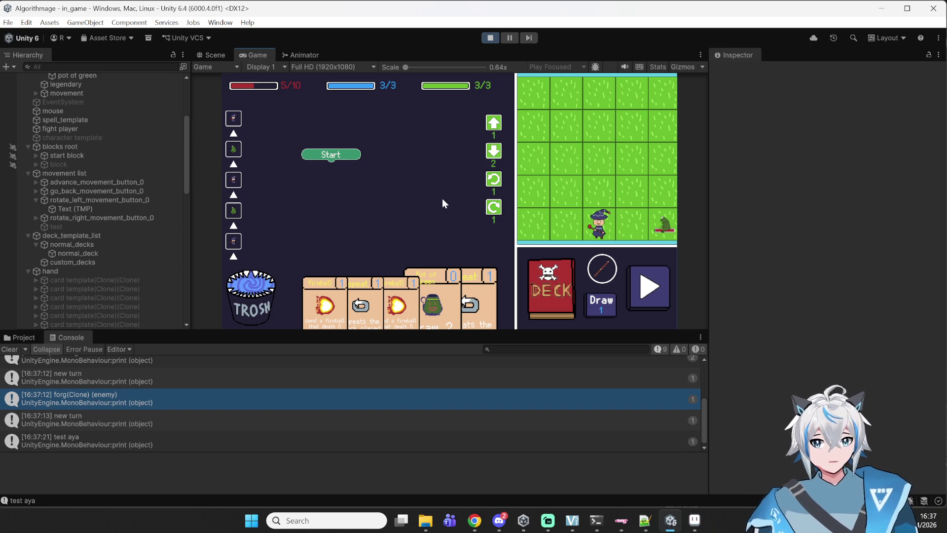
Step: Reopen the deck viewer on the Full Deck, then close it
{"action": "left_click", "coordinate": [551, 288]}
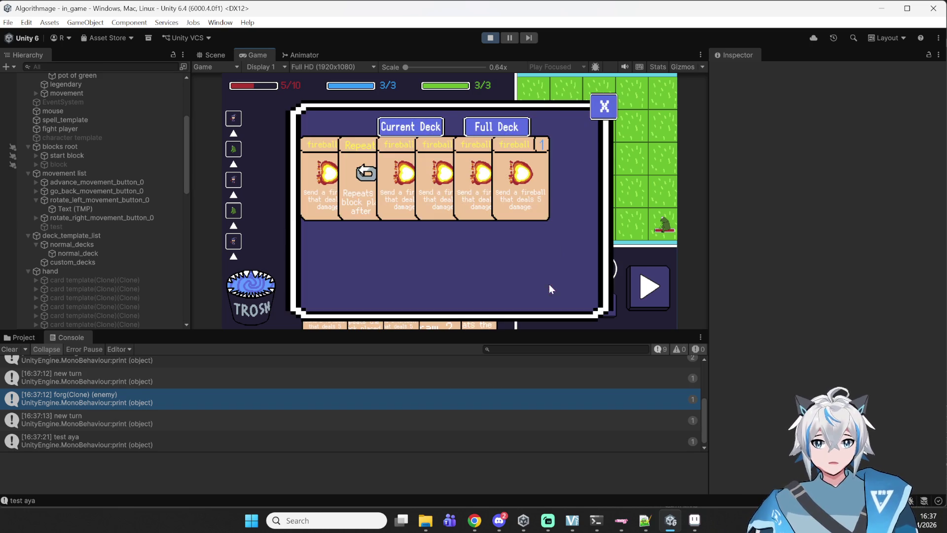
{"action": "left_click", "coordinate": [502, 126]}
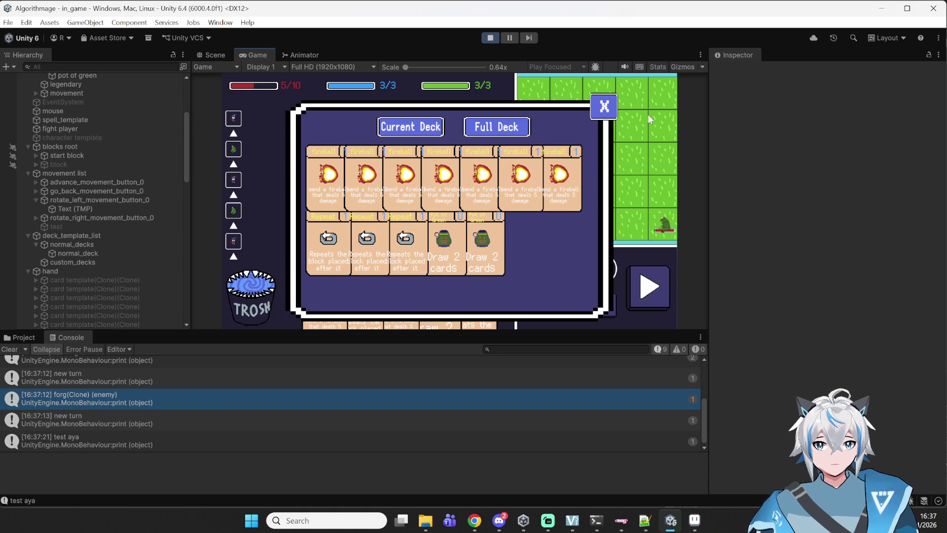
{"action": "left_click", "coordinate": [615, 111]}
Step: Bring Notepad++ forward and open the card.cs script
{"action": "left_click", "coordinate": [645, 520]}
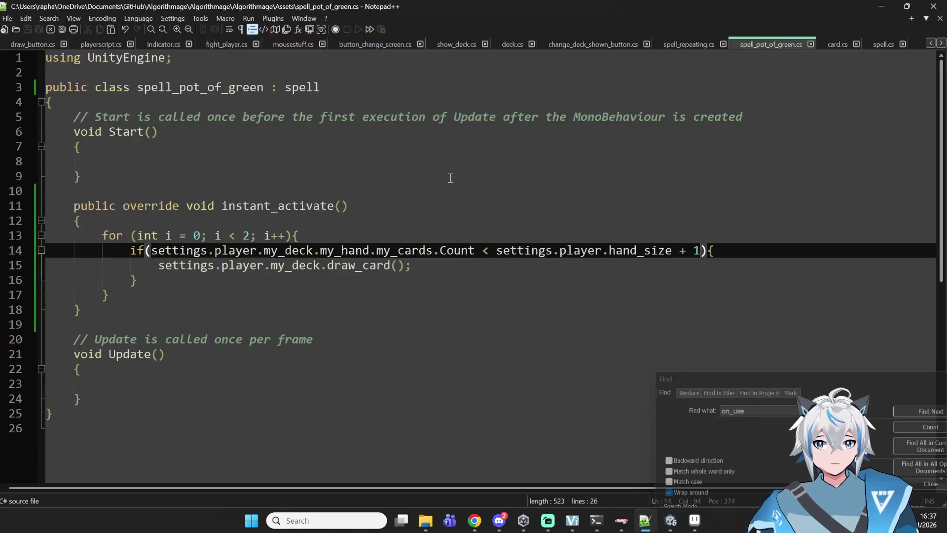
{"action": "left_click", "coordinate": [832, 45]}
{"action": "scroll", "coordinate": [411, 320], "scroll_direction": "up", "scroll_amount": 20}
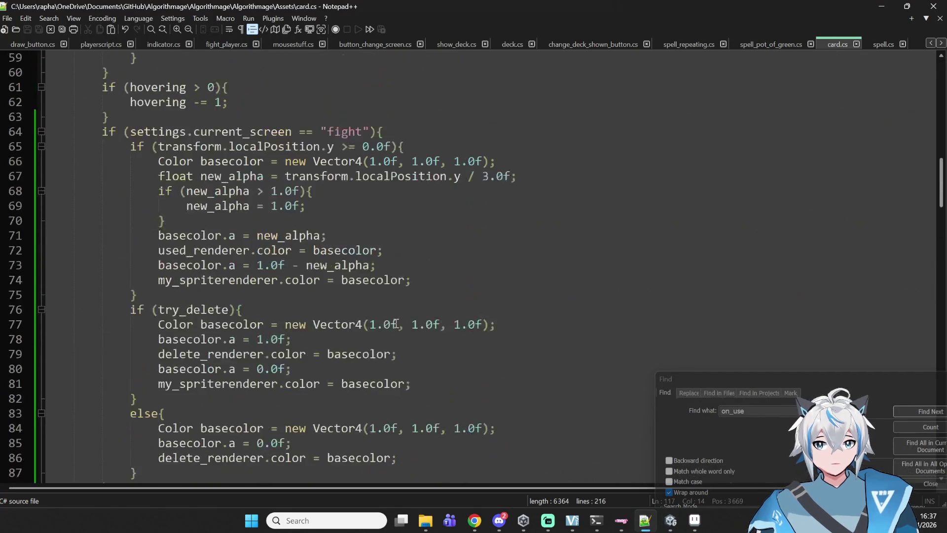
{"action": "scroll", "coordinate": [411, 321], "scroll_direction": "up", "scroll_amount": 6}
{"action": "scroll", "coordinate": [417, 317], "scroll_direction": "down", "scroll_amount": 3}
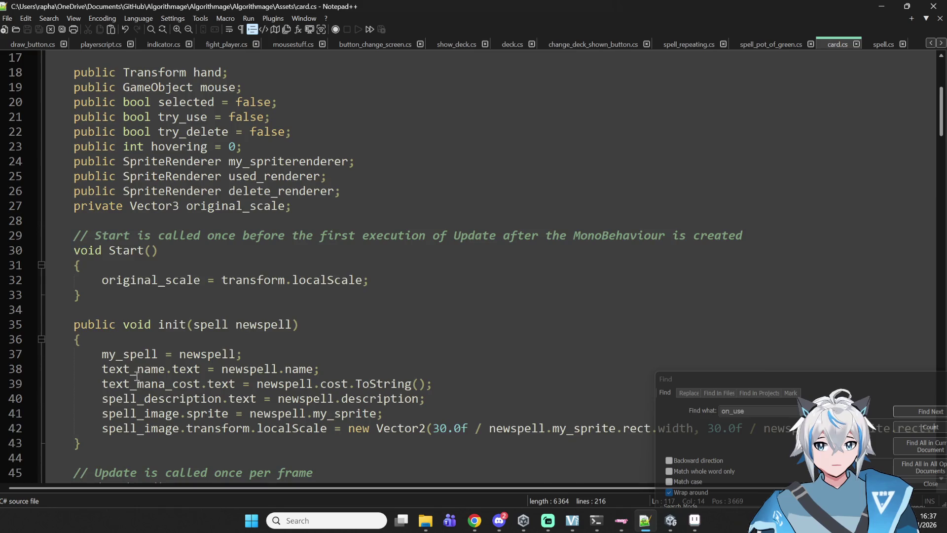
{"action": "scroll", "coordinate": [136, 376], "scroll_direction": "down", "scroll_amount": 5}
{"action": "scroll", "coordinate": [299, 281], "scroll_direction": "up", "scroll_amount": 2}
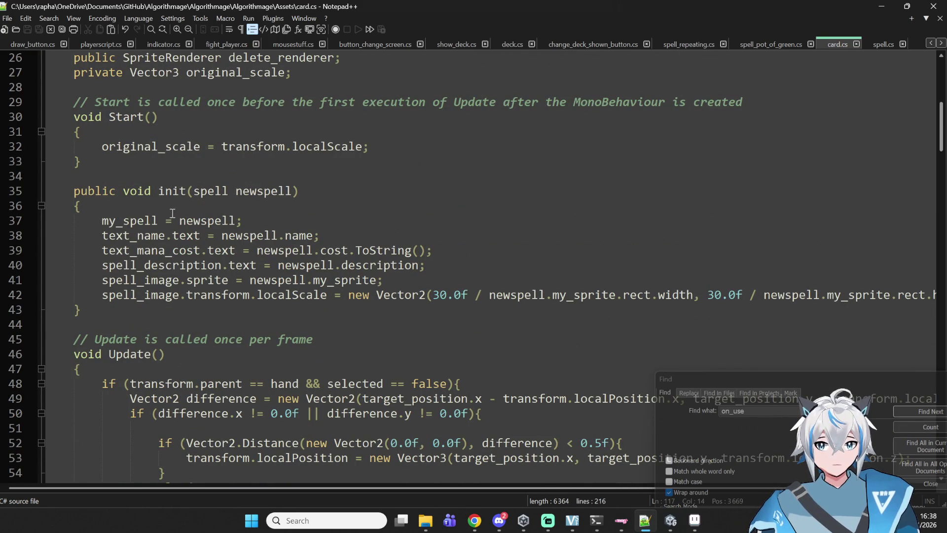
Step: Examine init's my_spell, mana cost and description assignments on lines 37–42
{"action": "double_click", "coordinate": [129, 220]}
{"action": "double_click", "coordinate": [207, 220]}
{"action": "left_click_drag", "start_coordinate": [208, 220], "coordinate": [326, 295]}
{"action": "left_click", "coordinate": [298, 265]}
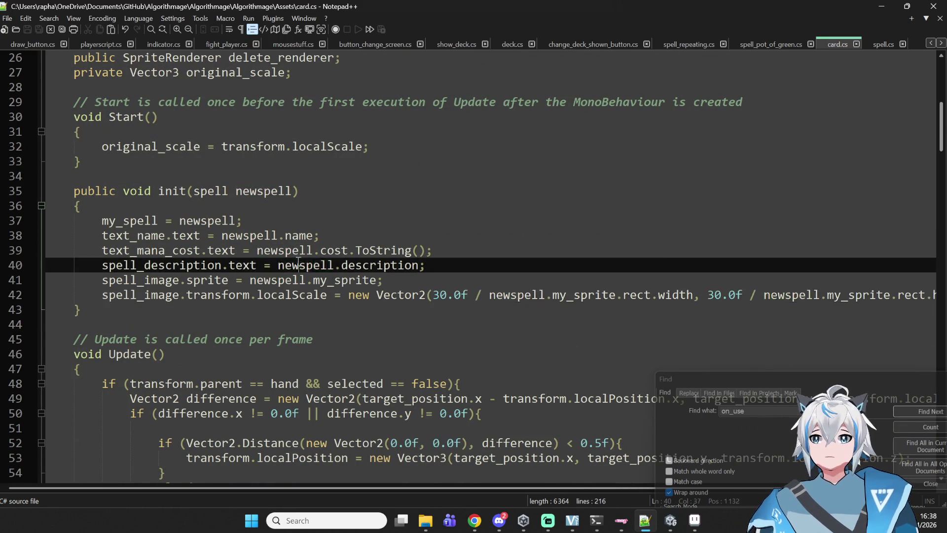
{"action": "left_click", "coordinate": [318, 250]}
{"action": "double_click", "coordinate": [391, 265]}
{"action": "double_click", "coordinate": [377, 250]}
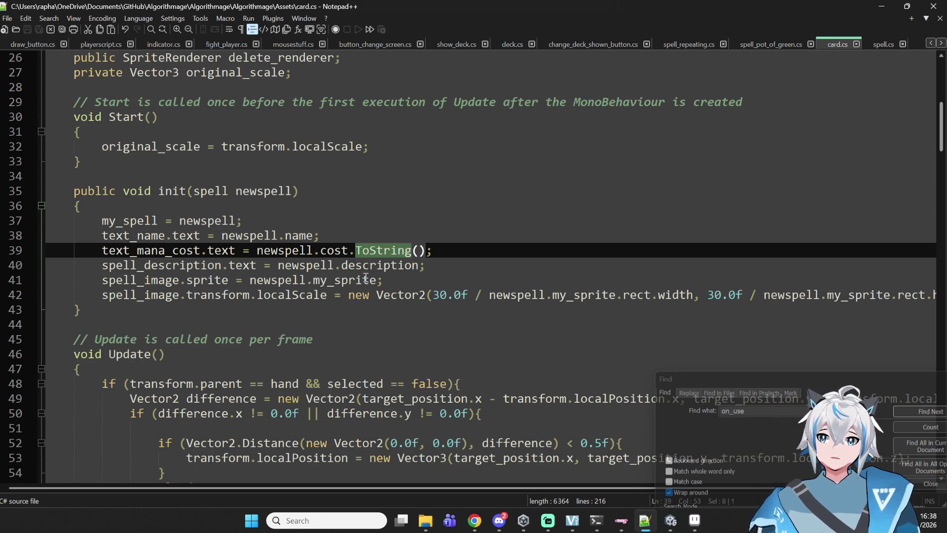
Step: Review the click handling and listobject reset around lines 178–180
{"action": "scroll", "coordinate": [366, 278], "scroll_direction": "down", "scroll_amount": 20}
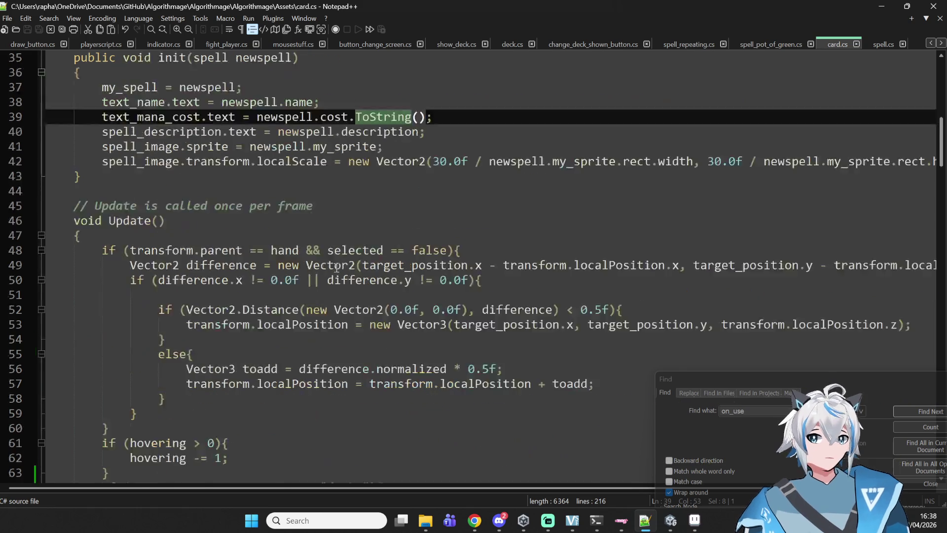
{"action": "scroll", "coordinate": [329, 268], "scroll_direction": "down", "scroll_amount": 20}
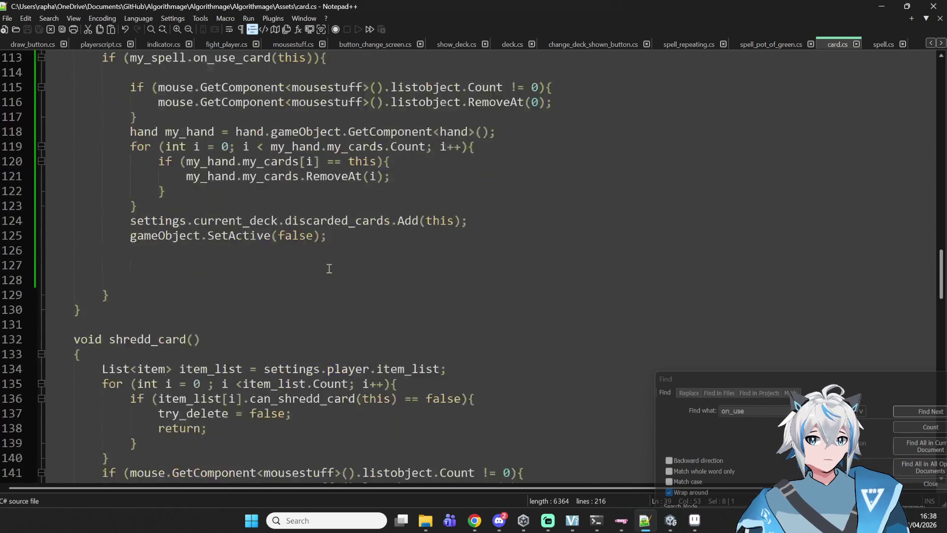
{"action": "scroll", "coordinate": [328, 270], "scroll_direction": "down", "scroll_amount": 8}
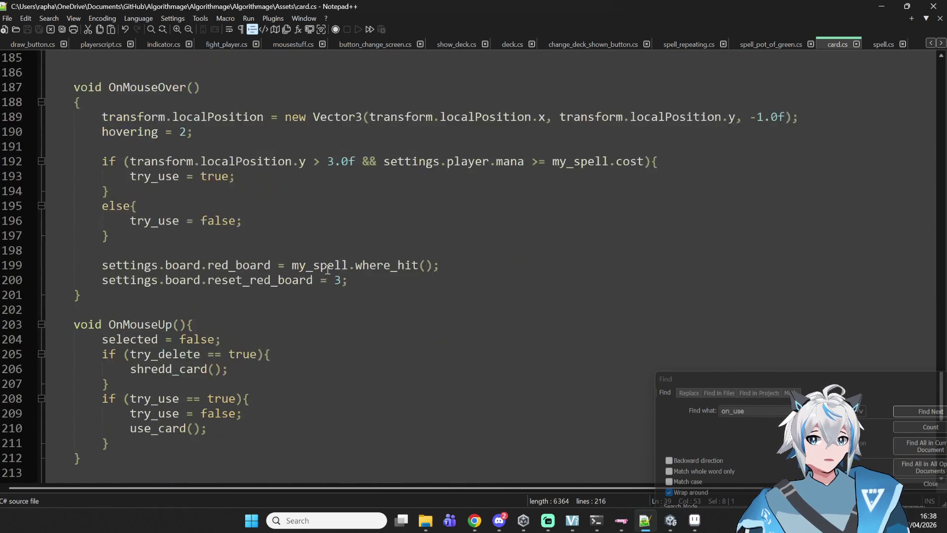
{"action": "scroll", "coordinate": [345, 281], "scroll_direction": "up", "scroll_amount": 9}
{"action": "left_click", "coordinate": [384, 253]}
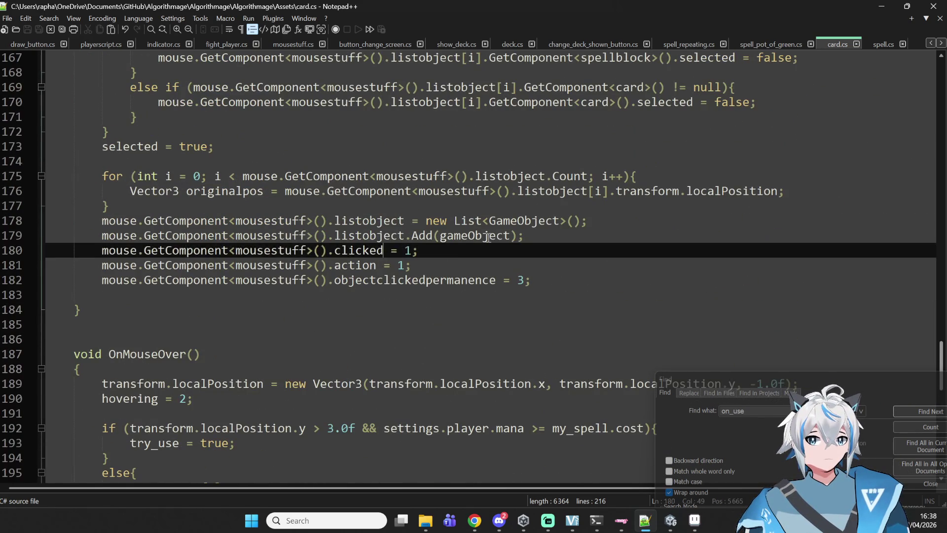
{"action": "left_click", "coordinate": [532, 221]}
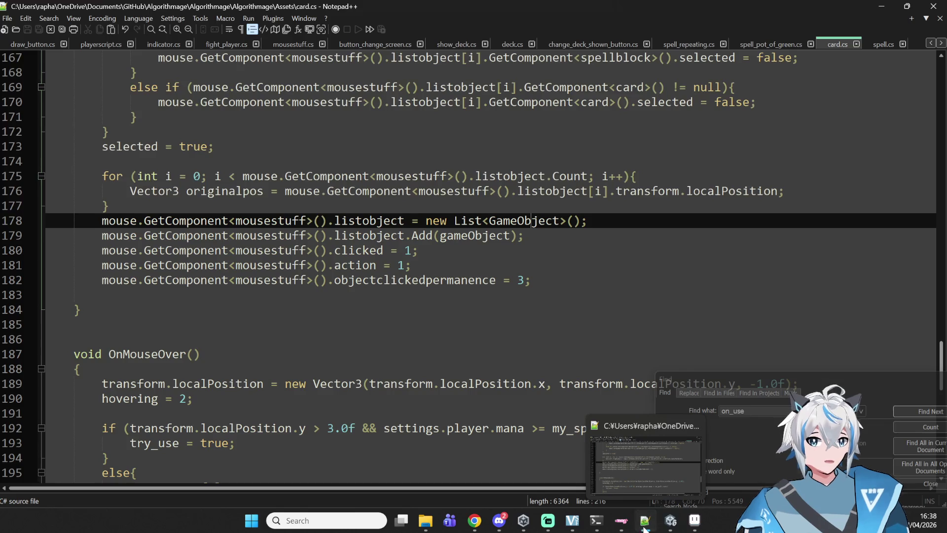
{"action": "left_click", "coordinate": [671, 520]}
Step: Filter the Hierarchy by 'card' and inspect destroying_card_0 objects in the Inspector
{"action": "scroll", "coordinate": [131, 235], "scroll_direction": "down", "scroll_amount": 4}
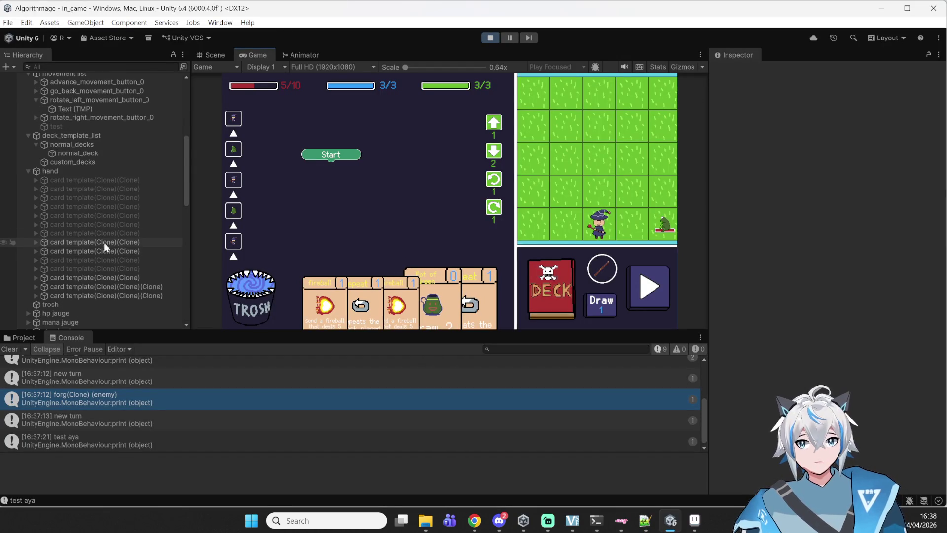
{"action": "left_click", "coordinate": [111, 182]}
{"action": "left_click", "coordinate": [97, 66]}
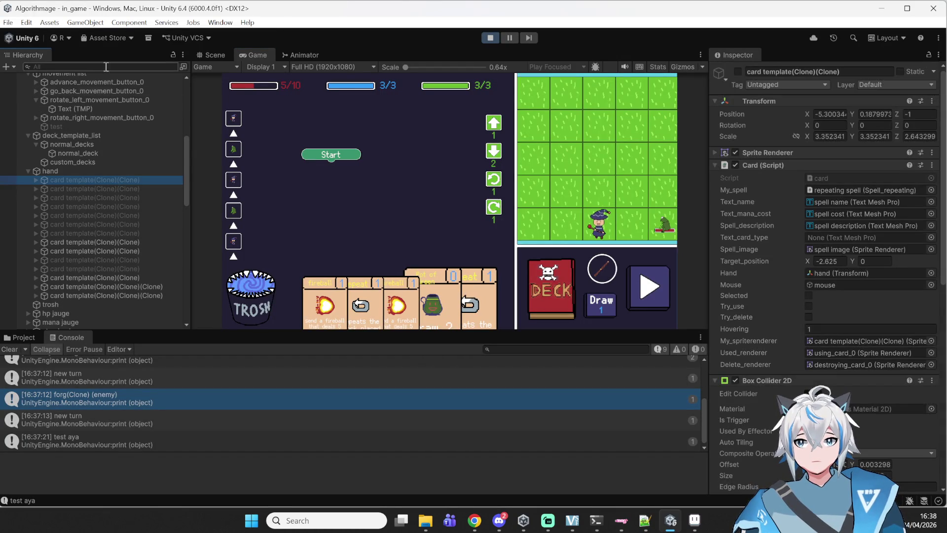
{"action": "type", "text": "card"}
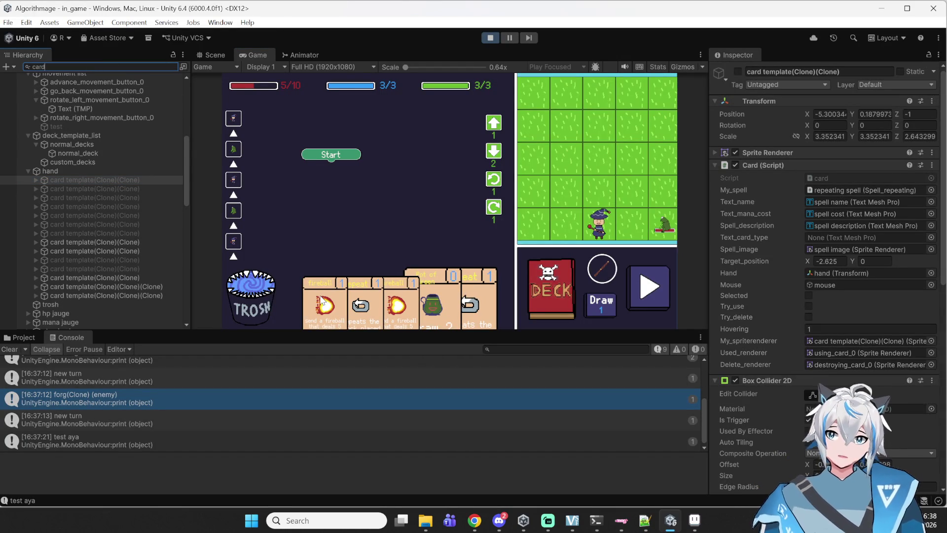
{"action": "scroll", "coordinate": [86, 247], "scroll_direction": "up", "scroll_amount": 3}
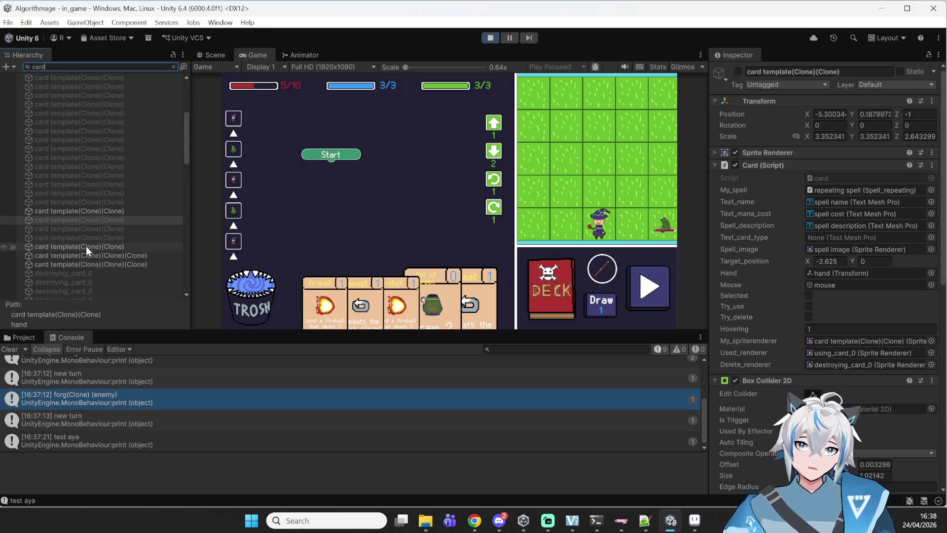
{"action": "scroll", "coordinate": [81, 235], "scroll_direction": "down", "scroll_amount": 7}
{"action": "left_click", "coordinate": [77, 239]}
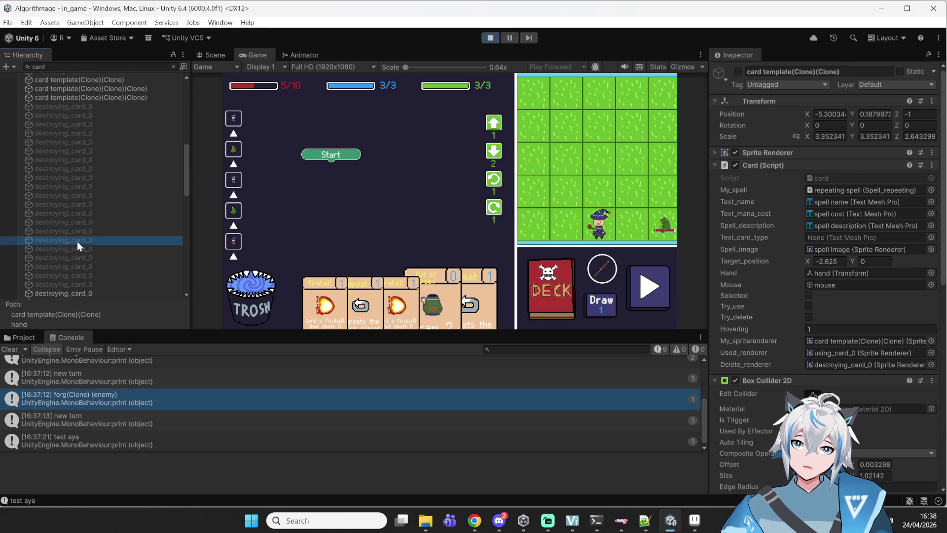
{"action": "scroll", "coordinate": [77, 242], "scroll_direction": "down", "scroll_amount": 5}
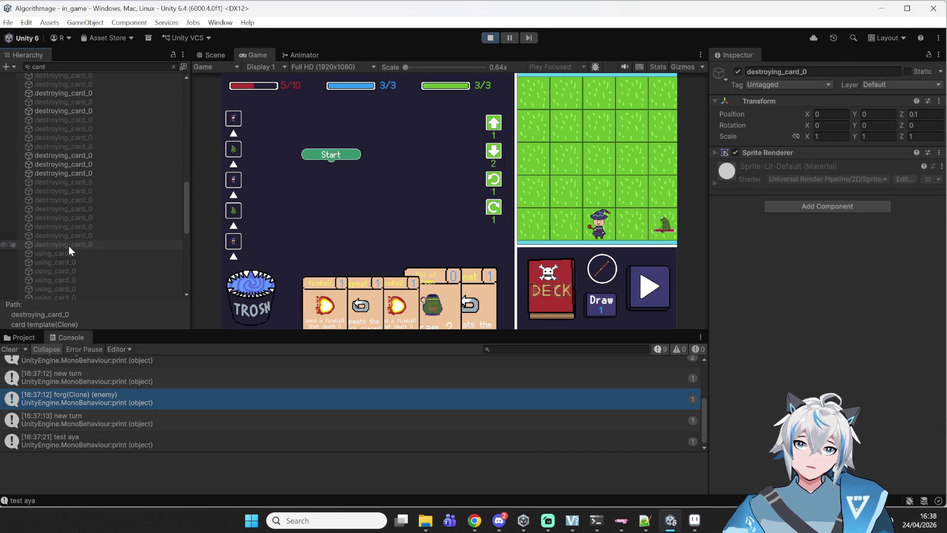
{"action": "left_click", "coordinate": [79, 166]}
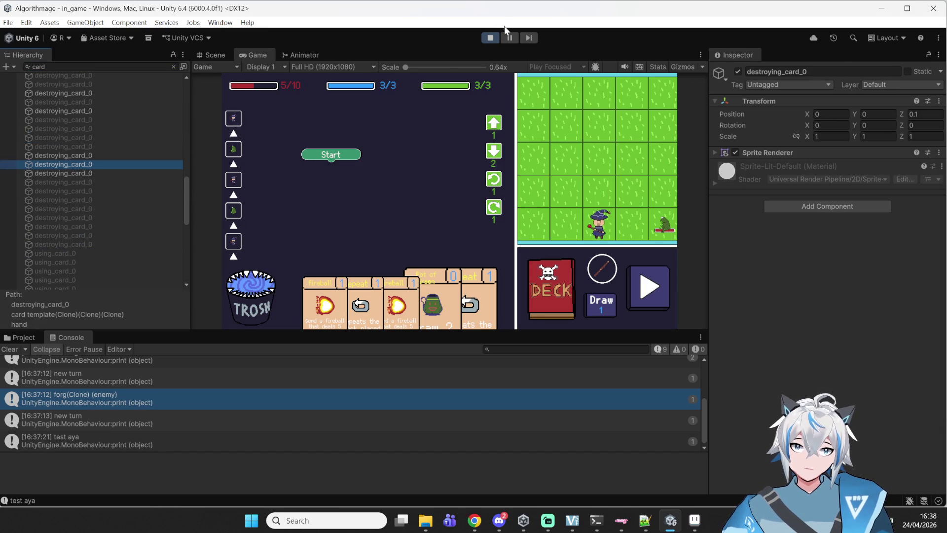
Step: Pause the game and go through the remaining destroying_card_0 and spawned card objects
{"action": "left_click", "coordinate": [510, 37]}
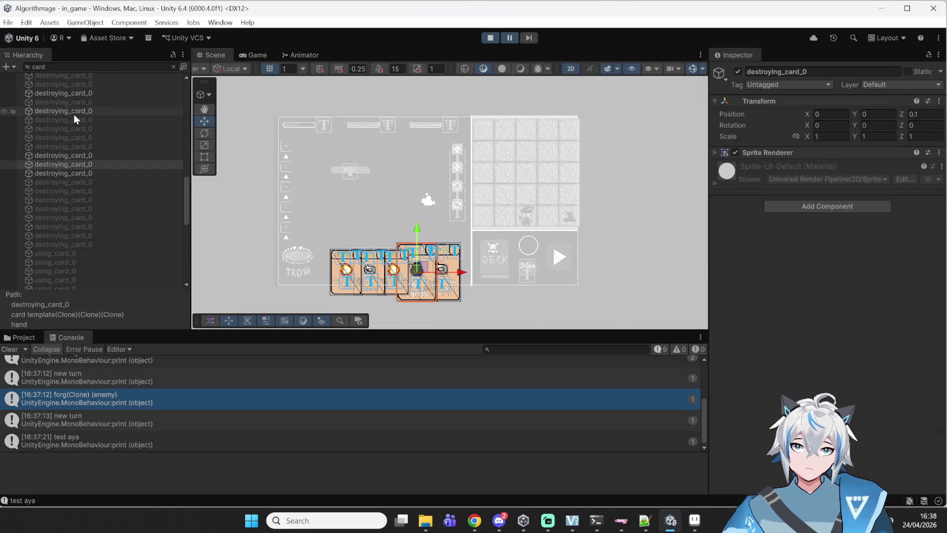
{"action": "left_click", "coordinate": [90, 155]}
{"action": "left_click", "coordinate": [89, 162]}
{"action": "left_click", "coordinate": [86, 172]}
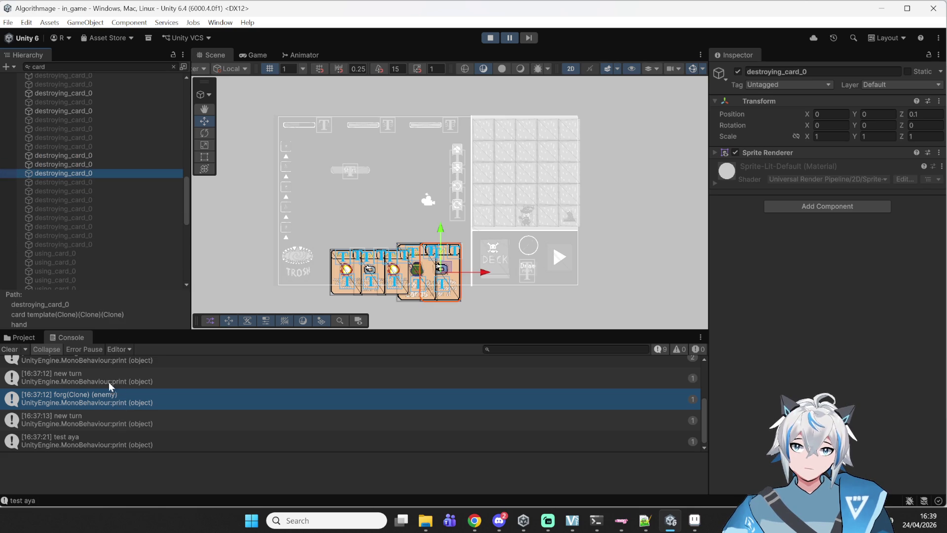
{"action": "left_click", "coordinate": [97, 166]}
{"action": "left_click", "coordinate": [97, 155]}
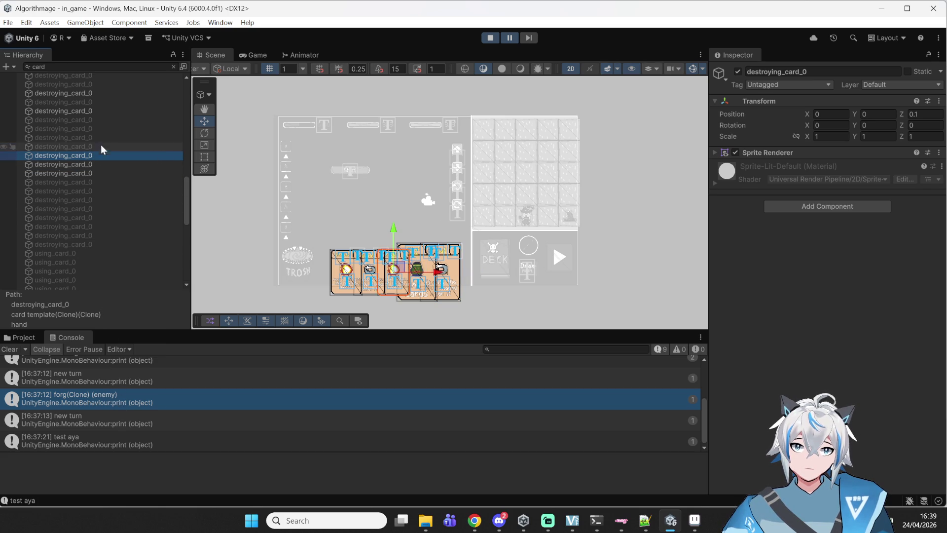
{"action": "left_click", "coordinate": [103, 138]}
{"action": "left_click", "coordinate": [114, 112]}
{"action": "scroll", "coordinate": [103, 123], "scroll_direction": "up", "scroll_amount": 5}
Step: Compare the Card script values of several card template(Clone) and double-cloned cards
{"action": "scroll", "coordinate": [103, 126], "scroll_direction": "up", "scroll_amount": 10}
{"action": "left_click", "coordinate": [81, 103]}
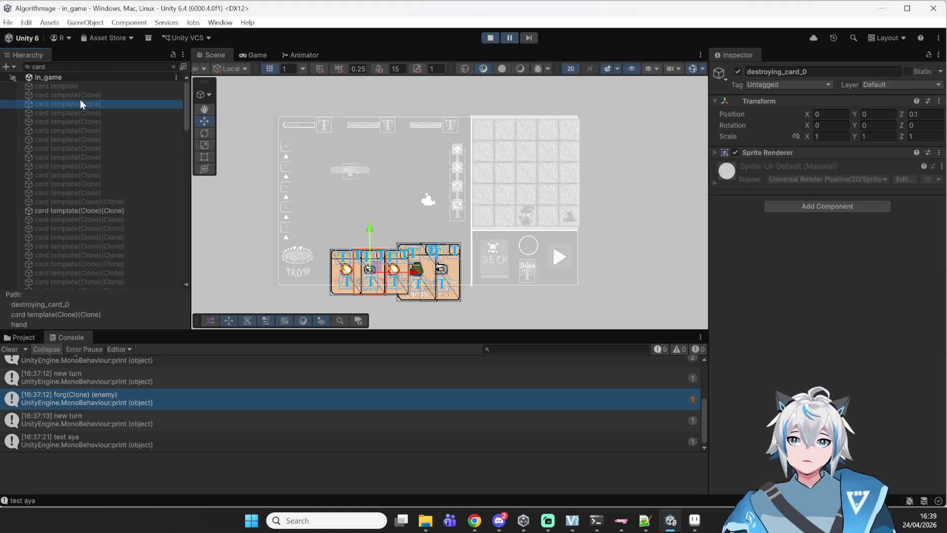
{"action": "left_click", "coordinate": [79, 121]}
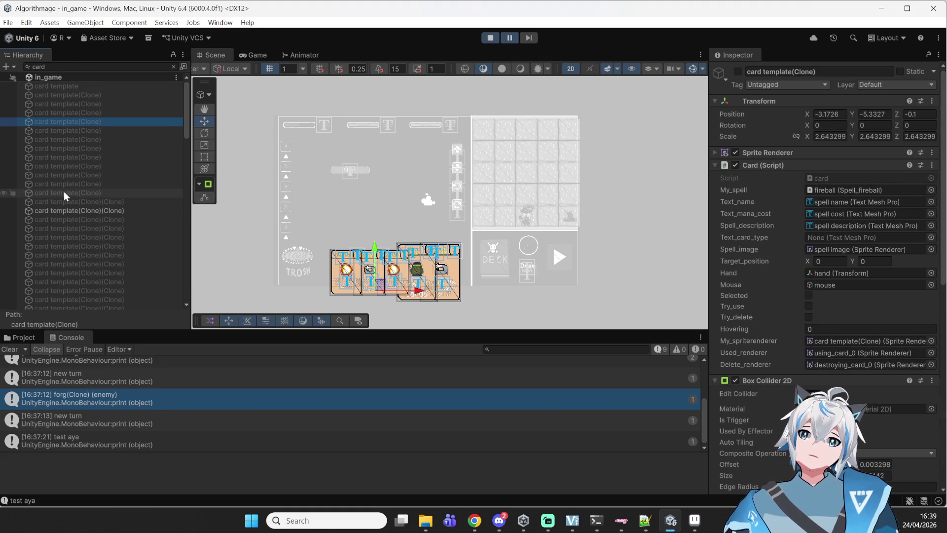
{"action": "left_click", "coordinate": [71, 166]}
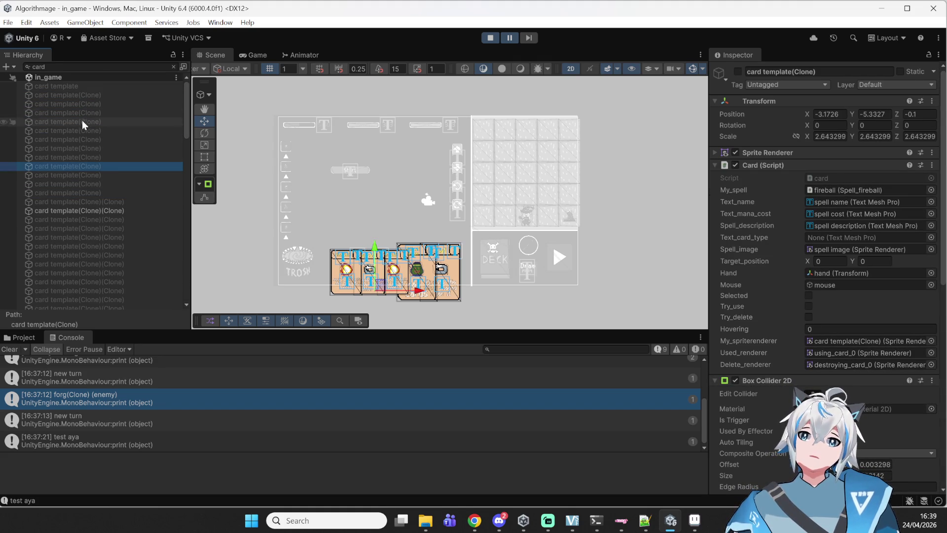
{"action": "left_click", "coordinate": [86, 202]}
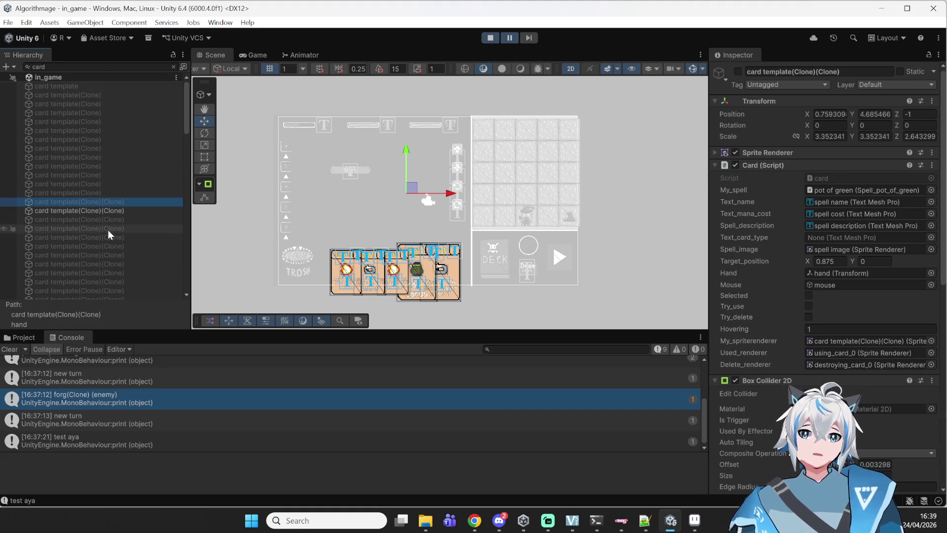
{"action": "left_click", "coordinate": [105, 247], "text": "shift"}
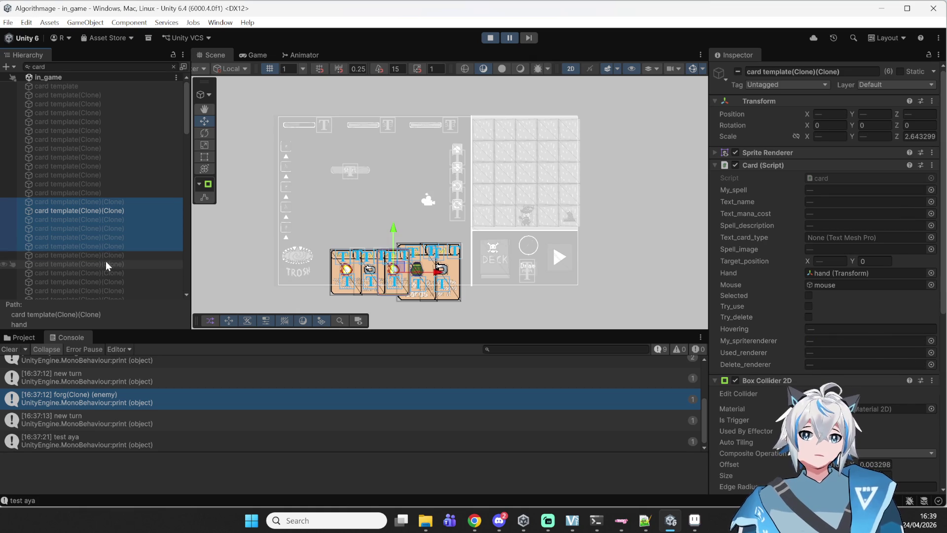
{"action": "left_click", "coordinate": [109, 211]}
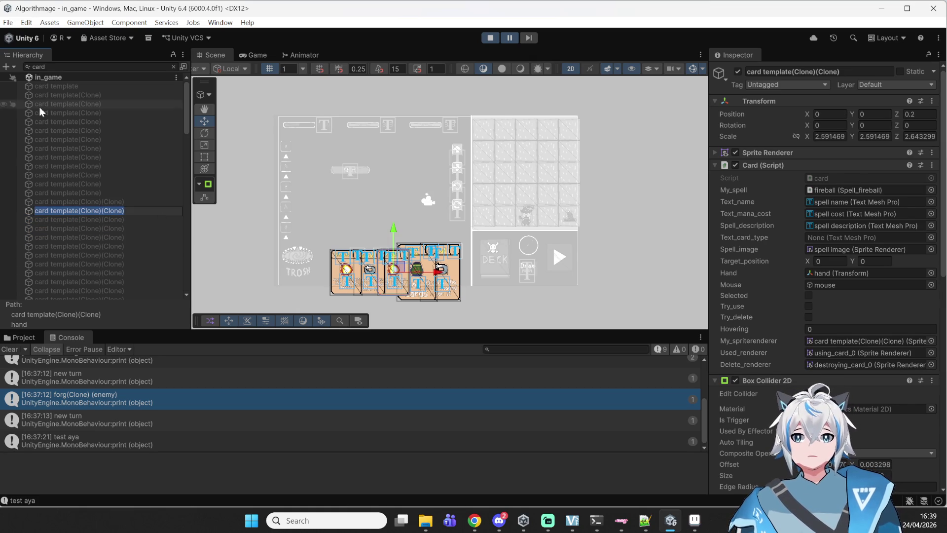
Step: Inspect a triple-cloned card and the Pot of Green card, framing it in the Scene
{"action": "left_click", "coordinate": [79, 94]}
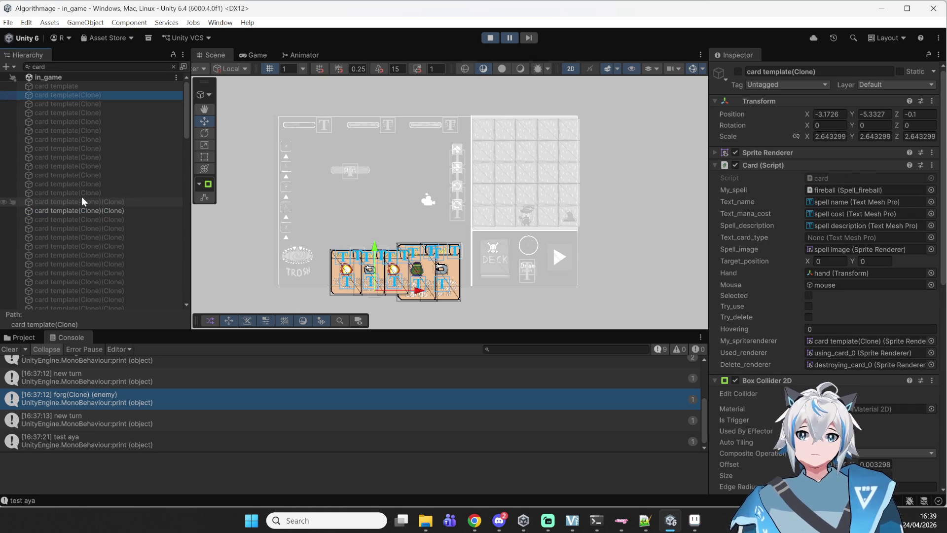
{"action": "left_click", "coordinate": [96, 238]}
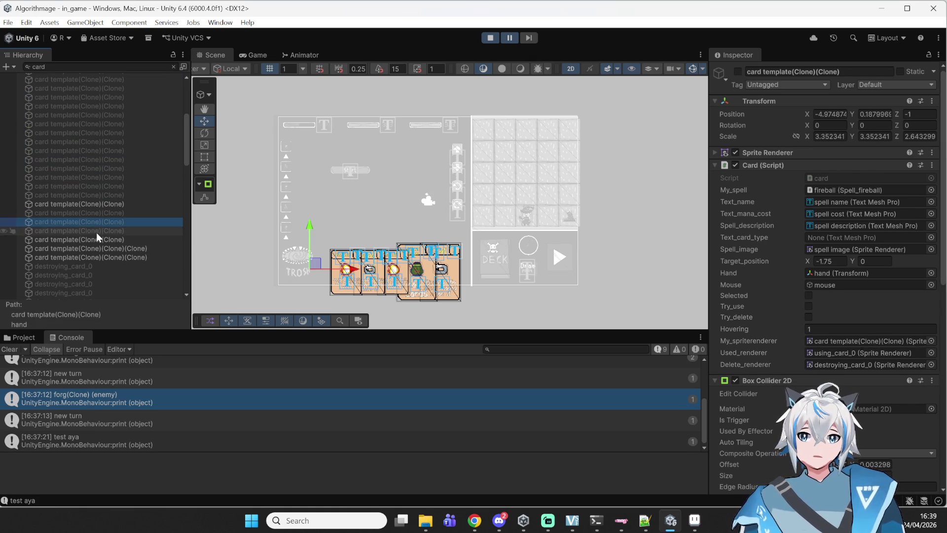
{"action": "left_click", "coordinate": [101, 258]}
{"action": "left_click", "coordinate": [111, 249]}
{"action": "key", "text": "f"}
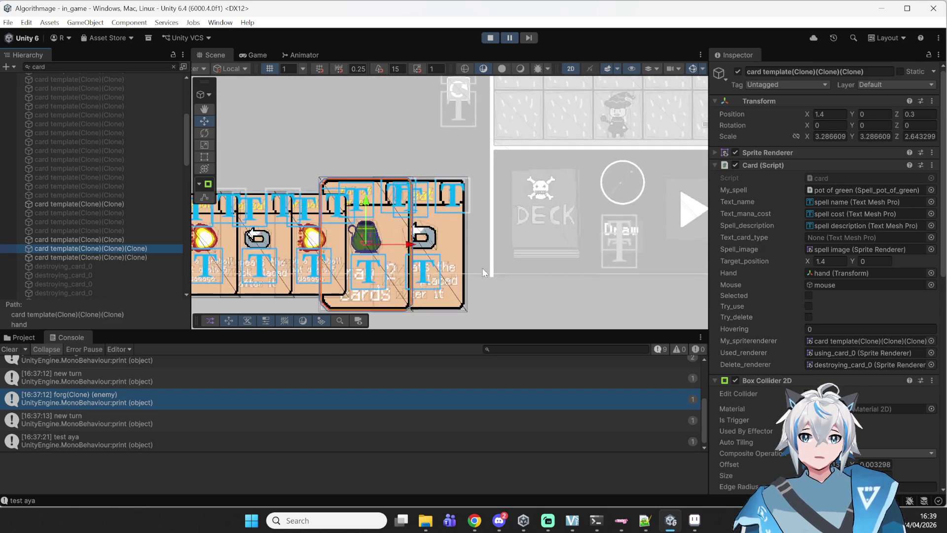
{"action": "scroll", "coordinate": [224, 217], "scroll_direction": "down", "scroll_amount": 1}
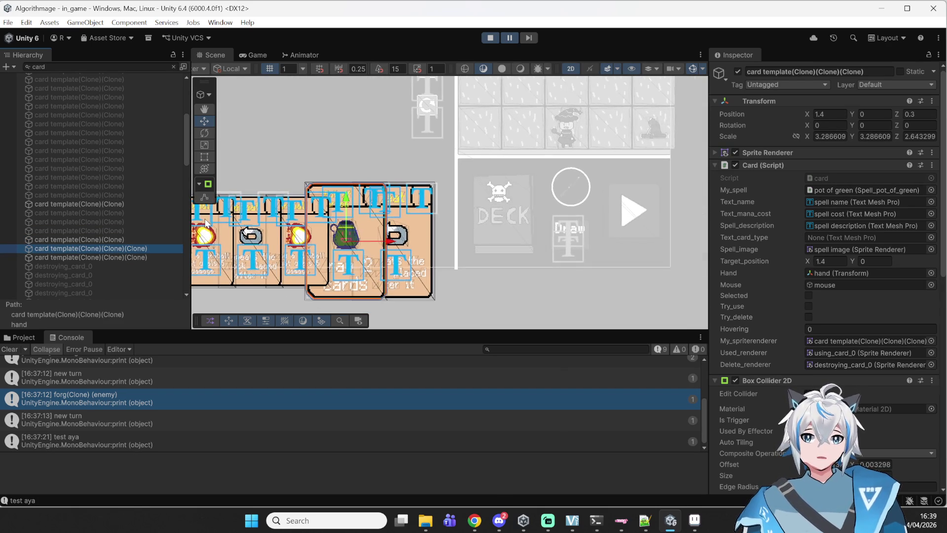
{"action": "scroll", "coordinate": [151, 211], "scroll_direction": "up", "scroll_amount": 5}
Step: Select all twelve card template(Clone) objects, then narrow to the triple-cloned cards
{"action": "left_click", "coordinate": [79, 104]}
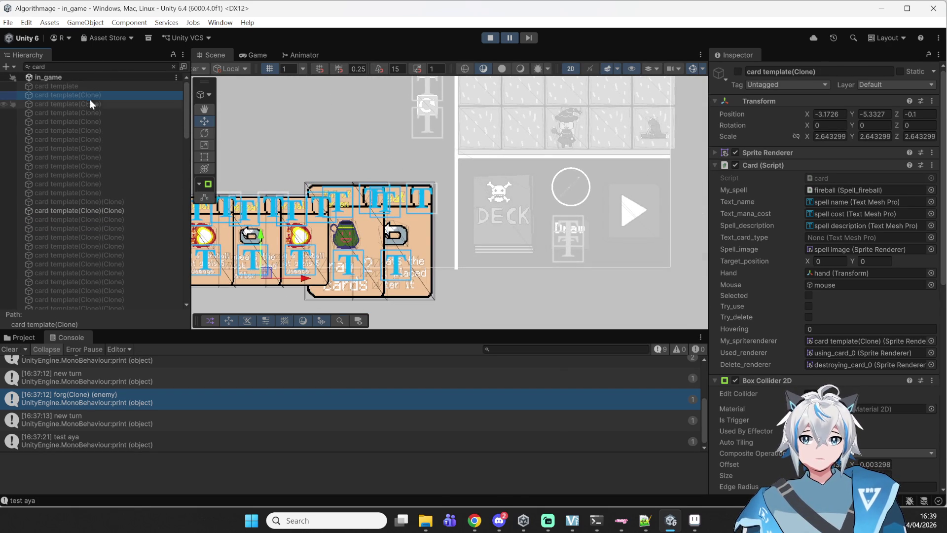
{"action": "left_click", "coordinate": [94, 193], "text": "shift"}
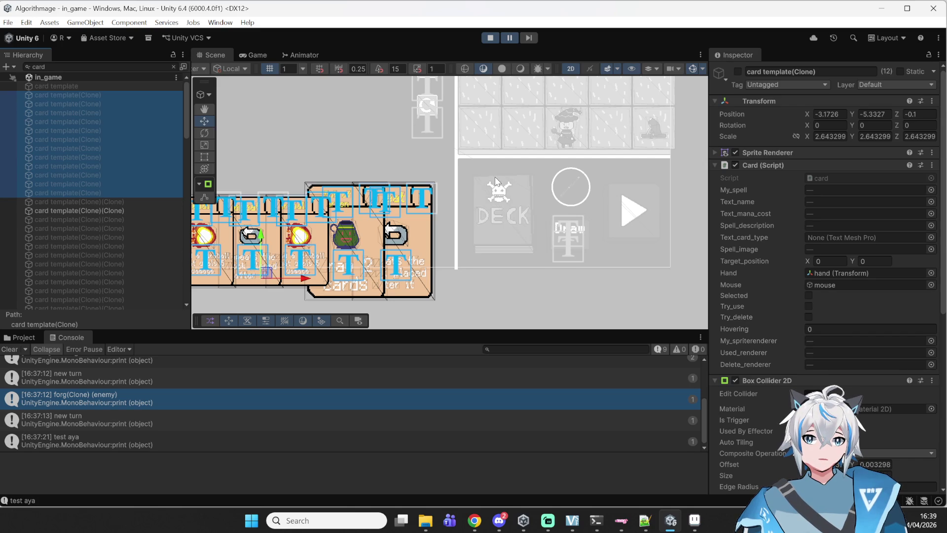
{"action": "left_click", "coordinate": [93, 202]}
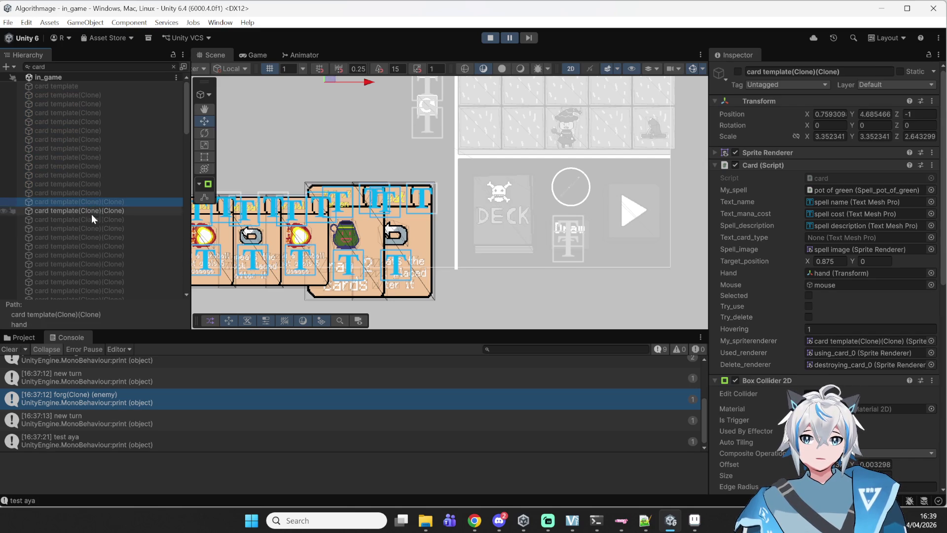
{"action": "scroll", "coordinate": [92, 258], "scroll_direction": "down", "scroll_amount": 3}
{"action": "scroll", "coordinate": [97, 242], "scroll_direction": "up", "scroll_amount": 3}
{"action": "left_click", "coordinate": [96, 253], "text": "shift"}
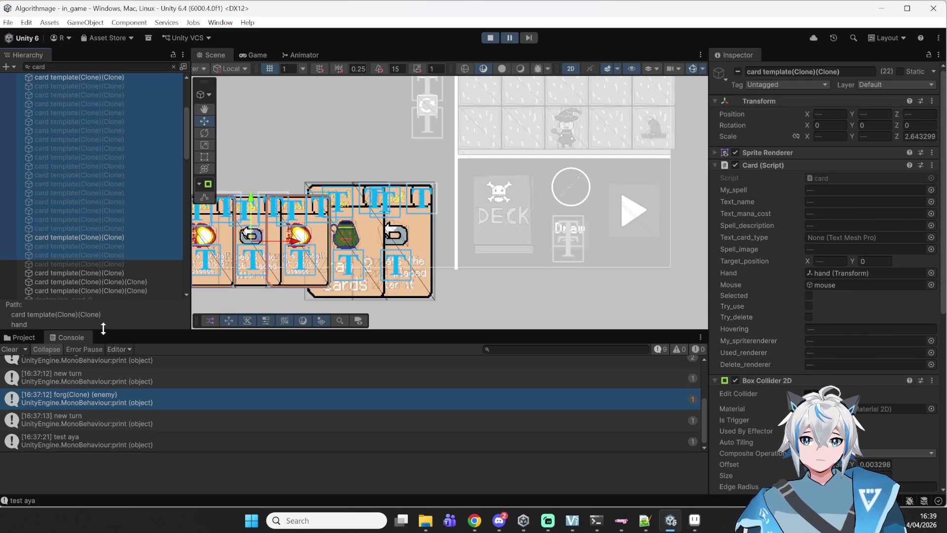
{"action": "scroll", "coordinate": [120, 273], "scroll_direction": "down", "scroll_amount": 2}
{"action": "left_click", "coordinate": [124, 249]}
{"action": "left_click", "coordinate": [112, 263], "text": "shift"}
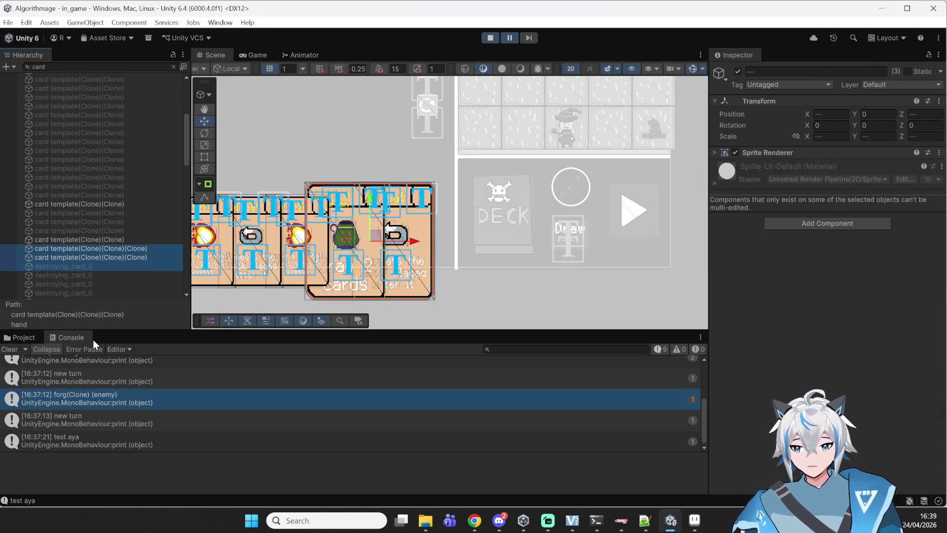
Step: Stop the running game and return to card.cs in Notepad++
{"action": "scroll", "coordinate": [167, 227], "scroll_direction": "down", "scroll_amount": 3}
{"action": "scroll", "coordinate": [178, 207], "scroll_direction": "down", "scroll_amount": 2}
{"action": "scroll", "coordinate": [92, 218], "scroll_direction": "up", "scroll_amount": 6}
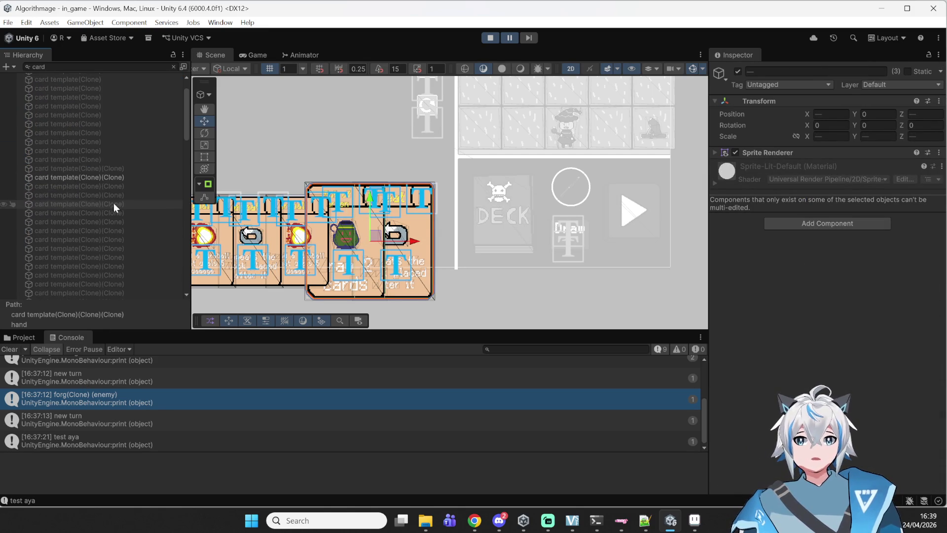
{"action": "scroll", "coordinate": [113, 203], "scroll_direction": "down", "scroll_amount": 10}
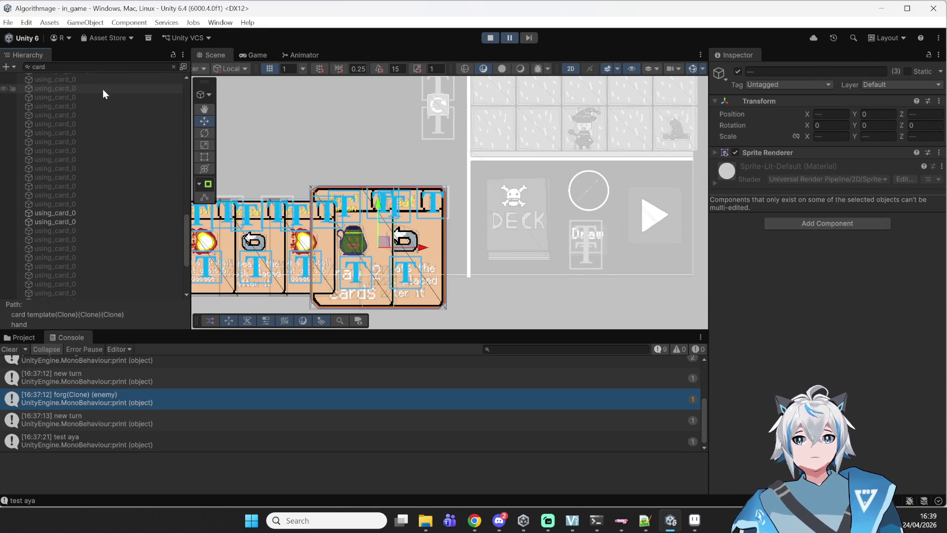
{"action": "left_click", "coordinate": [490, 38]}
{"action": "mouse_move", "coordinate": [676, 528]}
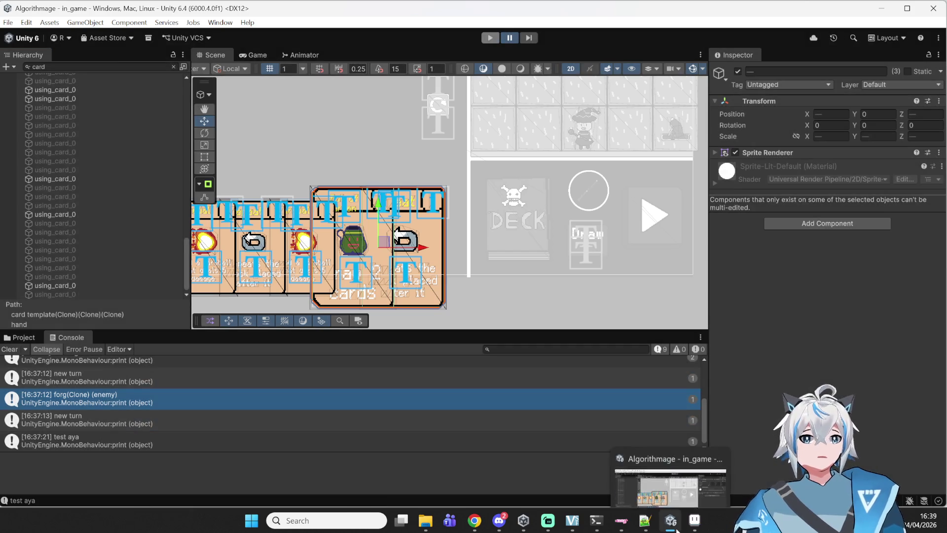
{"action": "left_click", "coordinate": [645, 521]}
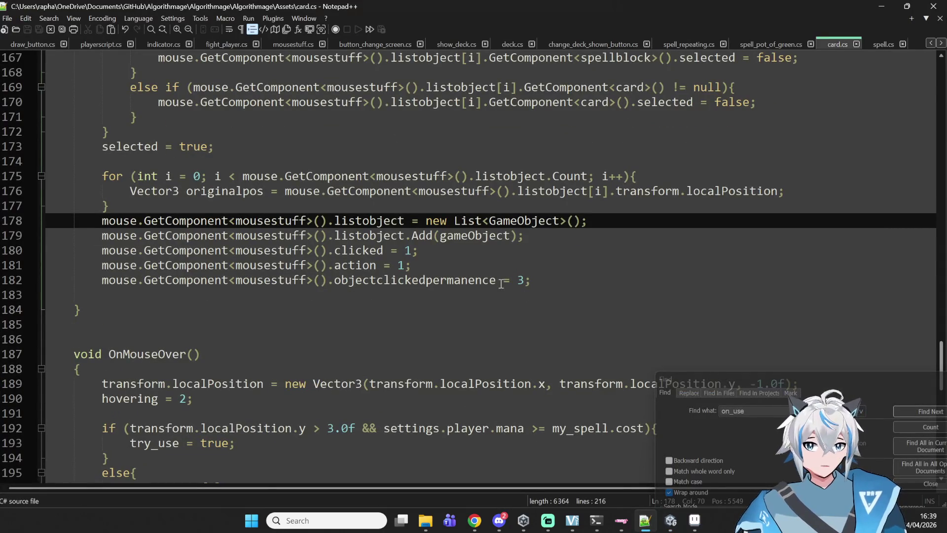
Step: Scroll through card.cs and place the caret in the hover-handling code
{"action": "scroll", "coordinate": [489, 260], "scroll_direction": "up", "scroll_amount": 7}
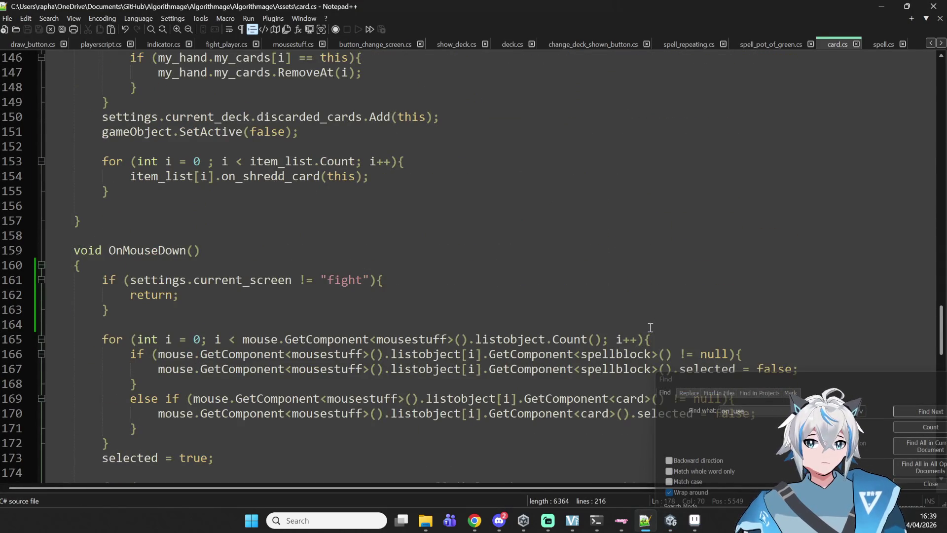
{"action": "scroll", "coordinate": [650, 327], "scroll_direction": "down", "scroll_amount": 4}
{"action": "scroll", "coordinate": [637, 305], "scroll_direction": "down", "scroll_amount": 11}
{"action": "scroll", "coordinate": [634, 306], "scroll_direction": "up", "scroll_amount": 20}
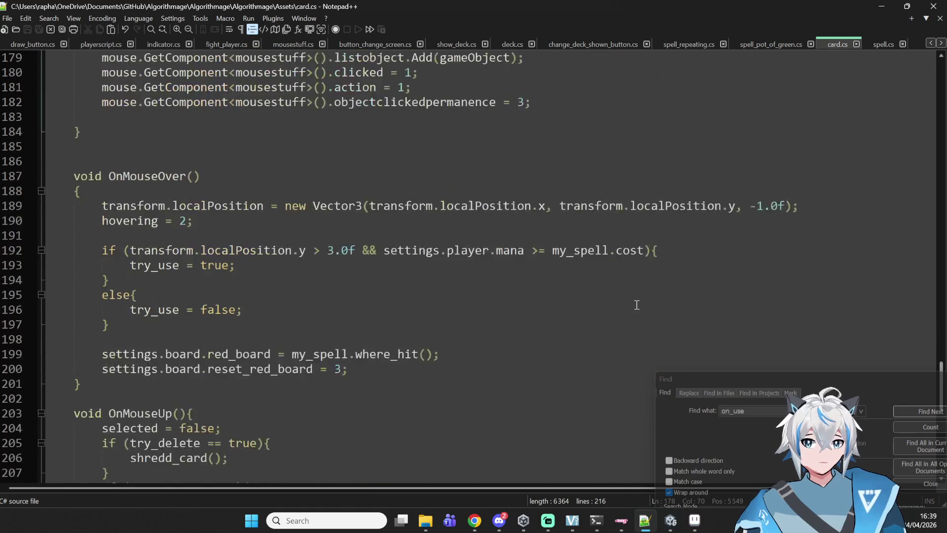
{"action": "scroll", "coordinate": [458, 278], "scroll_direction": "up", "scroll_amount": 10}
{"action": "left_click", "coordinate": [370, 280]}
{"action": "scroll", "coordinate": [459, 249], "scroll_direction": "up", "scroll_amount": 20}
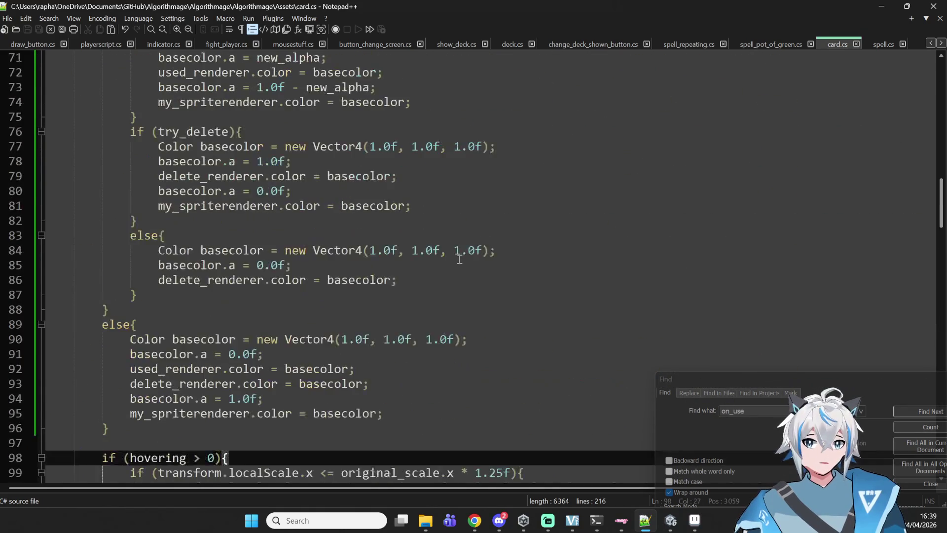
{"action": "scroll", "coordinate": [477, 315], "scroll_direction": "up", "scroll_amount": 4}
Step: Search card.cs for uses of text_name, then open deck.cs
{"action": "double_click", "coordinate": [220, 307]}
{"action": "left_click", "coordinate": [257, 191]}
{"action": "double_click", "coordinate": [239, 205]}
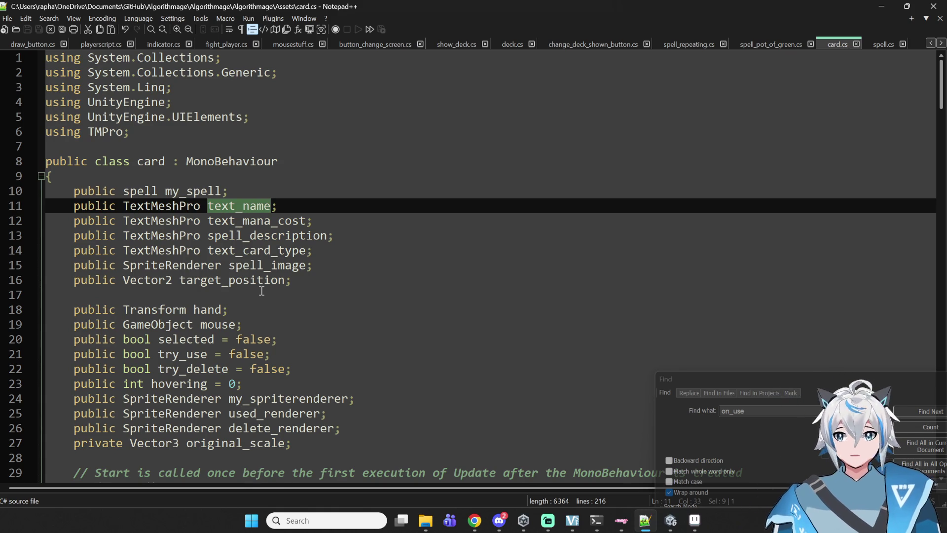
{"action": "scroll", "coordinate": [336, 415], "scroll_direction": "down", "scroll_amount": 11}
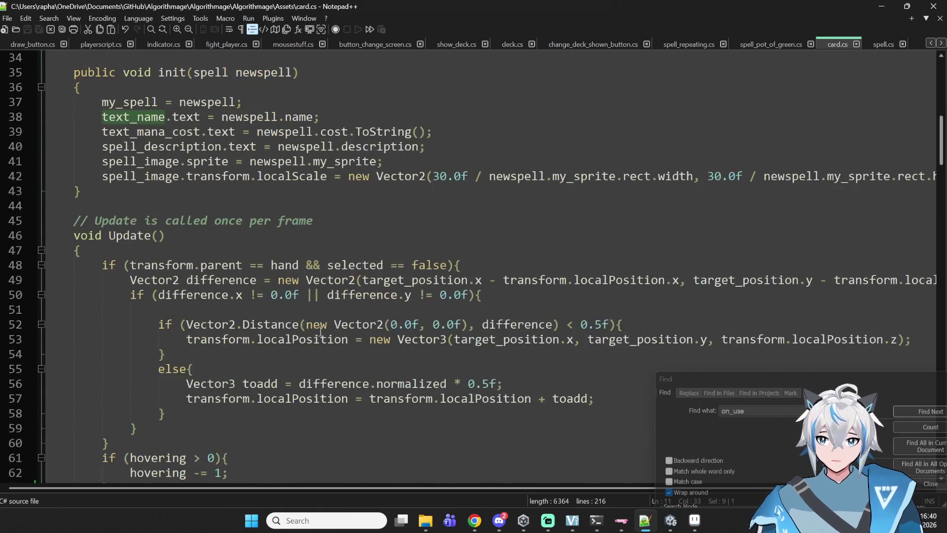
{"action": "scroll", "coordinate": [327, 324], "scroll_direction": "down", "scroll_amount": 20}
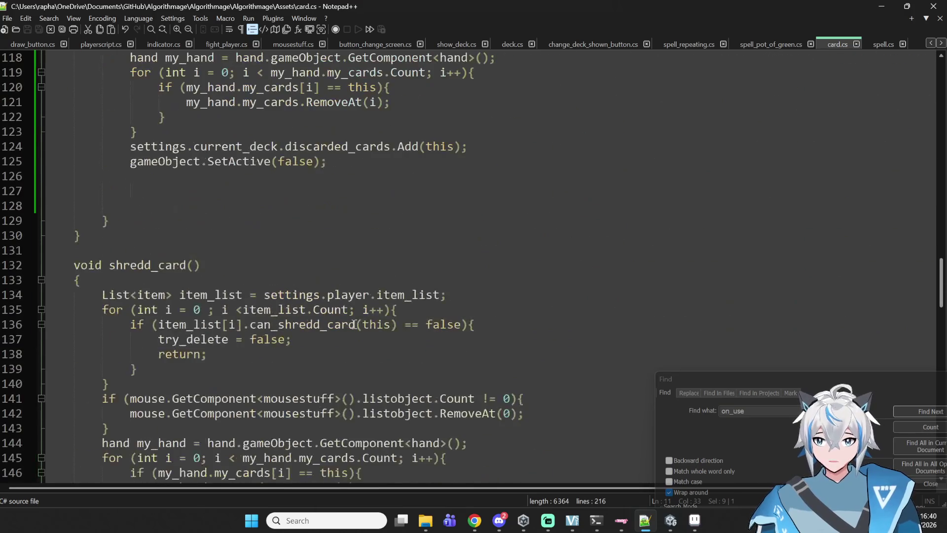
{"action": "key", "text": "ctrl+f"}
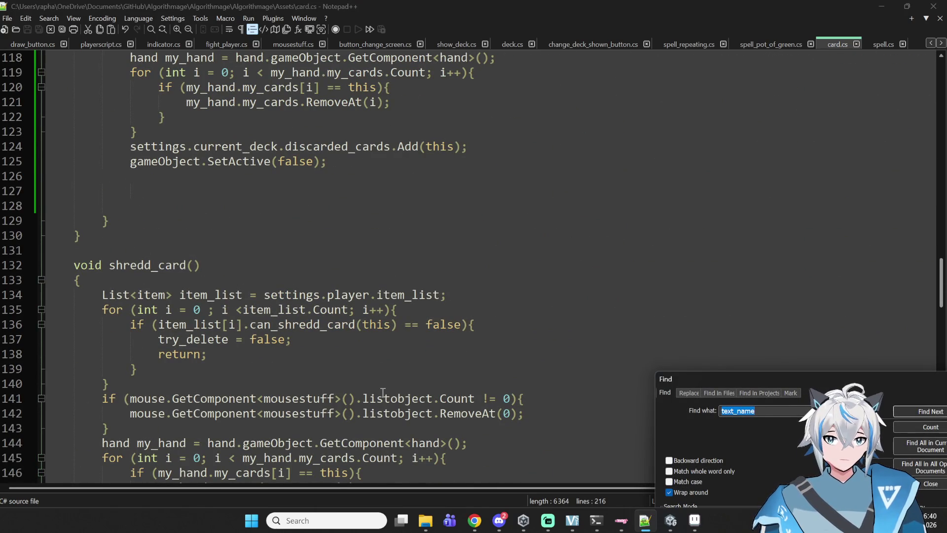
{"action": "left_click", "coordinate": [512, 44]}
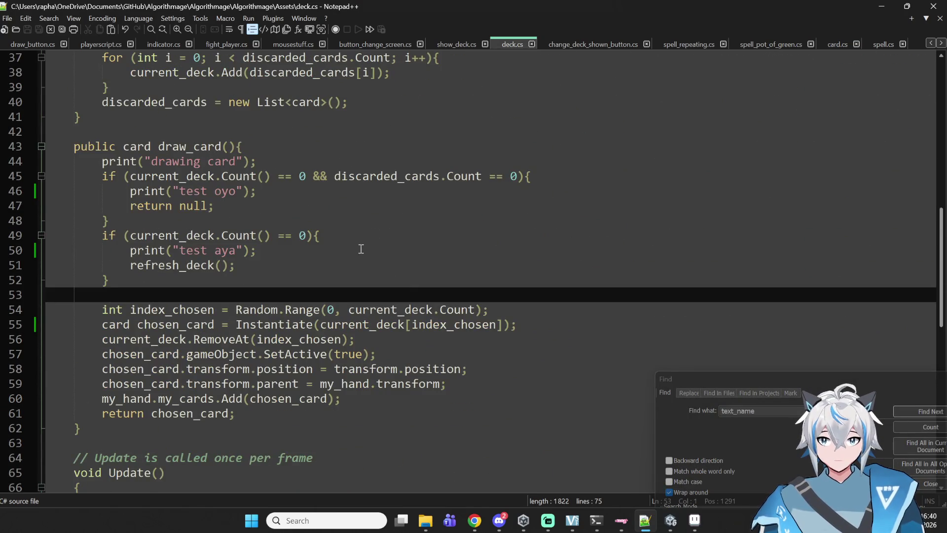
Step: Delete the stray closing parenthesis on line 55 of draw_card and save deck.cs
{"action": "scroll", "coordinate": [361, 249], "scroll_direction": "down", "scroll_amount": 2}
{"action": "left_click", "coordinate": [171, 247]}
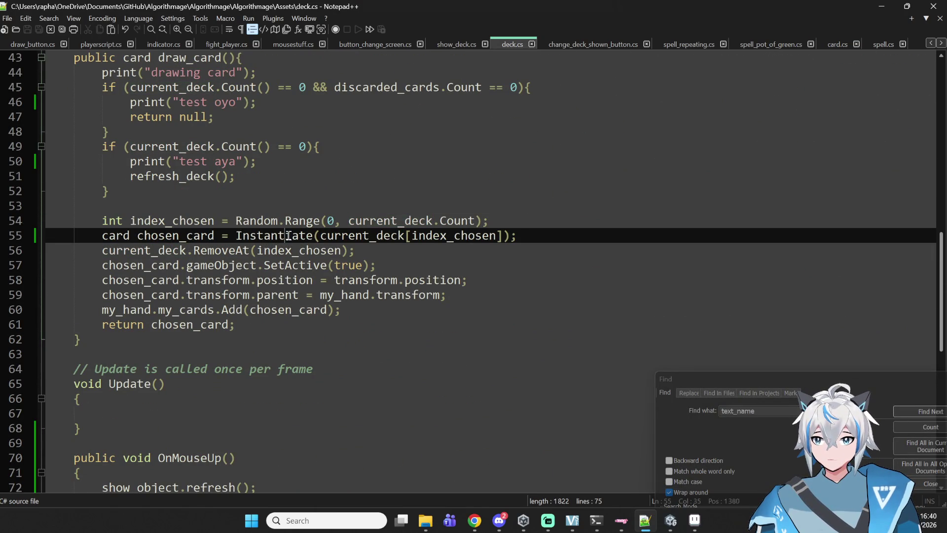
{"action": "double_click", "coordinate": [289, 237]}
{"action": "left_click_drag", "start_coordinate": [318, 237], "coordinate": [240, 237]}
{"action": "key", "text": "BackSpace"}
{"action": "key", "text": "BackSpace"}
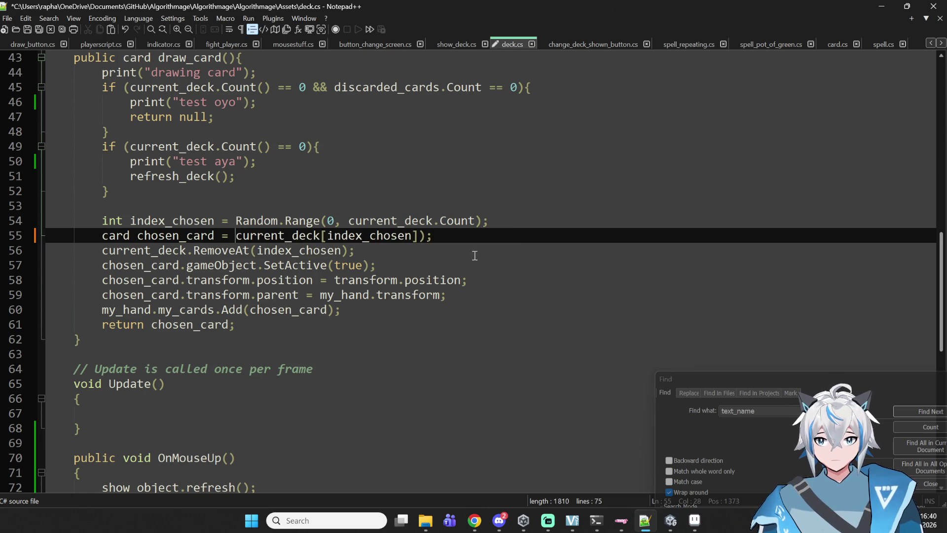
{"action": "left_click", "coordinate": [426, 237]}
{"action": "key", "text": "BackSpace"}
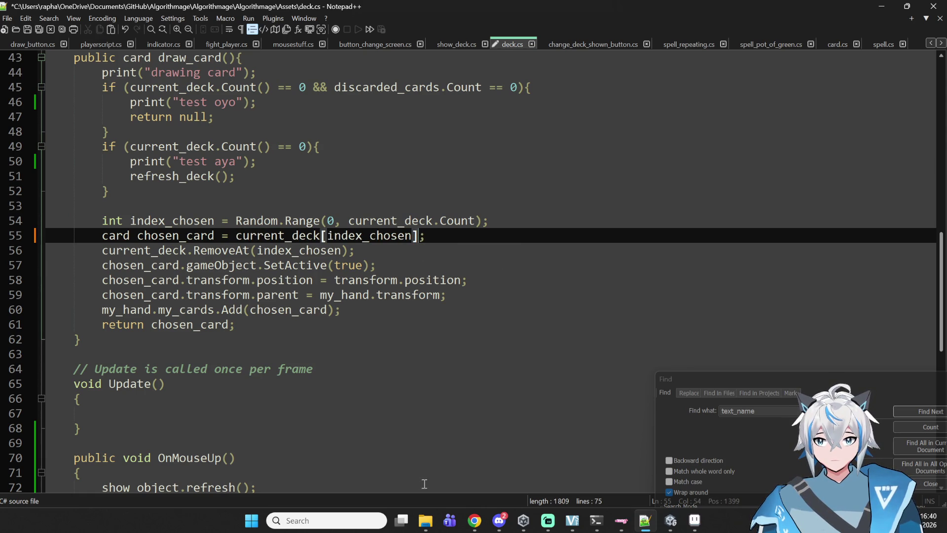
{"action": "key", "text": "ctrl+s"}
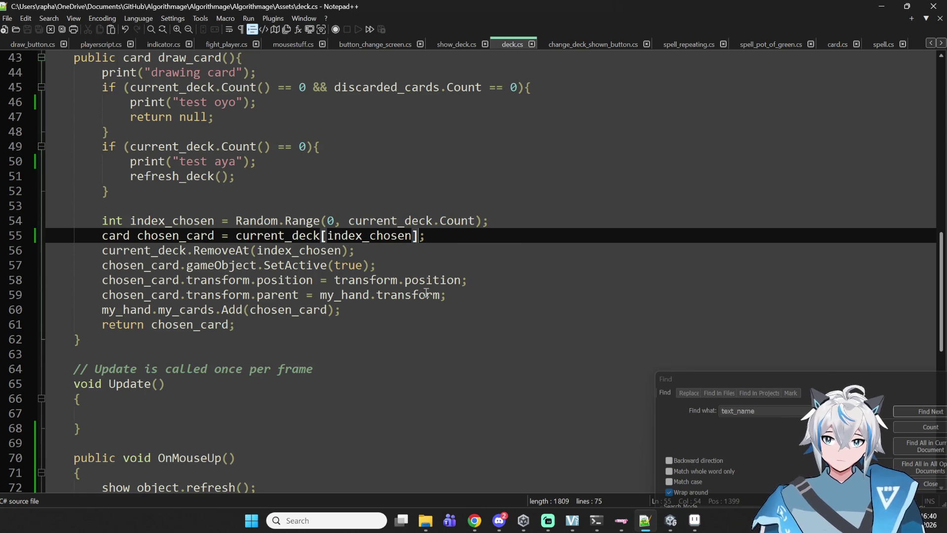
Step: Remove the test aya, test oyo and drawing card debug print lines, then save again
{"action": "left_click", "coordinate": [281, 178]}
{"action": "left_click_drag", "start_coordinate": [279, 162], "coordinate": [14, 162]}
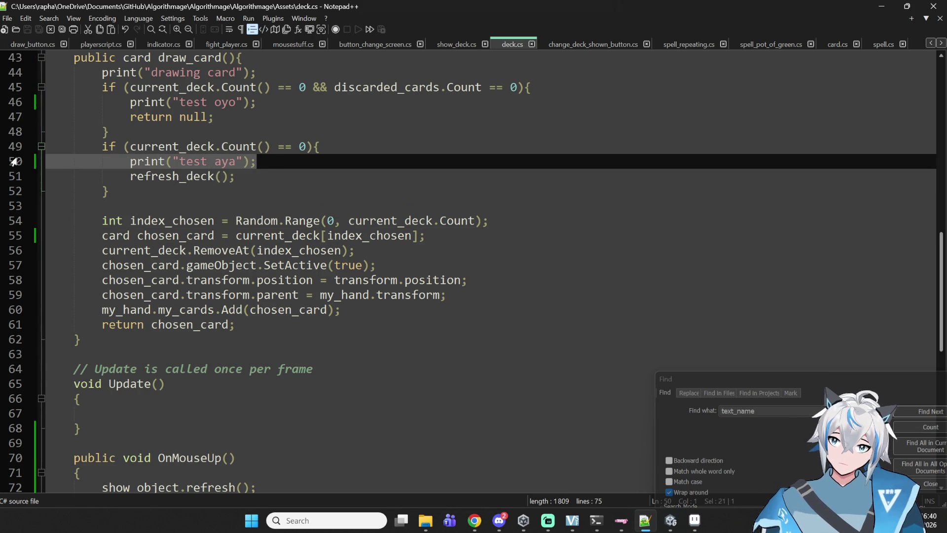
{"action": "key", "text": "BackSpace"}
{"action": "key", "text": "BackSpace"}
{"action": "mouse_move", "coordinate": [257, 102]}
{"action": "left_mouse_down"}
{"action": "mouse_move", "coordinate": [74, 117]}
{"action": "mouse_move", "coordinate": [30, 109]}
{"action": "left_mouse_up"}
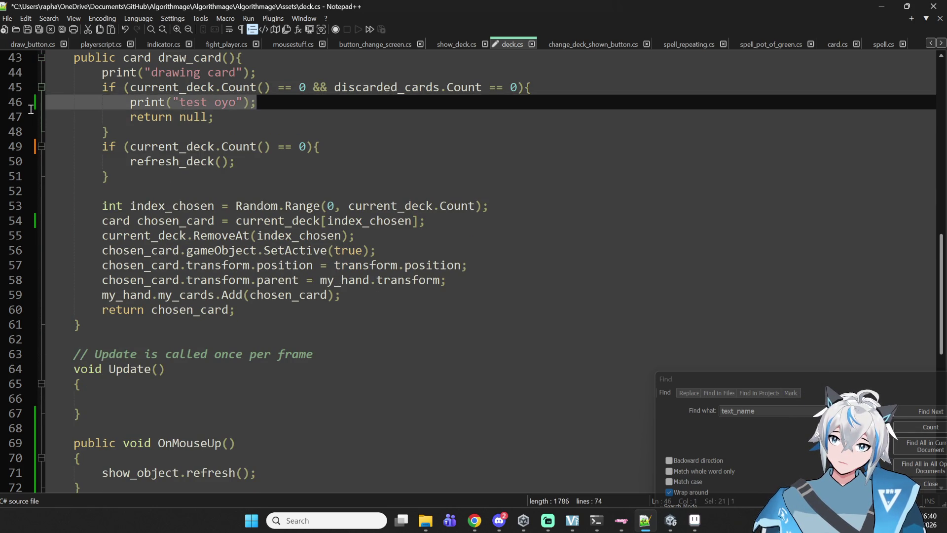
{"action": "key", "text": "BackSpace"}
{"action": "key", "text": "BackSpace"}
{"action": "scroll", "coordinate": [361, 177], "scroll_direction": "up", "scroll_amount": 4}
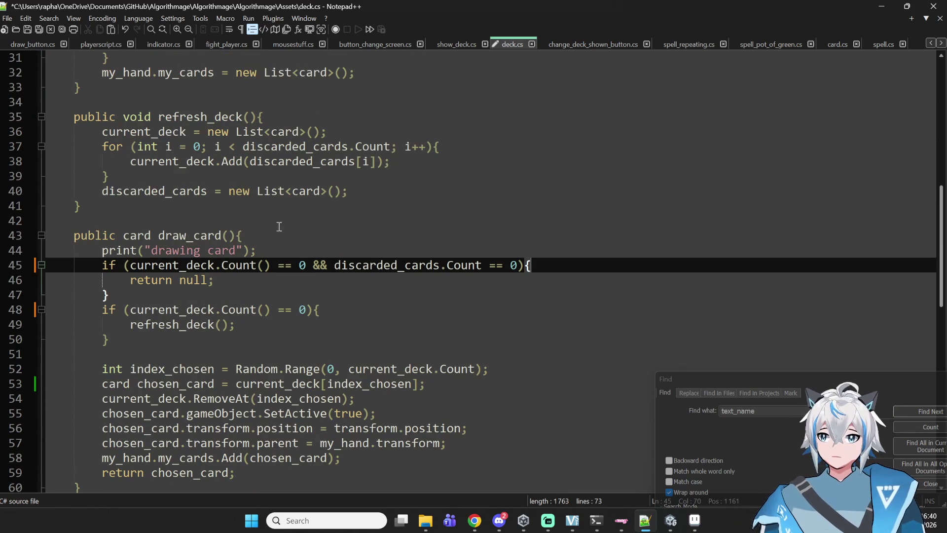
{"action": "left_click", "coordinate": [279, 231]}
{"action": "mouse_move", "coordinate": [257, 250]}
{"action": "left_mouse_down"}
{"action": "mouse_move", "coordinate": [48, 236]}
{"action": "mouse_move", "coordinate": [1, 252]}
{"action": "left_mouse_up"}
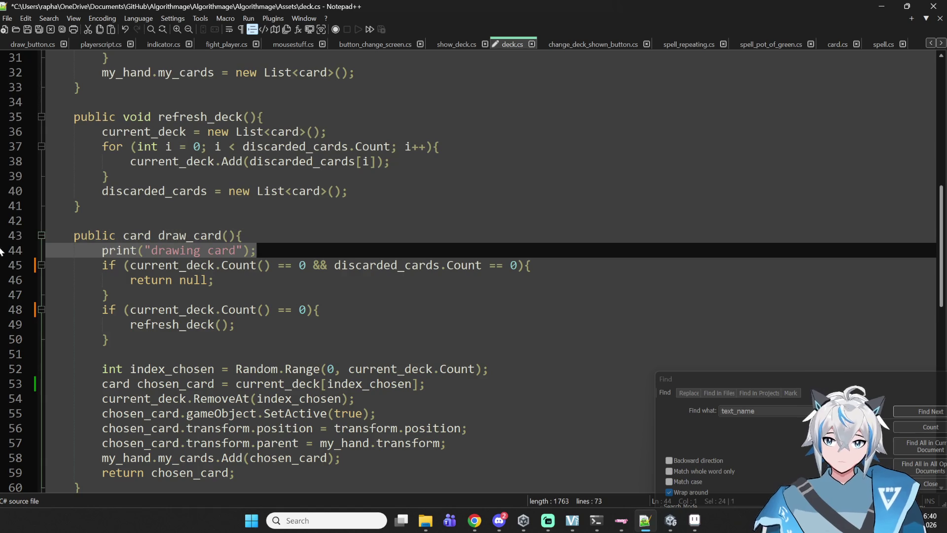
{"action": "key", "text": "BackSpace"}
{"action": "key", "text": "BackSpace"}
{"action": "key", "text": "ctrl+s"}
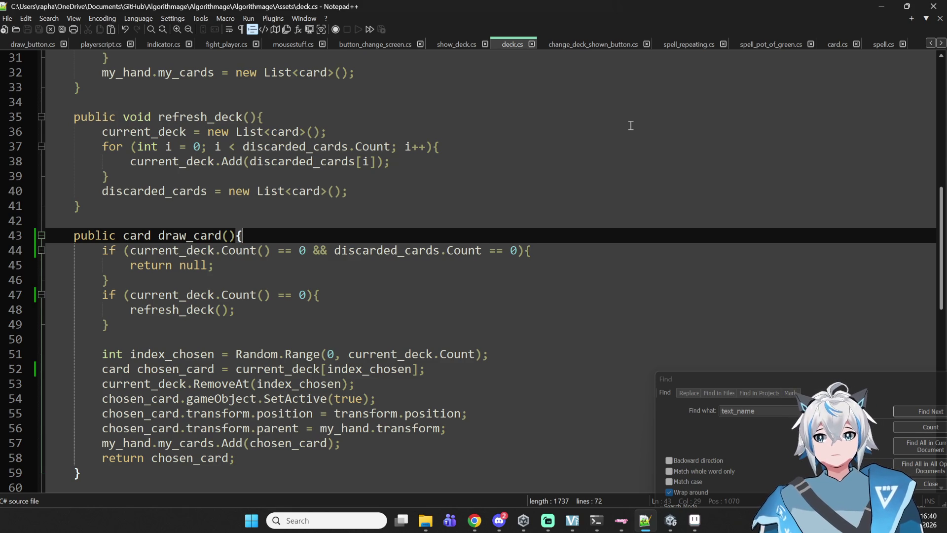
{"action": "scroll", "coordinate": [478, 324], "scroll_direction": "up", "scroll_amount": 5}
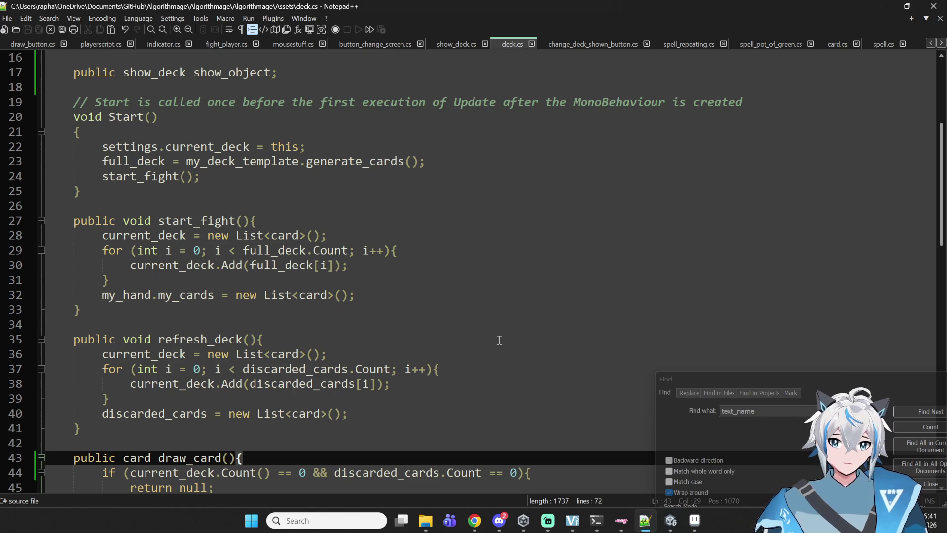
Step: Return to Unity, enter Play mode, and start a battle from the map
{"action": "mouse_move", "coordinate": [670, 520]}
{"action": "left_click", "coordinate": [663, 390]}
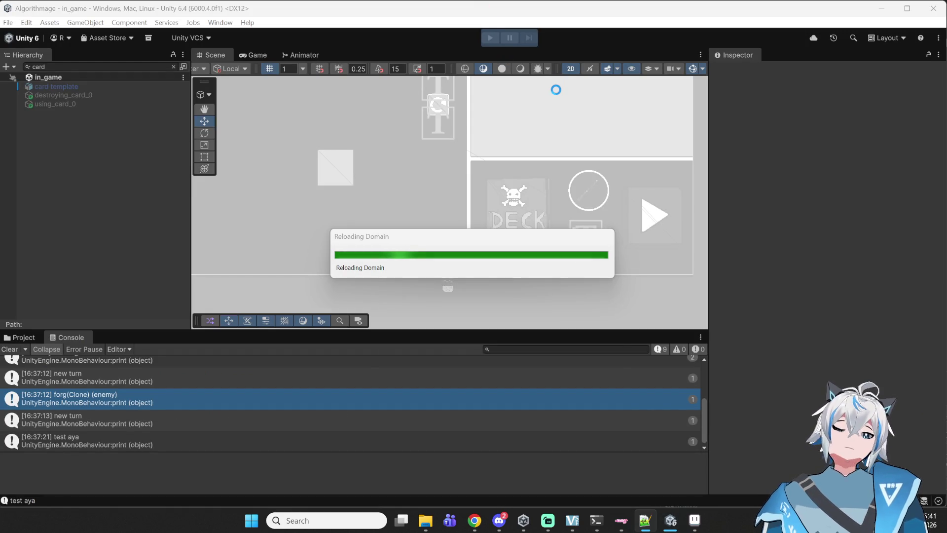
{"action": "left_click", "coordinate": [490, 38]}
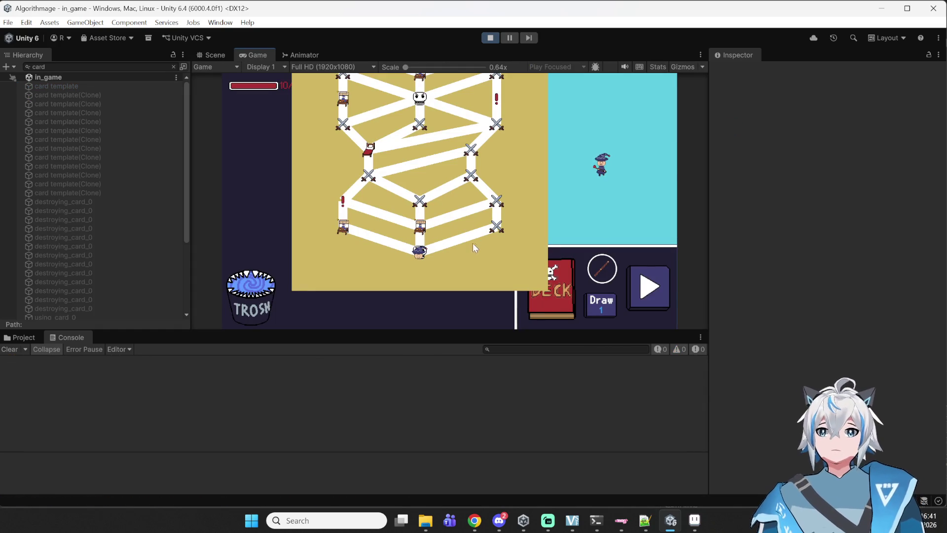
{"action": "left_click", "coordinate": [502, 230]}
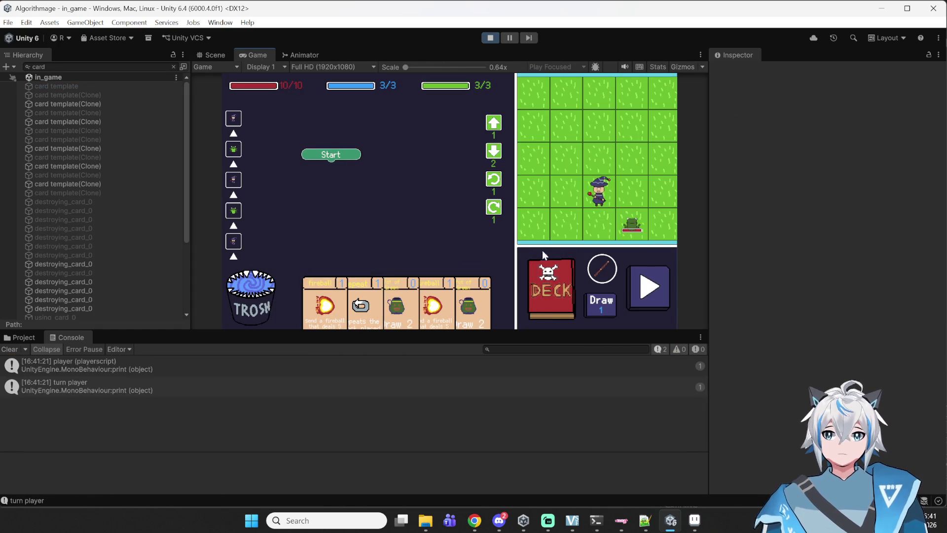
Step: Toggle the deck viewer between Current and Full Deck, then close it
{"action": "left_click", "coordinate": [555, 282]}
{"action": "left_click", "coordinate": [514, 128]}
{"action": "left_click", "coordinate": [409, 123]}
{"action": "left_click", "coordinate": [491, 128]}
{"action": "left_click", "coordinate": [603, 106]}
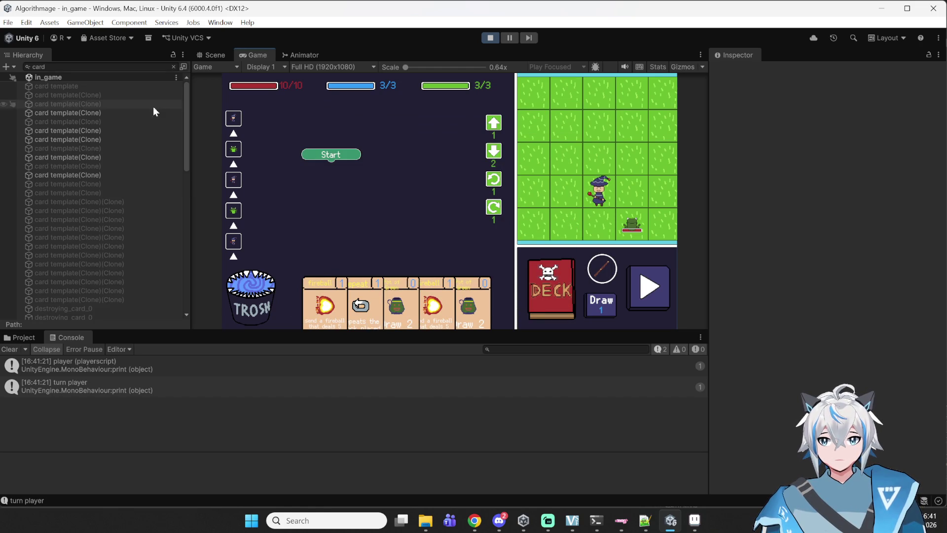
Step: Discard cards into TROSH, play Pot of Green, then bin two fireballs and the Repeat card
{"action": "scroll", "coordinate": [141, 246], "scroll_direction": "down", "scroll_amount": 10}
{"action": "scroll", "coordinate": [141, 232], "scroll_direction": "up", "scroll_amount": 10}
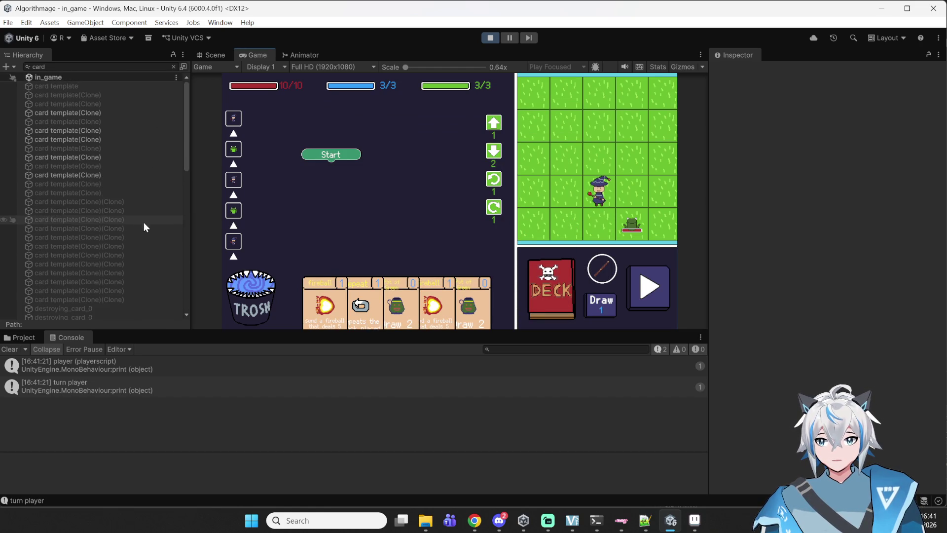
{"action": "mouse_move", "coordinate": [323, 306]}
{"action": "left_mouse_down"}
{"action": "mouse_move", "coordinate": [266, 296]}
{"action": "mouse_move", "coordinate": [278, 298]}
{"action": "left_mouse_up"}
{"action": "mouse_move", "coordinate": [371, 300]}
{"action": "left_mouse_down"}
{"action": "mouse_move", "coordinate": [269, 279]}
{"action": "mouse_move", "coordinate": [326, 301]}
{"action": "mouse_move", "coordinate": [364, 174]}
{"action": "left_mouse_up"}
{"action": "left_click_drag", "start_coordinate": [364, 288], "coordinate": [244, 286]}
{"action": "mouse_move", "coordinate": [412, 296]}
{"action": "left_mouse_down"}
{"action": "mouse_move", "coordinate": [304, 279]}
{"action": "mouse_move", "coordinate": [251, 291]}
{"action": "left_mouse_up"}
{"action": "left_click_drag", "start_coordinate": [352, 303], "coordinate": [370, 204]}
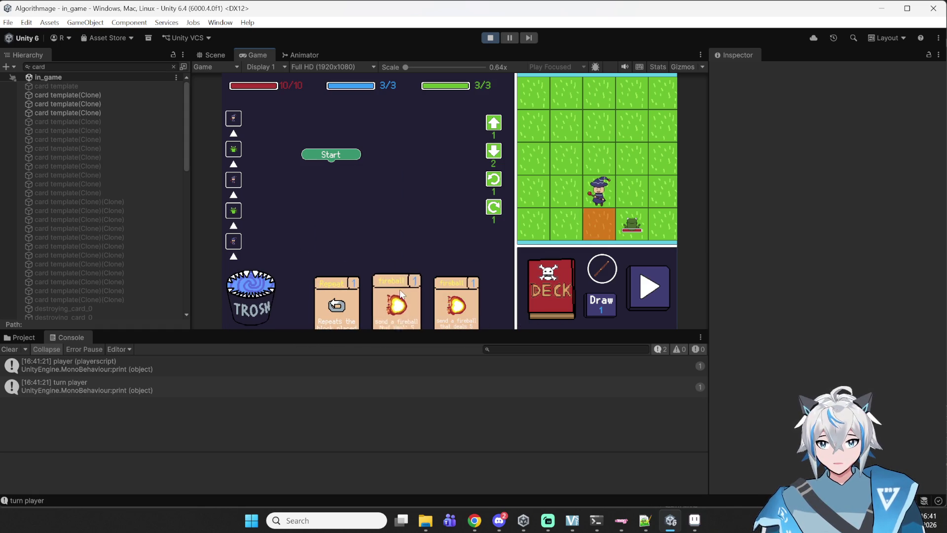
{"action": "left_click", "coordinate": [533, 301]}
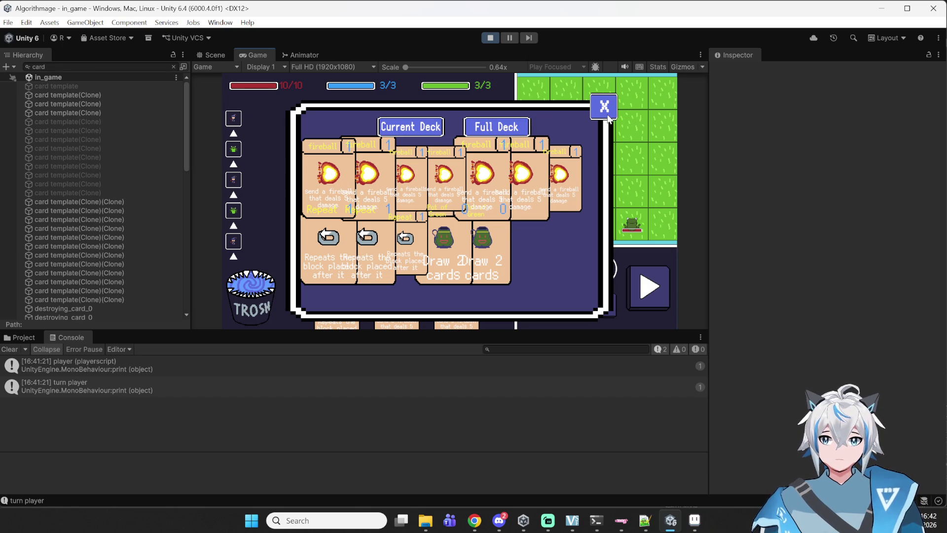
Step: Close the deck overview, trash the Repeat card and one fireball card, and end the turn
{"action": "left_click", "coordinate": [607, 114]}
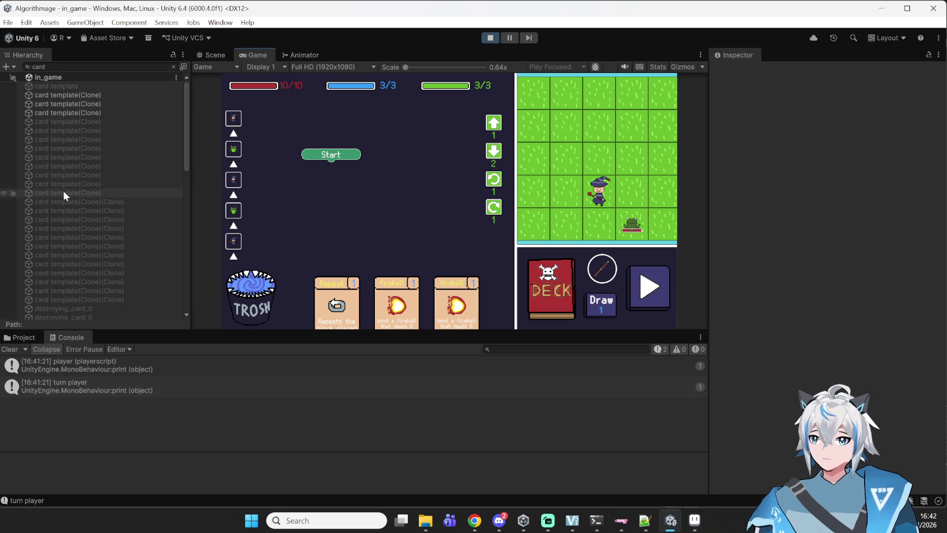
{"action": "scroll", "coordinate": [85, 191], "scroll_direction": "down", "scroll_amount": 8}
{"action": "scroll", "coordinate": [101, 148], "scroll_direction": "down", "scroll_amount": 10}
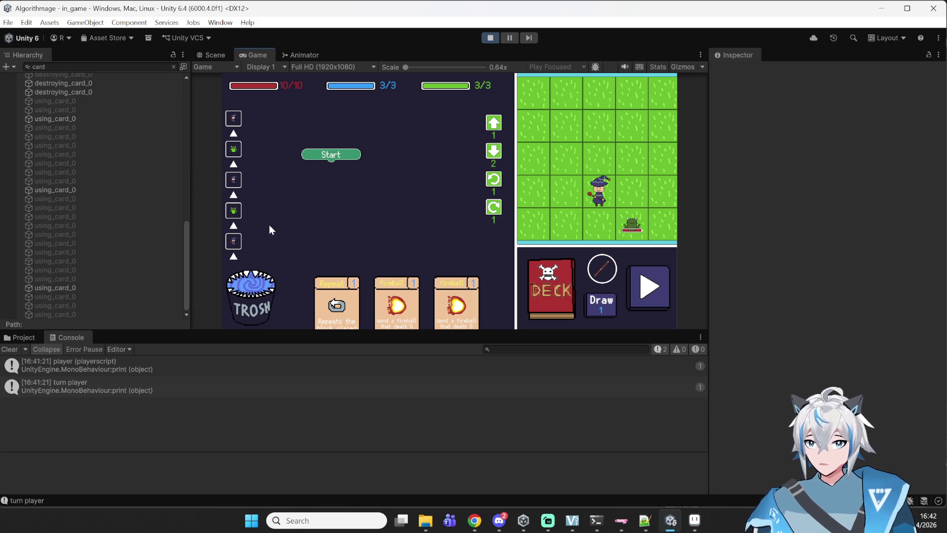
{"action": "left_click_drag", "start_coordinate": [347, 302], "coordinate": [249, 296]}
{"action": "left_click_drag", "start_coordinate": [392, 304], "coordinate": [218, 291]}
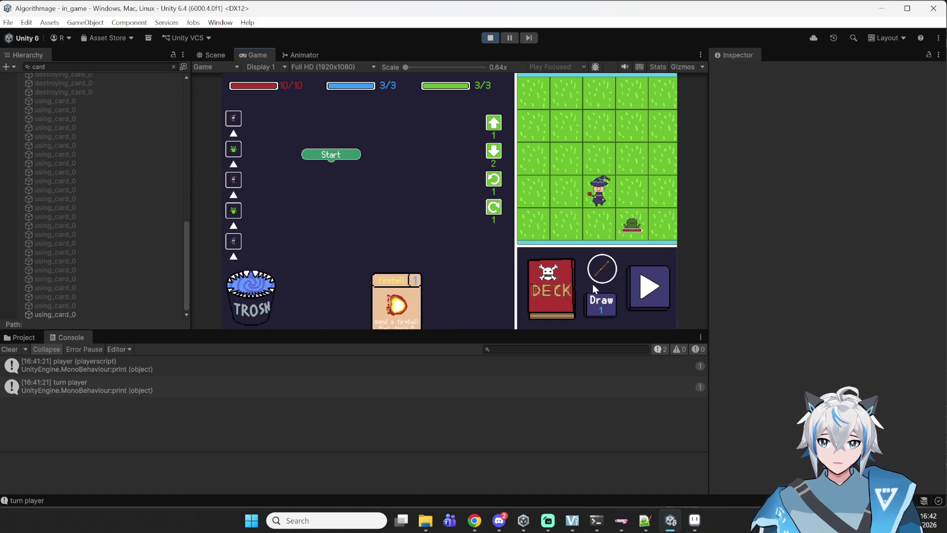
{"action": "left_click", "coordinate": [630, 289]}
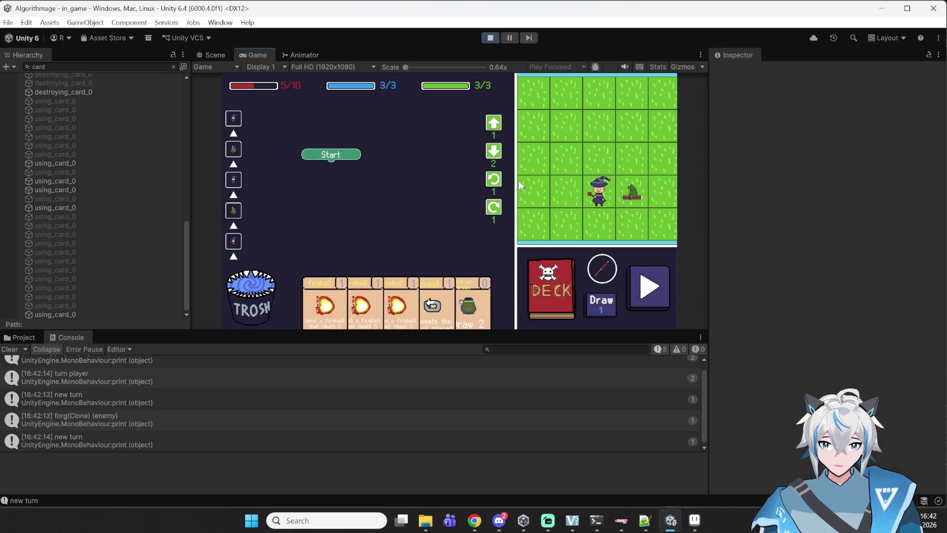
Step: Trash Repeat and fireball cards, play Pot of Green, then trash two more fireballs
{"action": "left_click_drag", "start_coordinate": [432, 303], "coordinate": [250, 296]}
{"action": "left_click_drag", "start_coordinate": [326, 304], "coordinate": [249, 296]}
{"action": "mouse_move", "coordinate": [387, 323]}
{"action": "left_mouse_down"}
{"action": "mouse_move", "coordinate": [259, 311]}
{"action": "mouse_move", "coordinate": [384, 197]}
{"action": "left_mouse_up"}
{"action": "left_click_drag", "start_coordinate": [375, 306], "coordinate": [256, 301]}
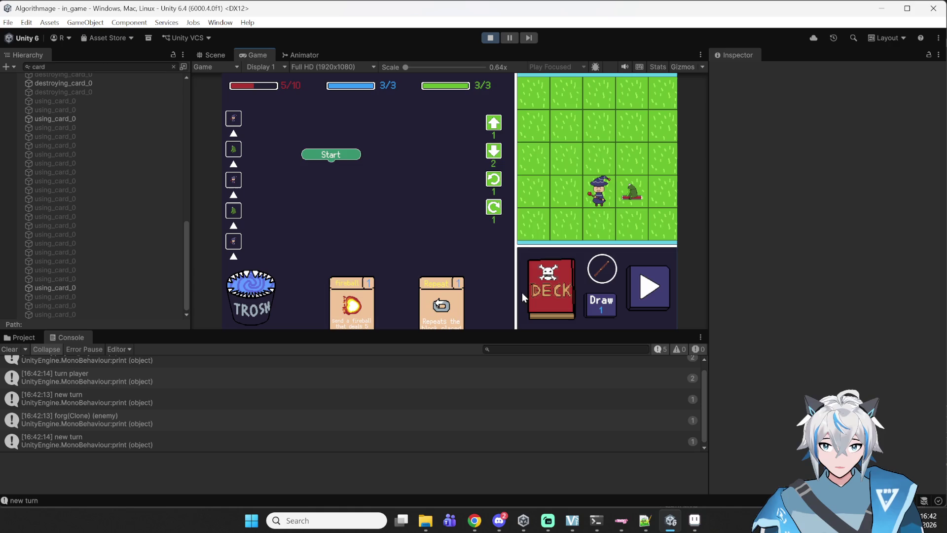
Step: Check the deck viewer's full and current deck lists, then close it
{"action": "left_click", "coordinate": [568, 289]}
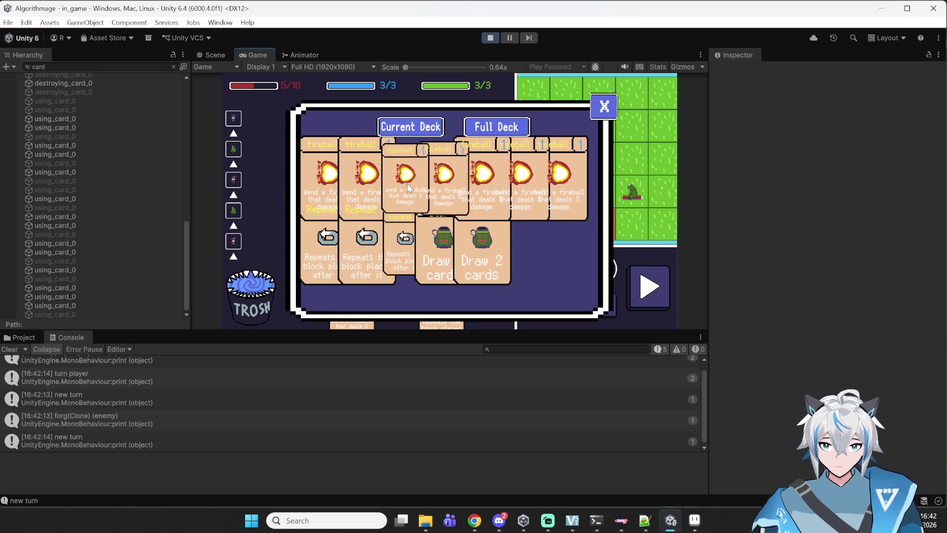
{"action": "left_click", "coordinate": [482, 130]}
{"action": "left_click", "coordinate": [489, 130]}
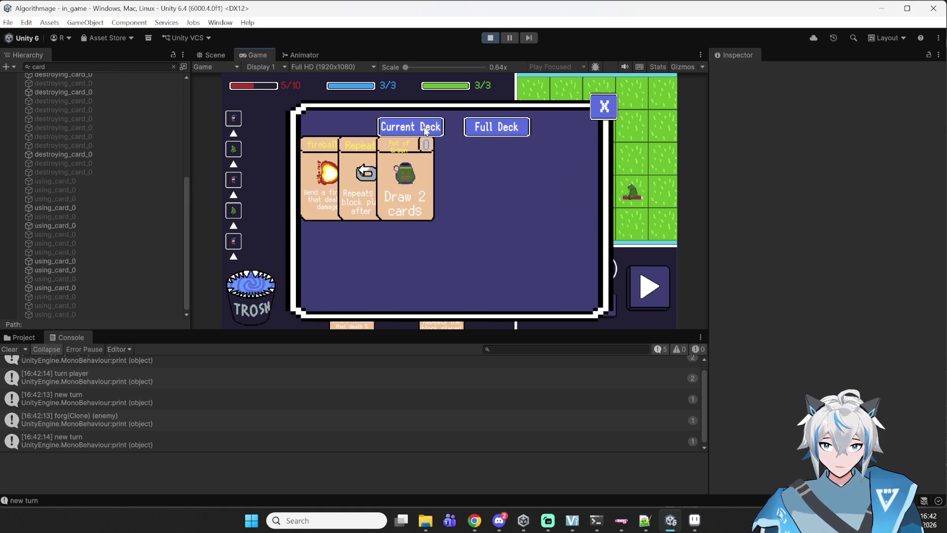
{"action": "left_click", "coordinate": [615, 103]}
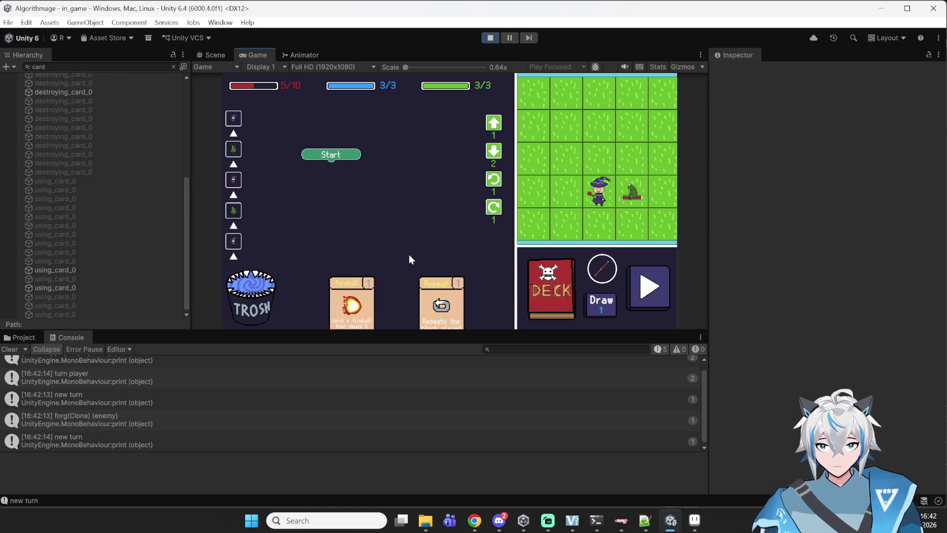
Step: Stack Rotate Left, Repeat and fireball under Start, run it to beat the frog, then stop play
{"action": "mouse_move", "coordinate": [492, 207]}
{"action": "left_mouse_down"}
{"action": "mouse_move", "coordinate": [474, 184]}
{"action": "mouse_move", "coordinate": [332, 168]}
{"action": "left_mouse_up"}
{"action": "mouse_move", "coordinate": [440, 314]}
{"action": "left_mouse_down"}
{"action": "mouse_move", "coordinate": [325, 192]}
{"action": "mouse_move", "coordinate": [328, 183]}
{"action": "left_mouse_up"}
{"action": "mouse_move", "coordinate": [393, 271]}
{"action": "left_mouse_down"}
{"action": "mouse_move", "coordinate": [380, 222]}
{"action": "mouse_move", "coordinate": [341, 222]}
{"action": "mouse_move", "coordinate": [339, 192]}
{"action": "left_mouse_up"}
{"action": "left_click", "coordinate": [625, 291]}
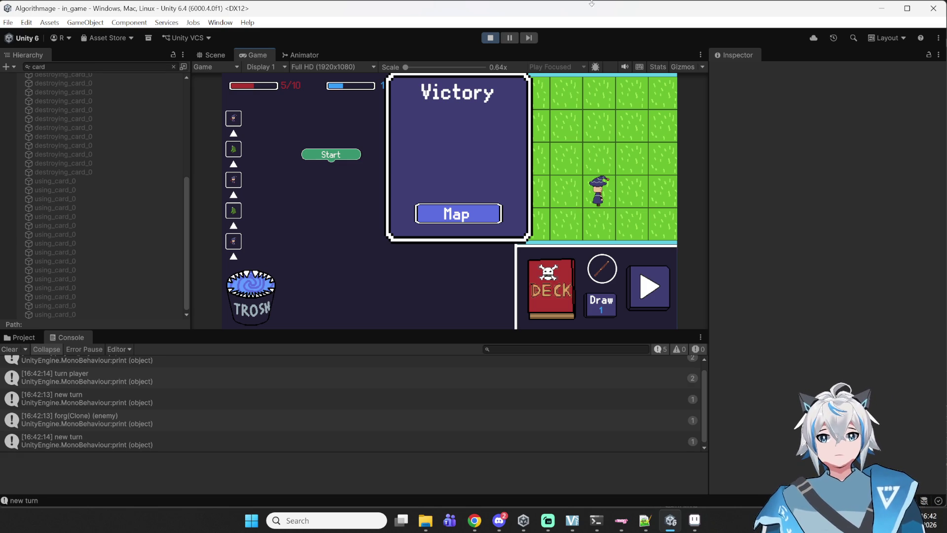
{"action": "left_click", "coordinate": [490, 37]}
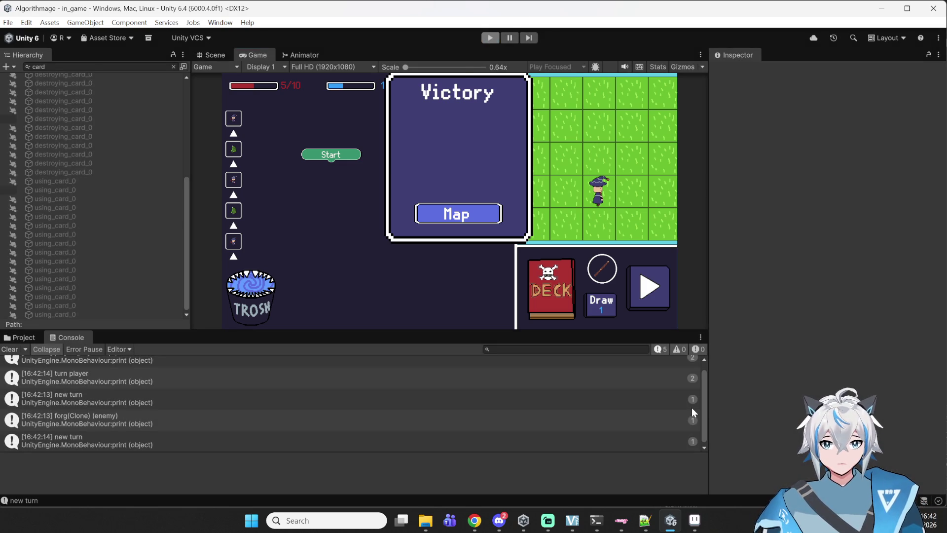
Step: Open card.cs in Notepad++ and search for 'discard'
{"action": "left_click", "coordinate": [648, 520]}
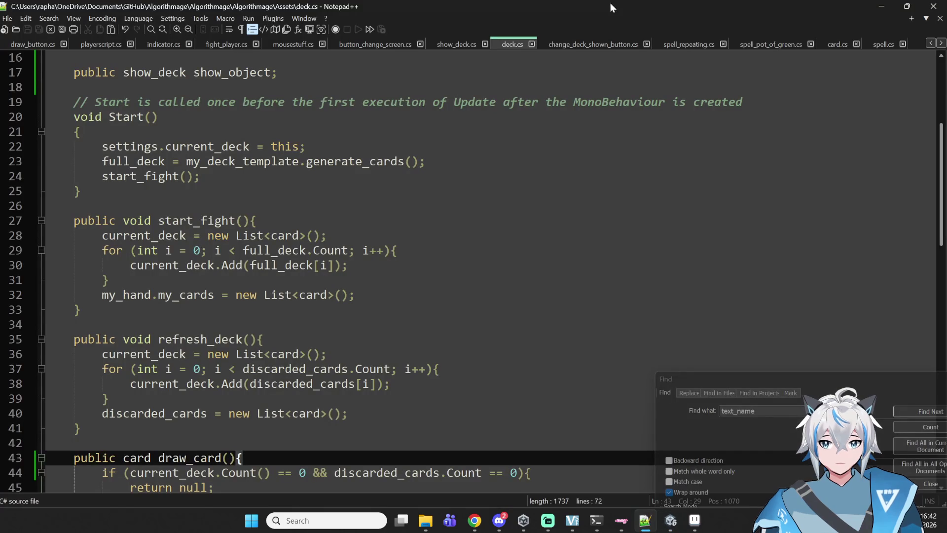
{"action": "left_click", "coordinate": [836, 46]}
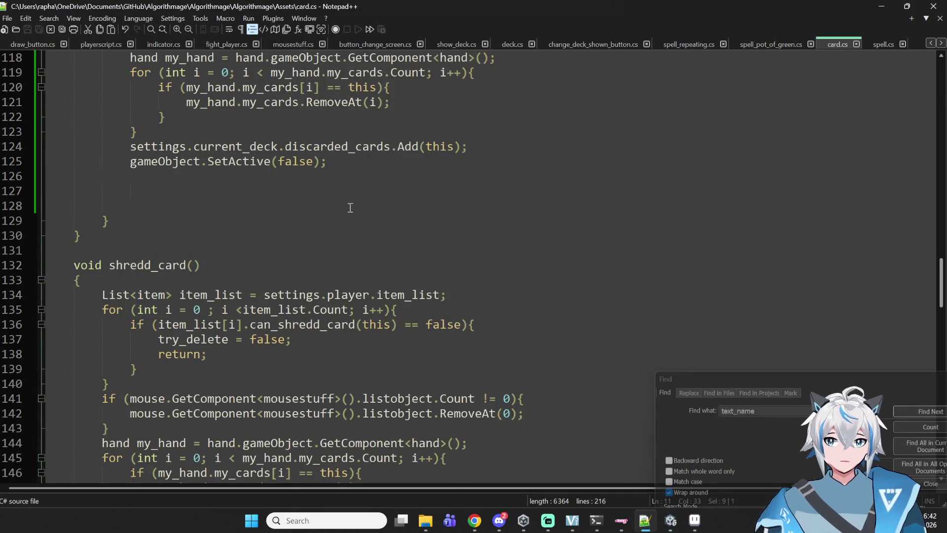
{"action": "scroll", "coordinate": [349, 239], "scroll_direction": "up", "scroll_amount": 1}
{"action": "scroll", "coordinate": [351, 258], "scroll_direction": "down", "scroll_amount": 4}
{"action": "left_click", "coordinate": [363, 251]}
{"action": "key", "text": "ctrl+f"}
{"action": "type", "text": "discard"}
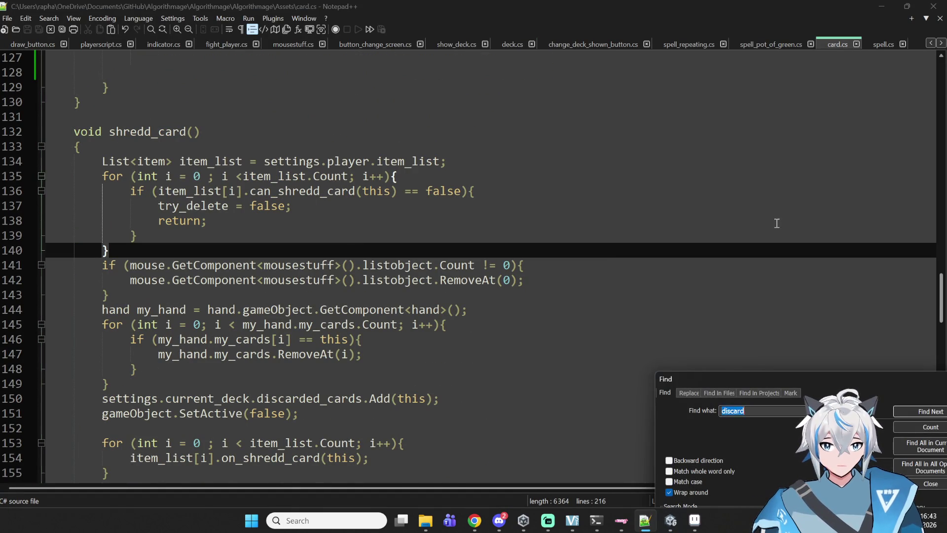
{"action": "key", "text": "Return"}
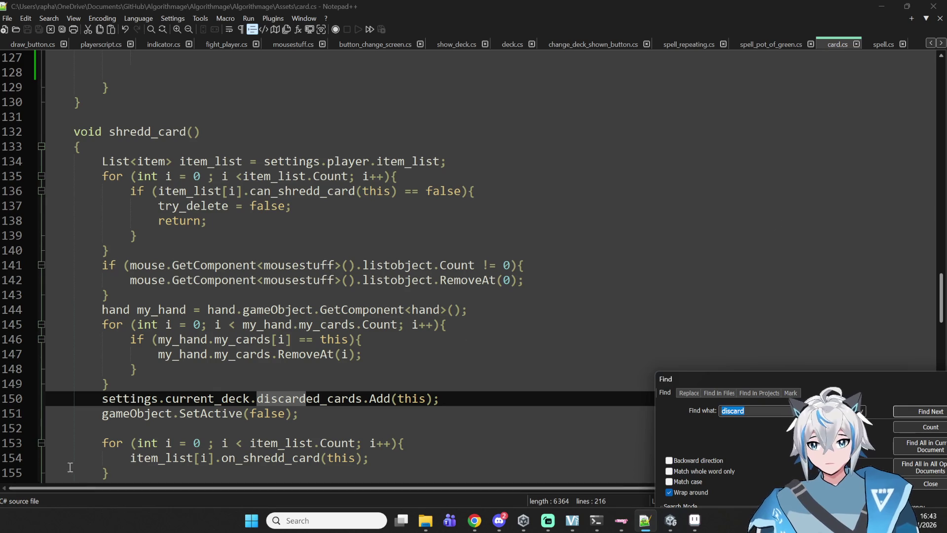
Step: Place the caret at the end of line 149, just above the discarded_cards call
{"action": "double_click", "coordinate": [131, 399]}
{"action": "left_click", "coordinate": [290, 398]}
{"action": "left_click", "coordinate": [265, 400]}
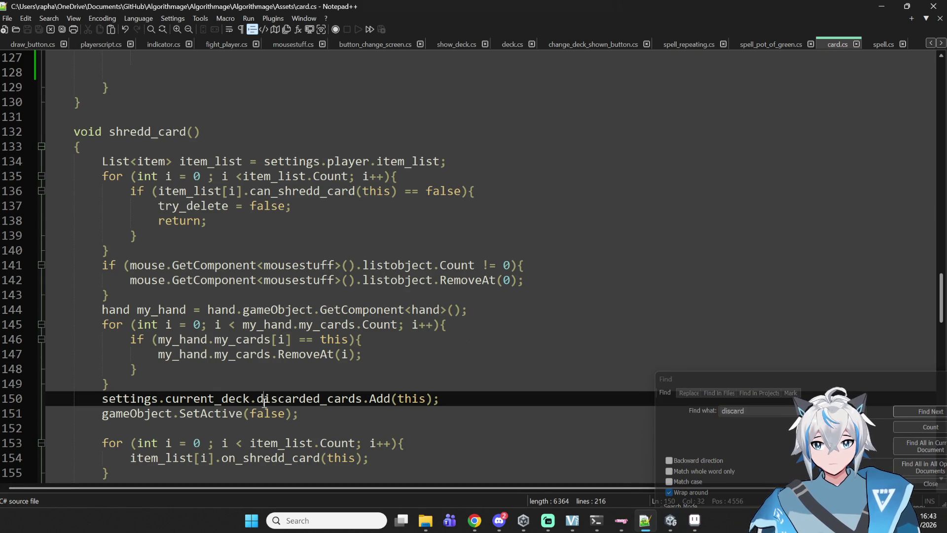
{"action": "left_click_drag", "start_coordinate": [252, 401], "coordinate": [101, 398]}
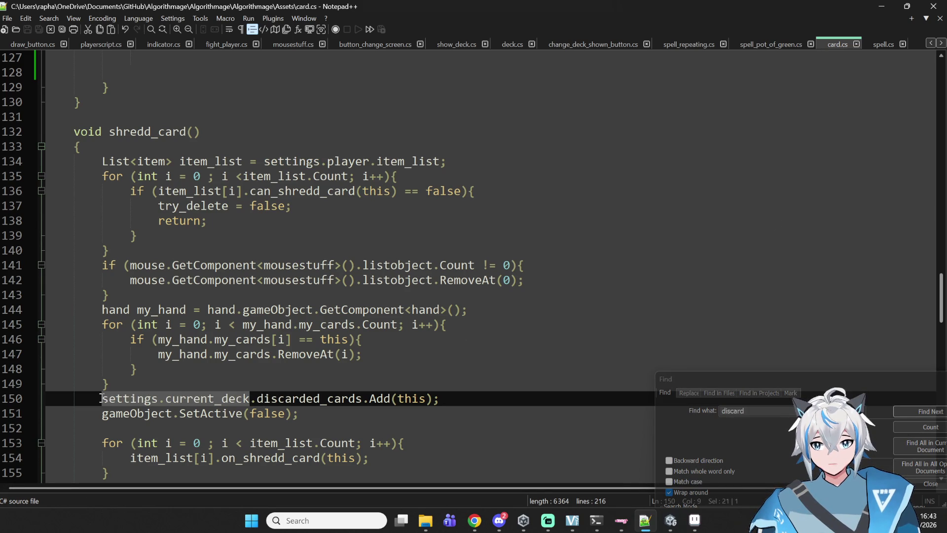
{"action": "left_click", "coordinate": [247, 383]}
{"action": "left_click", "coordinate": [398, 399]}
{"action": "double_click", "coordinate": [411, 398]}
{"action": "left_click", "coordinate": [319, 383]}
Step: Insert a new line reading 'this.transform.localScale =' below line 149's closing brace
{"action": "key", "text": "Return"}
{"action": "type", "text": "this"}
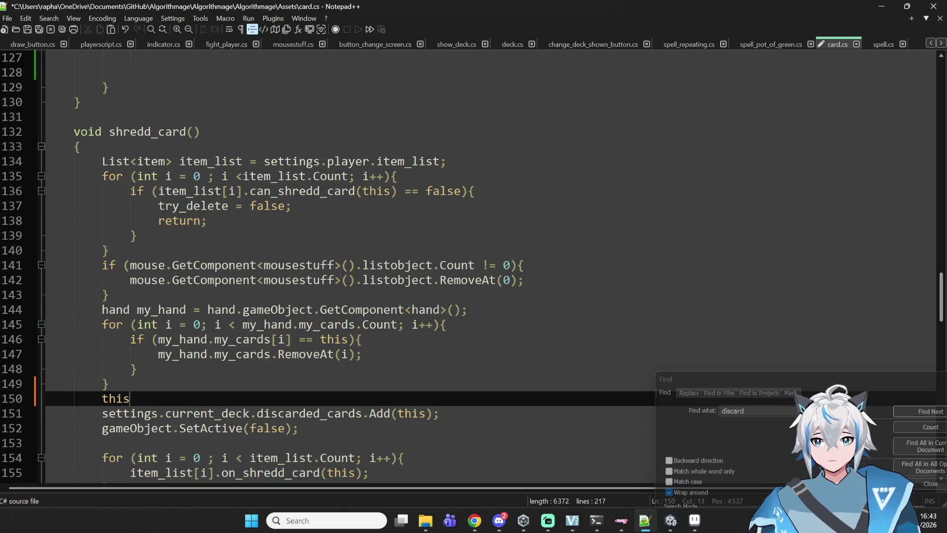
{"action": "type", "text": ".transfo"}
{"action": "key", "text": "BackSpace"}
{"action": "key", "text": "BackSpace"}
{"action": "type", "text": "sform.localS"}
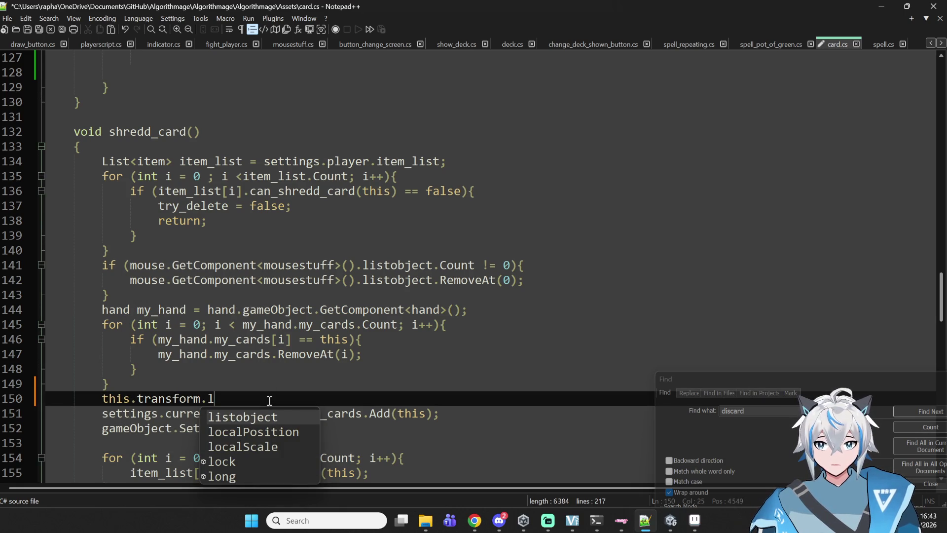
{"action": "type", "text": "cale"}
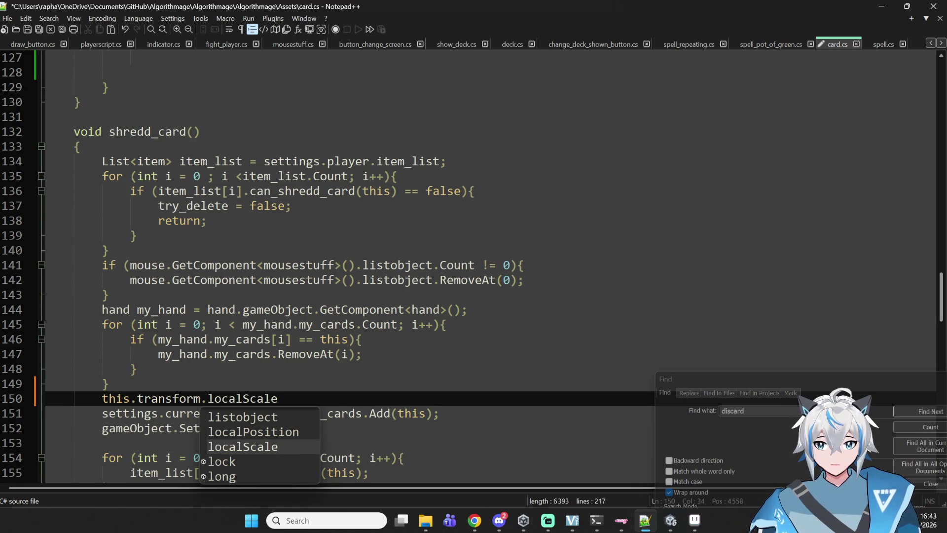
{"action": "type", "text": " ="}
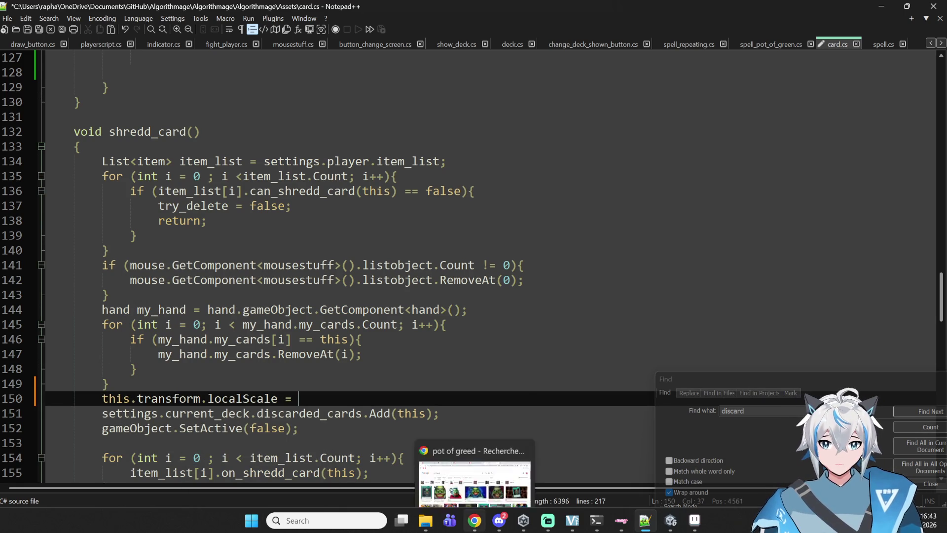
{"action": "left_click", "coordinate": [474, 520]}
Step: Pause the YouTube Music video, play Kappashiro's 'Listen Up' from Up Next, and return to the code
{"action": "left_click", "coordinate": [51, 5]}
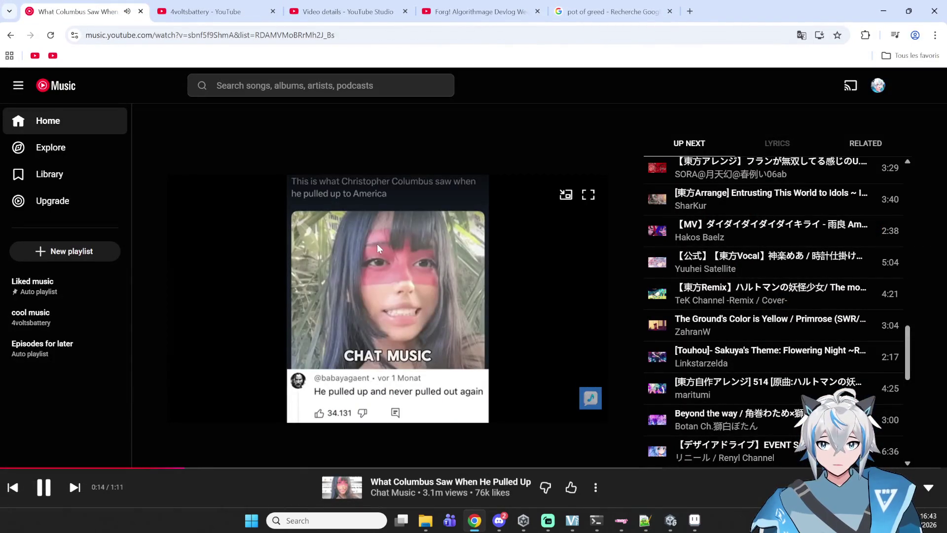
{"action": "left_click", "coordinate": [445, 342]}
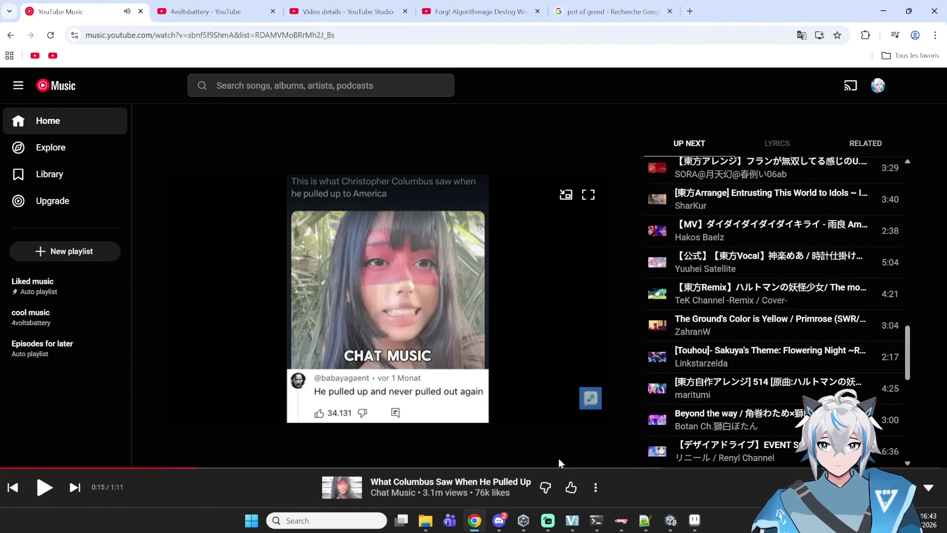
{"action": "scroll", "coordinate": [775, 324], "scroll_direction": "down", "scroll_amount": 5}
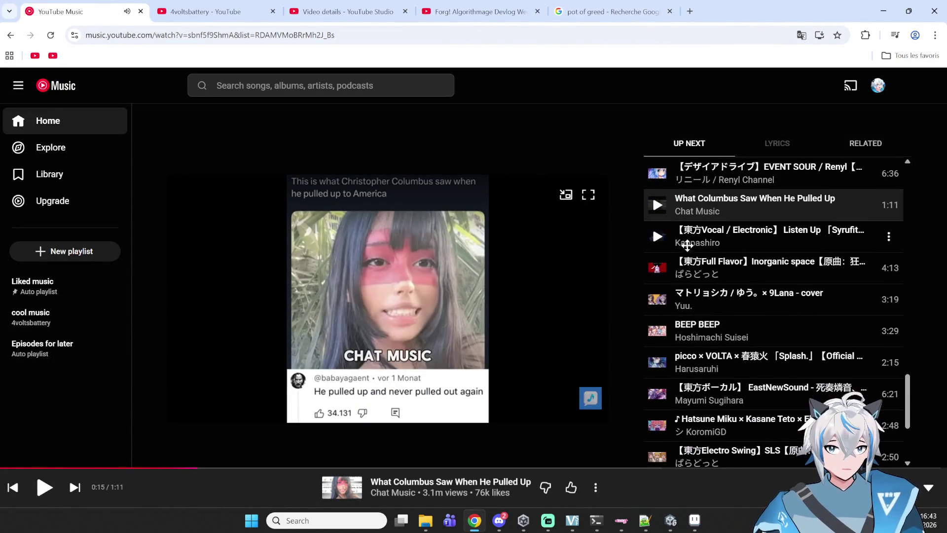
{"action": "left_click", "coordinate": [687, 242]}
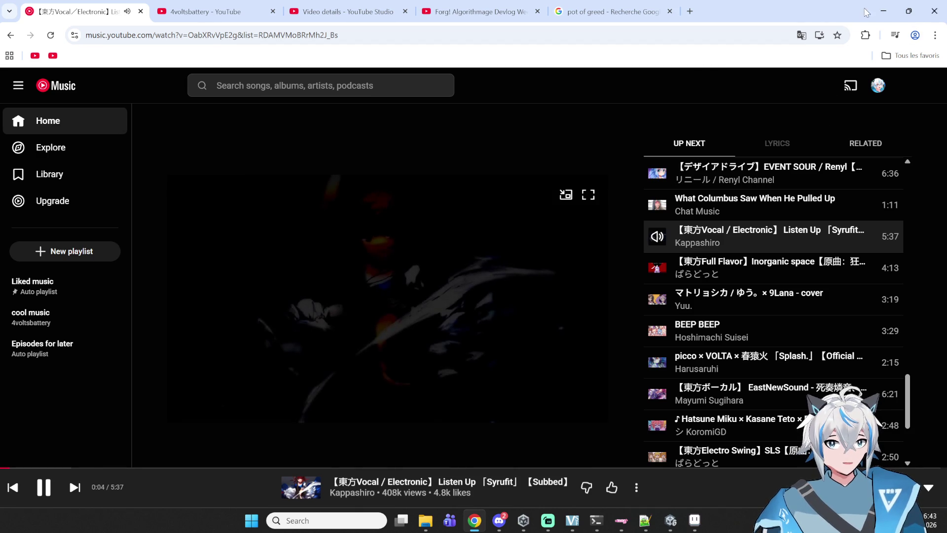
{"action": "left_click", "coordinate": [883, 11]}
{"action": "left_click", "coordinate": [314, 394]}
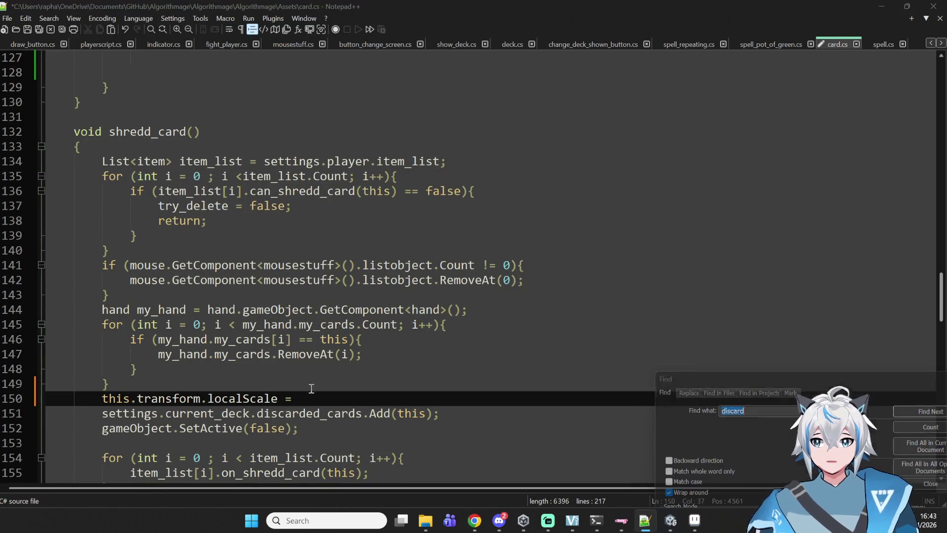
Step: Finish line 150 with 'new Vector2()' and step through the localScale occurrences in card.cs
{"action": "type", "text": "transfor"}
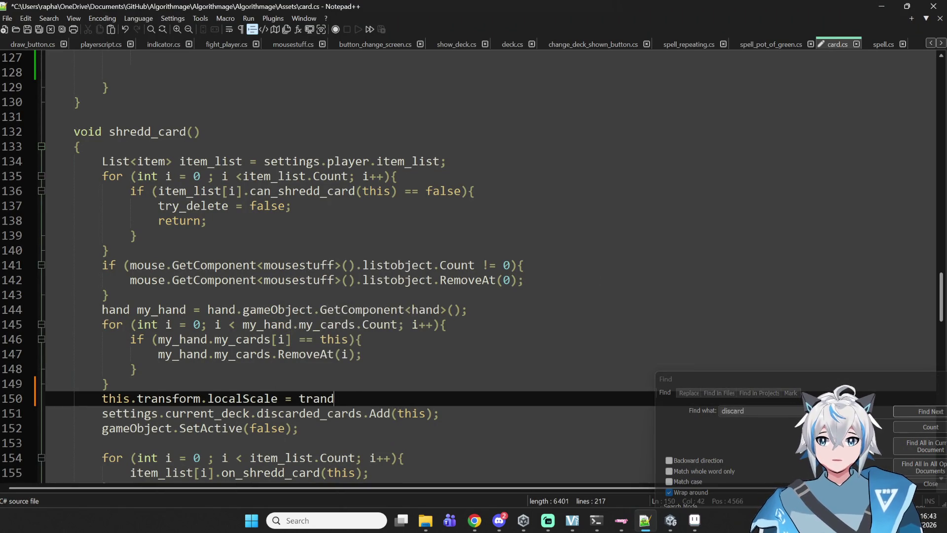
{"action": "key", "text": "BackSpace"}
{"action": "type", "text": "new Vec"}
{"action": "type", "text": "tor"}
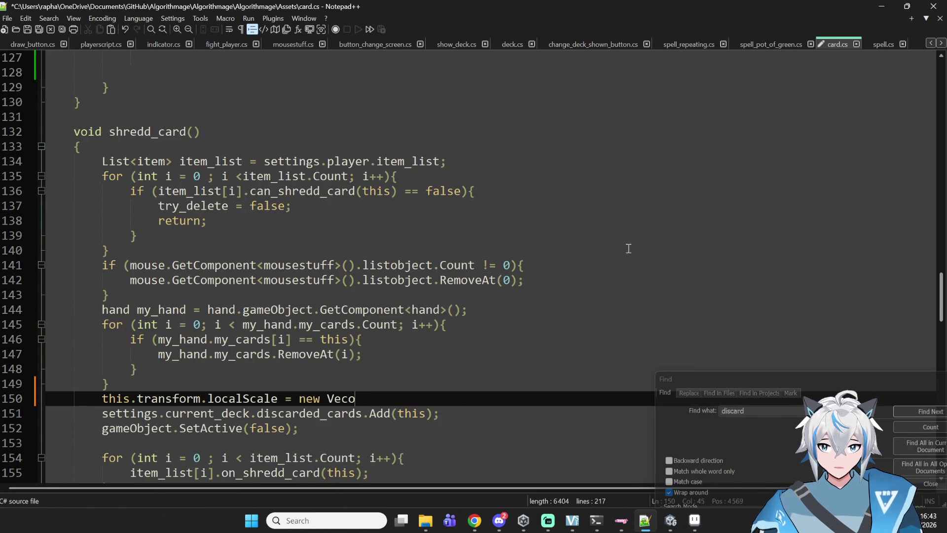
{"action": "type", "text": "£"}
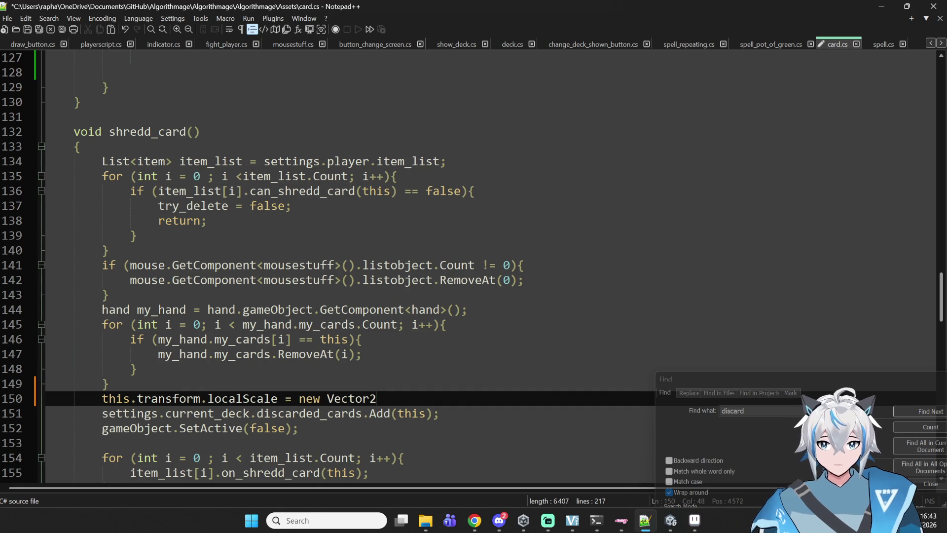
{"action": "scroll", "coordinate": [816, 294], "scroll_direction": "up", "scroll_amount": 19}
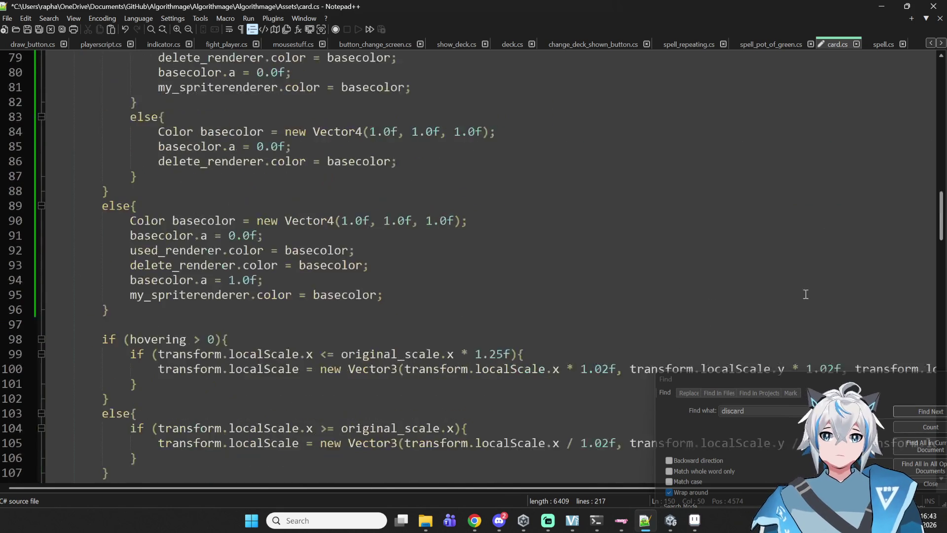
{"action": "scroll", "coordinate": [775, 288], "scroll_direction": "up", "scroll_amount": 14}
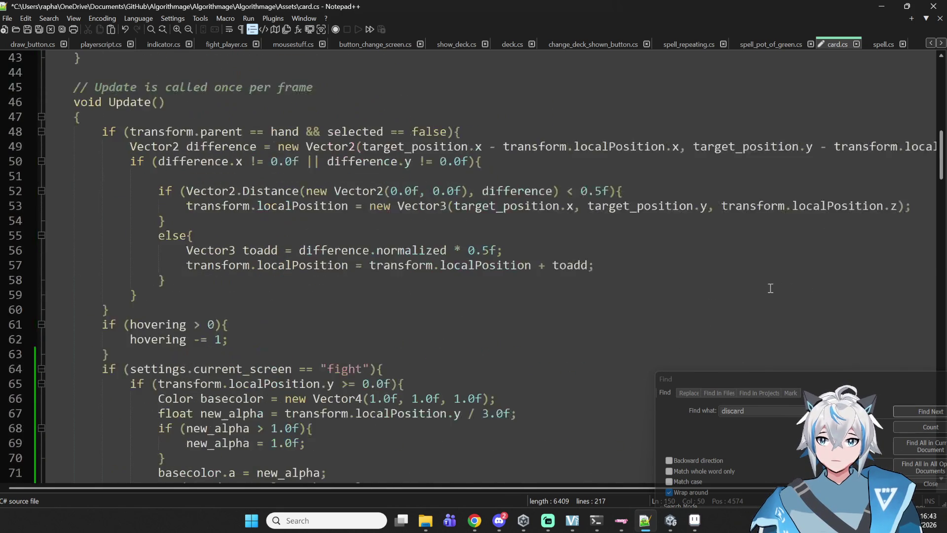
{"action": "key", "text": "ctrl+f"}
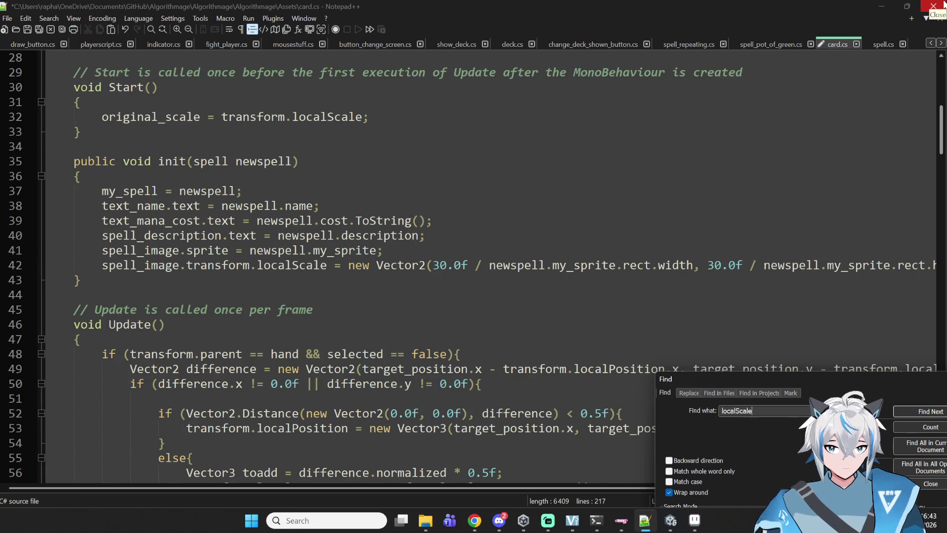
{"action": "key", "text": "Return"}
{"action": "key", "text": "Return"}
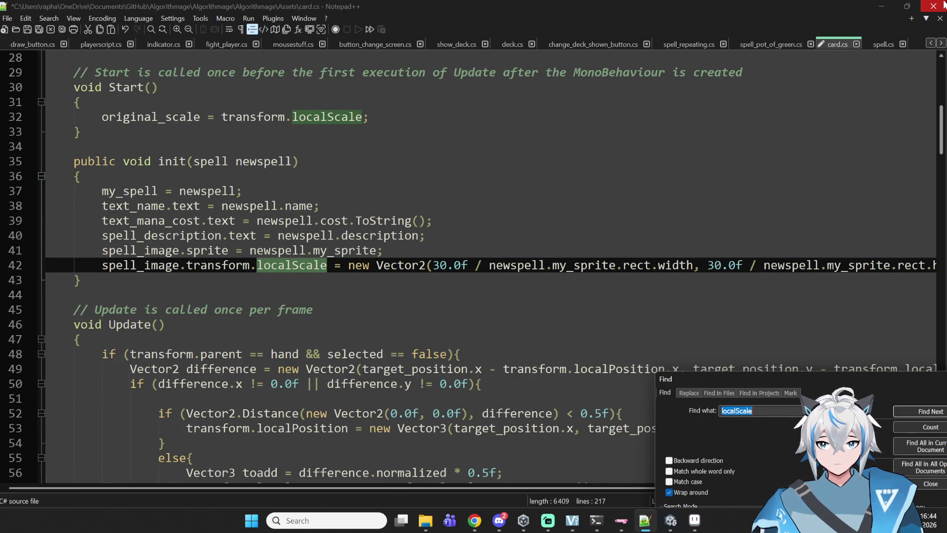
{"action": "key", "text": "Return"}
{"action": "key", "text": "Return"}
{"action": "key", "text": "Return"}
{"action": "key", "text": "Return"}
{"action": "key", "text": "Return"}
{"action": "key", "text": "Return"}
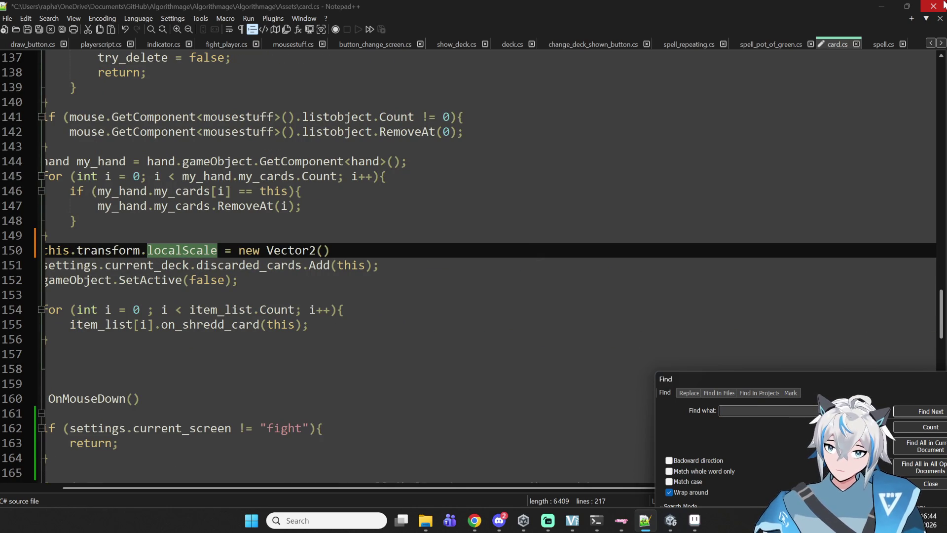
Step: Search for 'original_scale' to find its declaration on line 27 and highlight its uses
{"action": "type", "text": "original"}
{"action": "key", "text": "Return"}
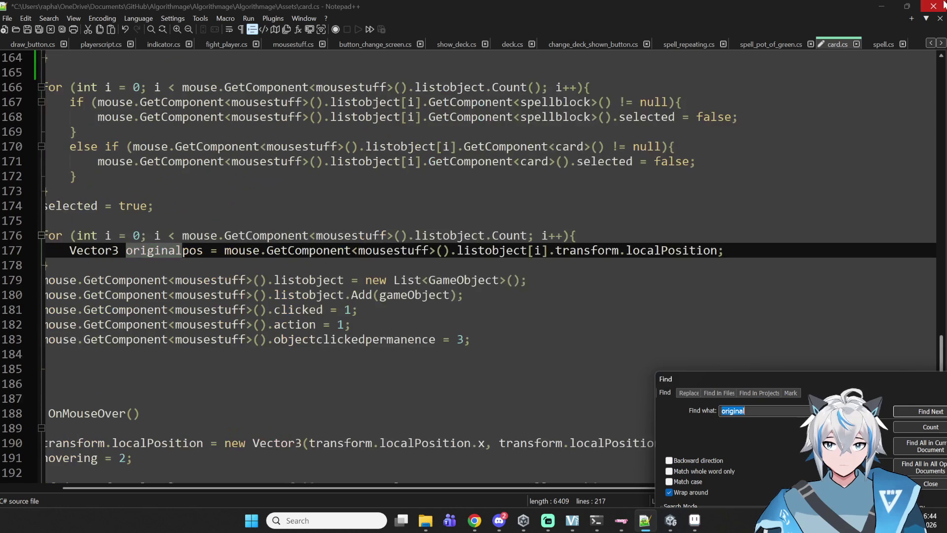
{"action": "key", "text": "Right"}
{"action": "type", "text": "sca"}
{"action": "key", "text": "End"}
{"action": "key", "text": "BackSpace"}
{"action": "key", "text": "BackSpace"}
{"action": "key", "text": "BackSpace"}
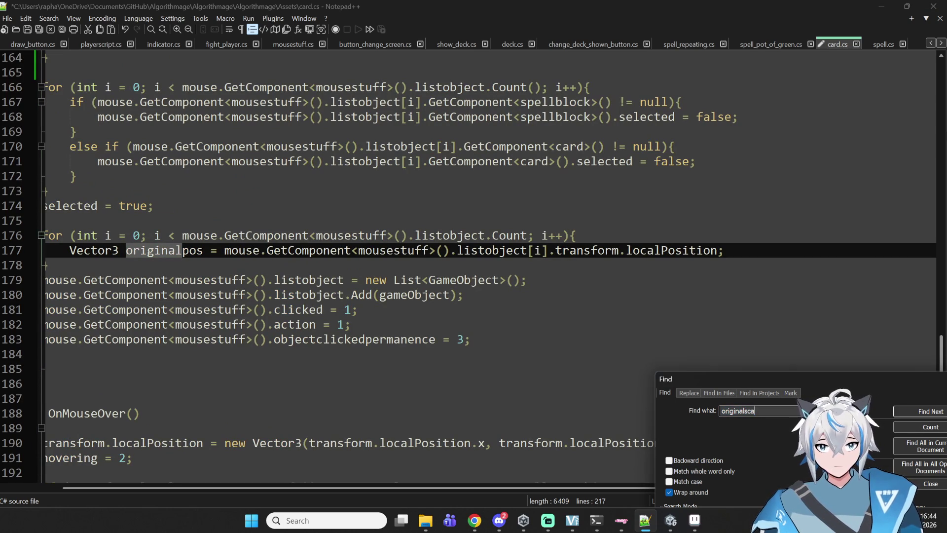
{"action": "type", "text": "_"}
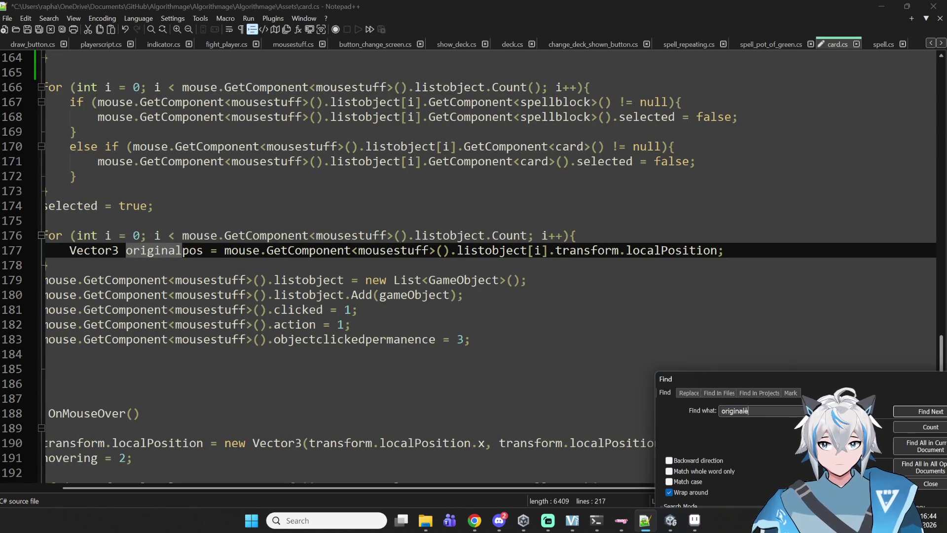
{"action": "type", "text": "sca"}
{"action": "key", "text": "Return"}
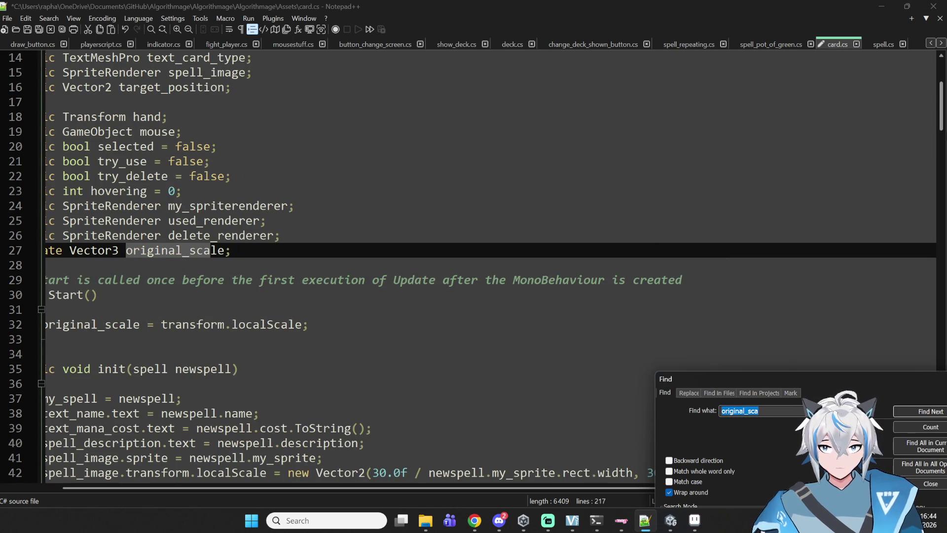
{"action": "double_click", "coordinate": [202, 253]}
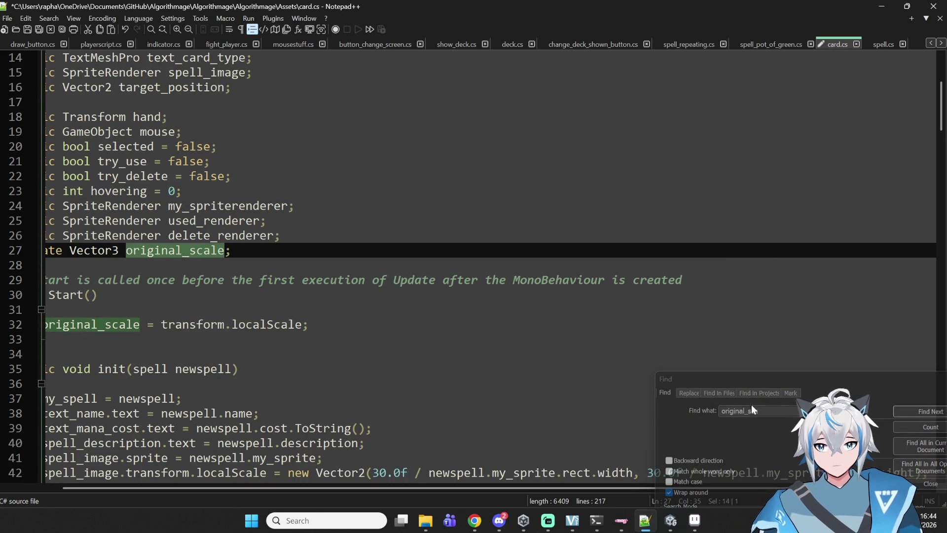
{"action": "left_click", "coordinate": [767, 415]}
{"action": "double_click", "coordinate": [767, 415]}
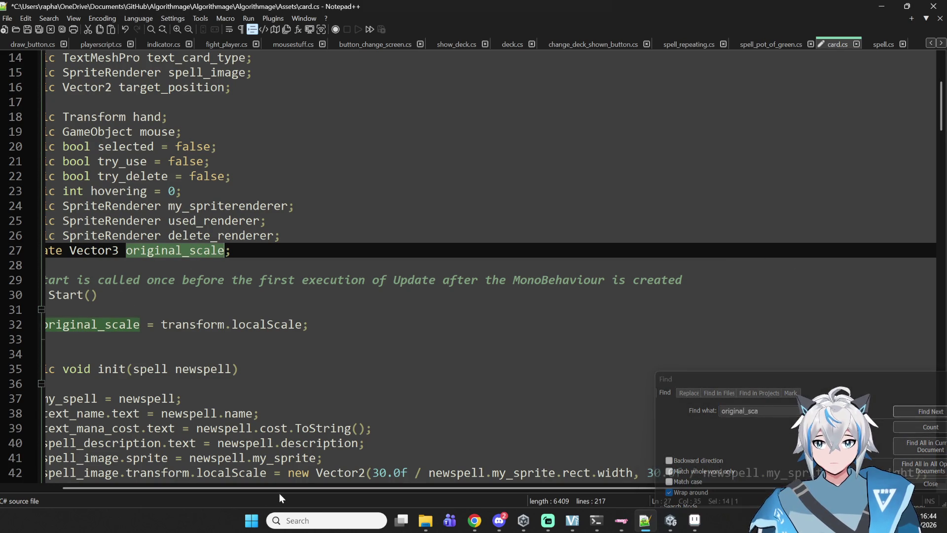
{"action": "left_click_drag", "start_coordinate": [279, 491], "coordinate": [223, 491]}
{"action": "left_click", "coordinate": [774, 415]}
Step: Add 'transform.localScale = original_scale;' before the discarded_cards line in use_card near line 124
{"action": "type", "text": "d"}
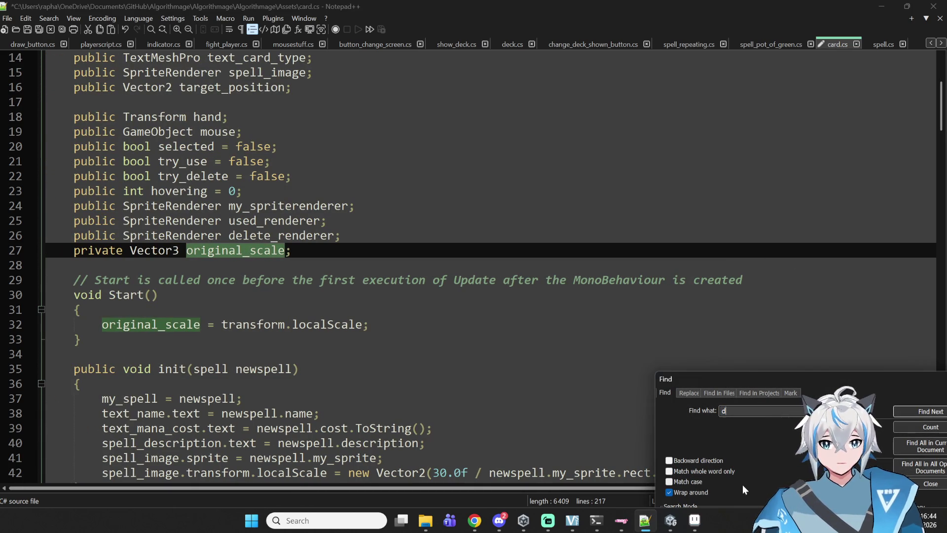
{"action": "type", "text": "iscard"}
{"action": "key", "text": "Return"}
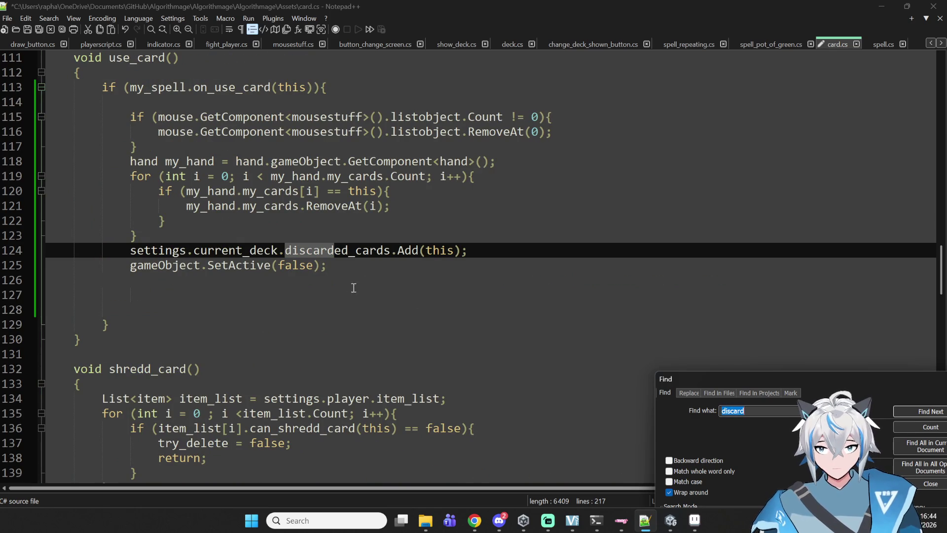
{"action": "left_click", "coordinate": [491, 252]}
{"action": "key", "text": "Return"}
{"action": "type", "text": "tran"}
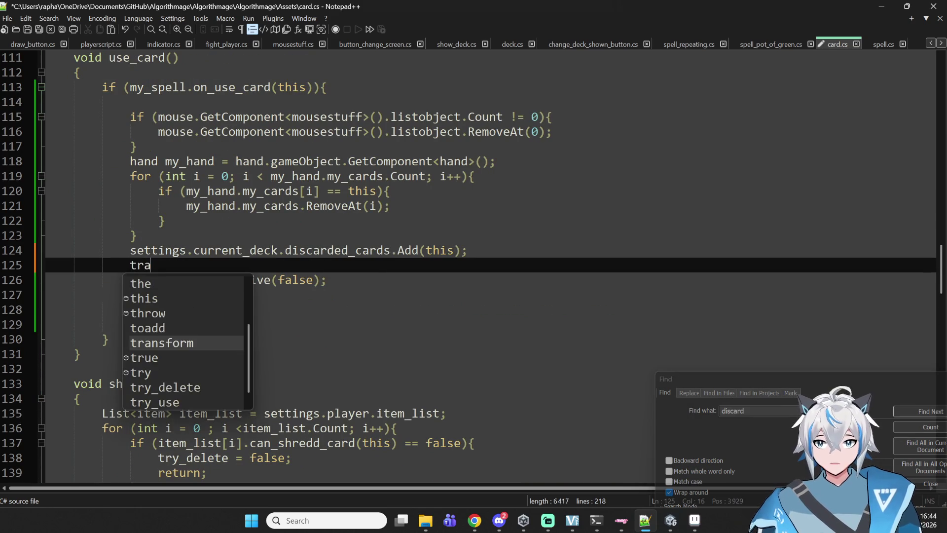
{"action": "key", "text": "BackSpace"}
{"action": "key", "text": "BackSpace"}
{"action": "key", "text": "BackSpace"}
{"action": "key", "text": "Up"}
{"action": "key", "text": "Return"}
{"action": "key", "text": "Up"}
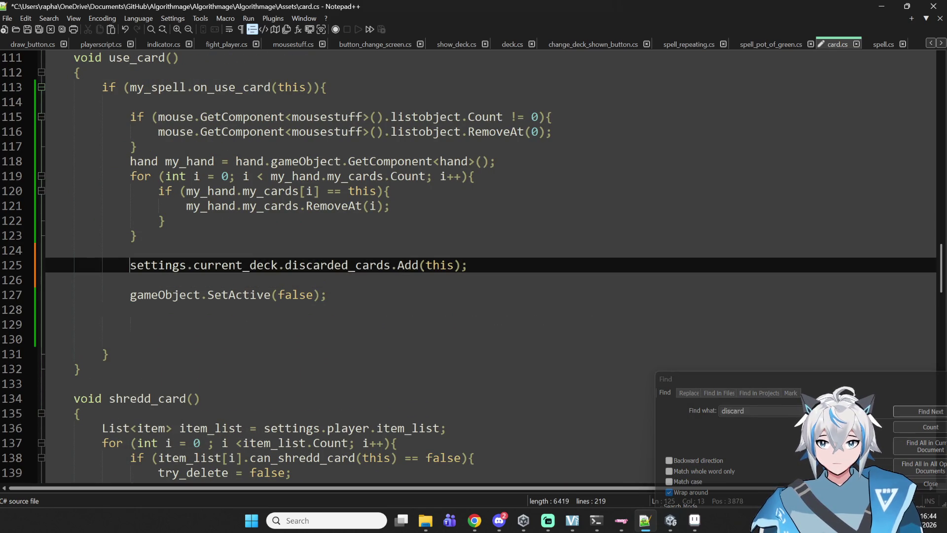
{"action": "type", "text": "transform"}
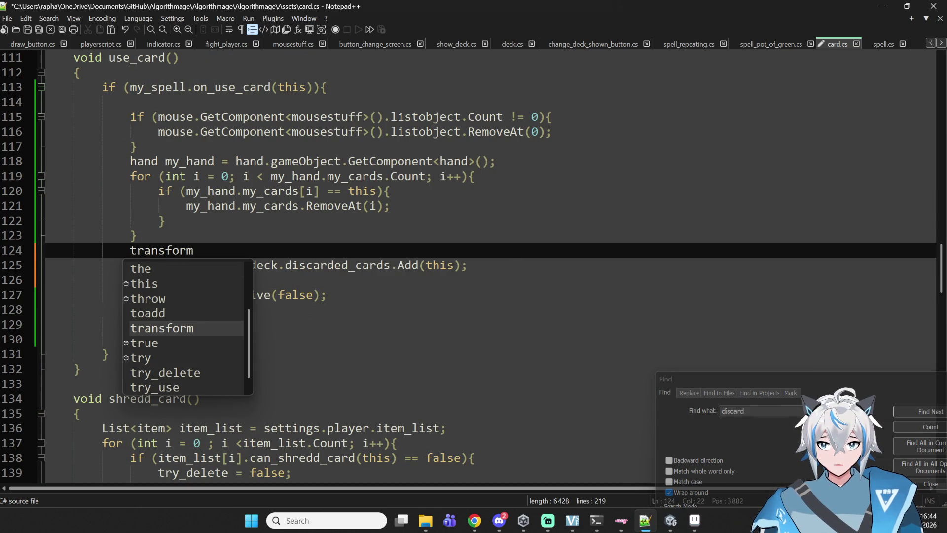
{"action": "type", "text": ".loca"}
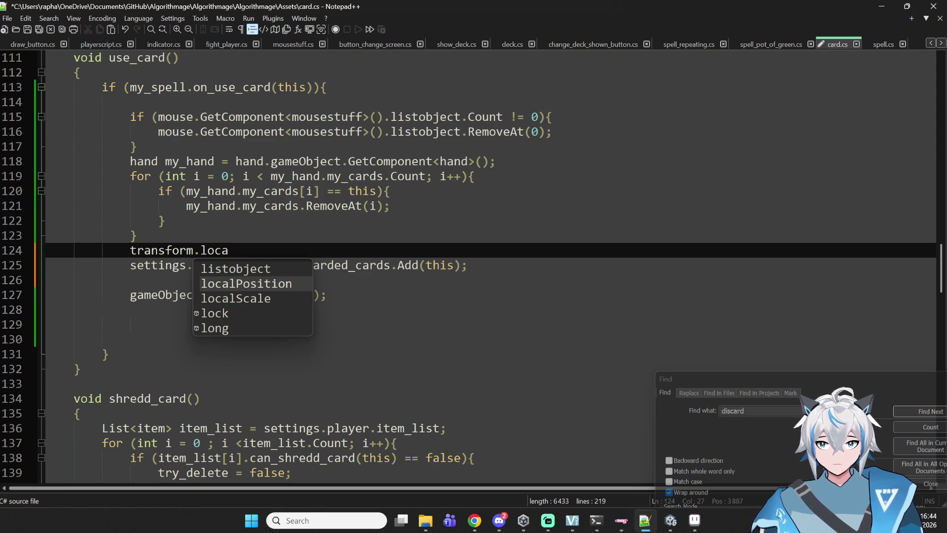
{"action": "key", "text": "Down"}
{"action": "key", "text": "Return"}
{"action": "type", "text": "= original_scale;"}
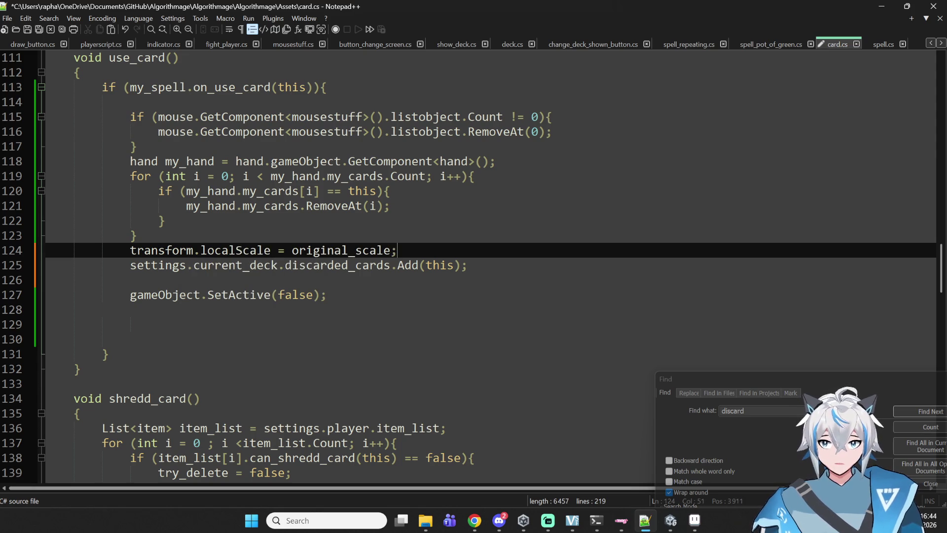
Step: Replace 'new Vector2()' on line 152 with 'original_scale;' and check the next discard occurrence
{"action": "left_click", "coordinate": [775, 410]}
{"action": "key", "text": "Return"}
{"action": "key", "text": "Return"}
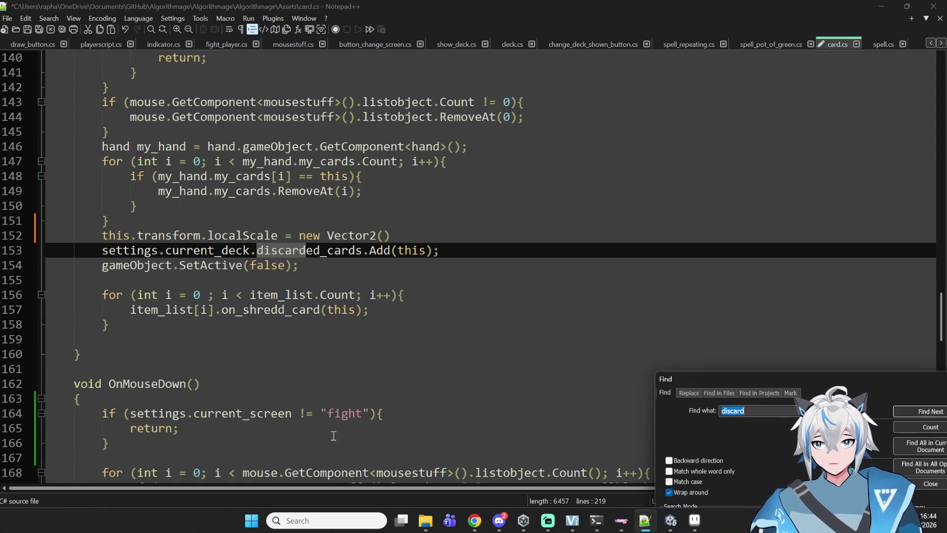
{"action": "left_click_drag", "start_coordinate": [391, 235], "coordinate": [298, 236]}
{"action": "type", "text": "original_scale;"}
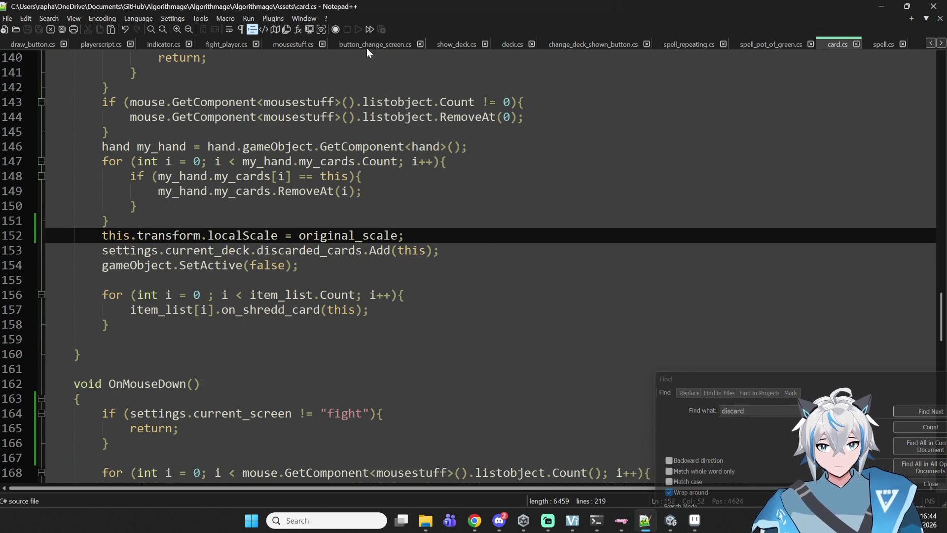
{"action": "left_click", "coordinate": [794, 411]}
{"action": "key", "text": "Return"}
{"action": "key", "text": "Return"}
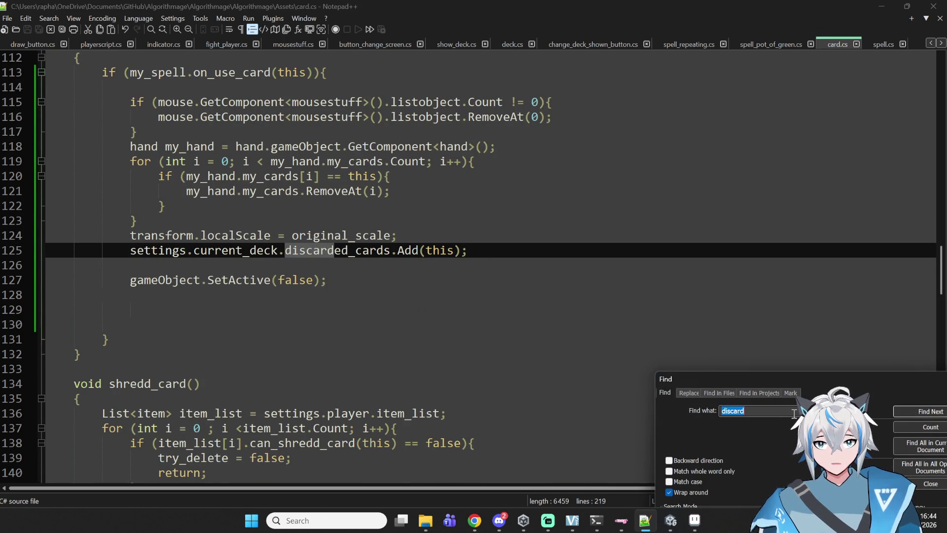
{"action": "left_click", "coordinate": [670, 520]}
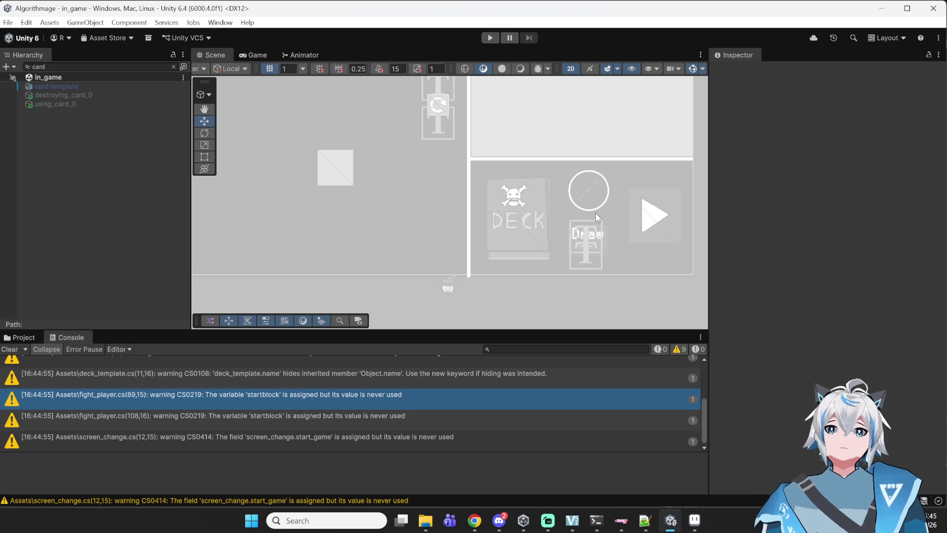
Step: Clear the Hierarchy 'card' filter, start Play mode, and enter the crossed-swords battle node
{"action": "double_click", "coordinate": [49, 66]}
{"action": "key", "text": "BackSpace"}
{"action": "left_click", "coordinate": [489, 39]}
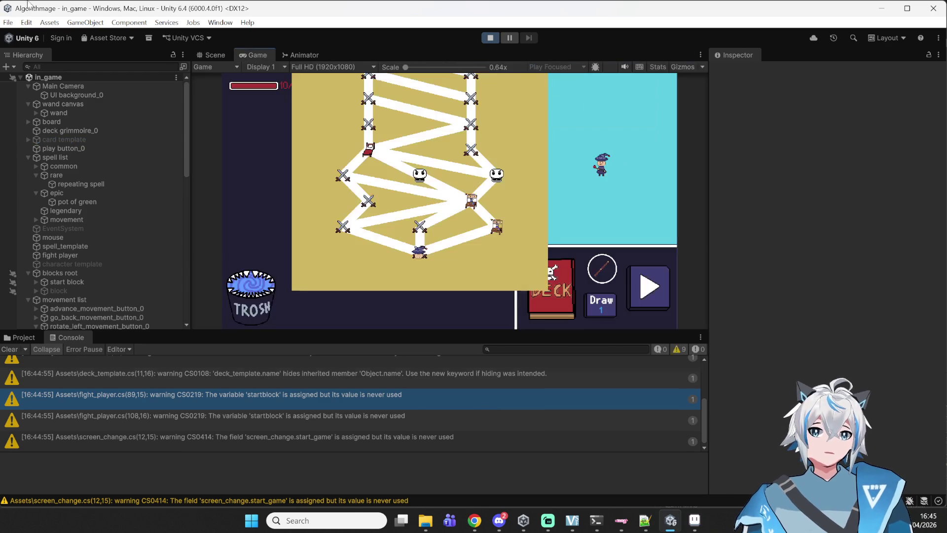
{"action": "left_click", "coordinate": [427, 228]}
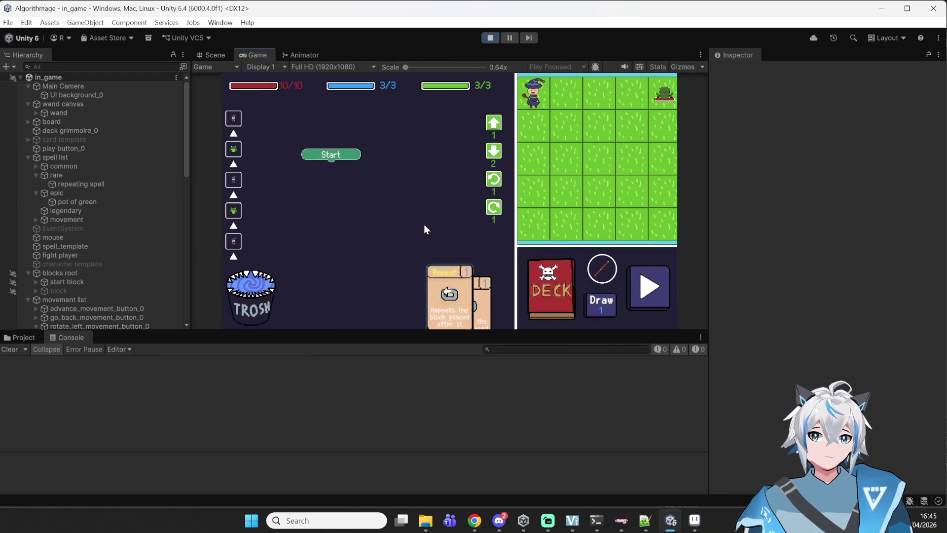
Step: Glance at the deck, trash cards, play Pot of Green, and trash all drawn fireball cards
{"action": "left_click", "coordinate": [560, 281]}
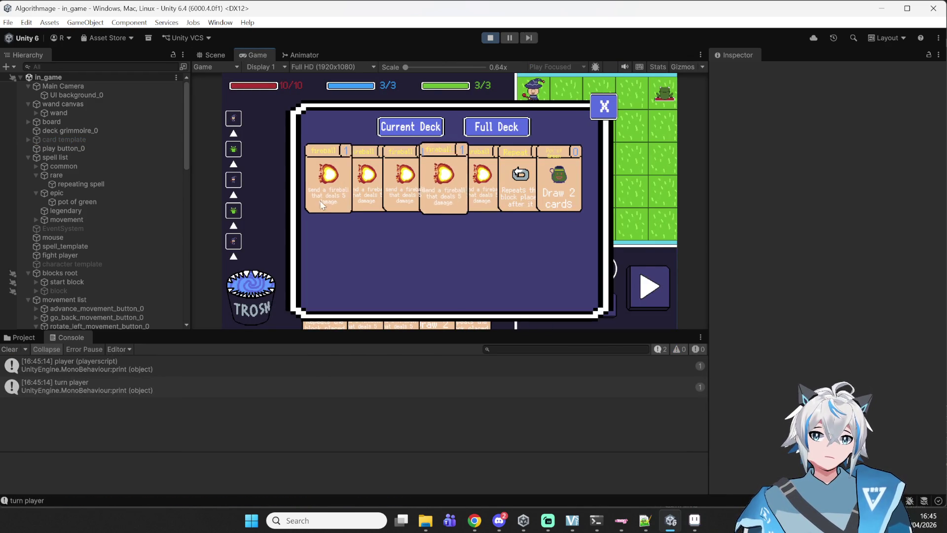
{"action": "left_click", "coordinate": [600, 113]}
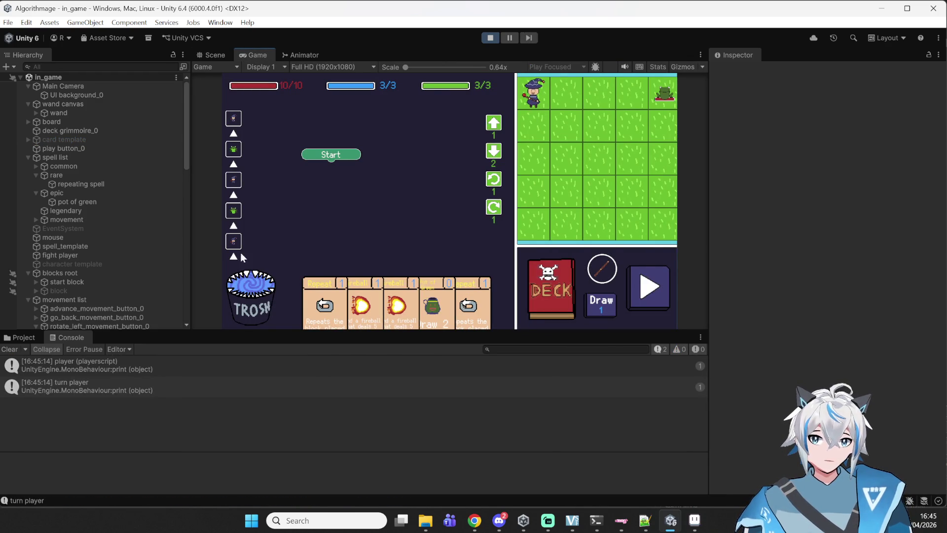
{"action": "mouse_move", "coordinate": [338, 296]}
{"action": "left_mouse_down"}
{"action": "mouse_move", "coordinate": [254, 296]}
{"action": "mouse_move", "coordinate": [252, 309]}
{"action": "left_mouse_up"}
{"action": "left_click_drag", "start_coordinate": [337, 304], "coordinate": [254, 298]}
{"action": "left_click_drag", "start_coordinate": [342, 316], "coordinate": [343, 187]}
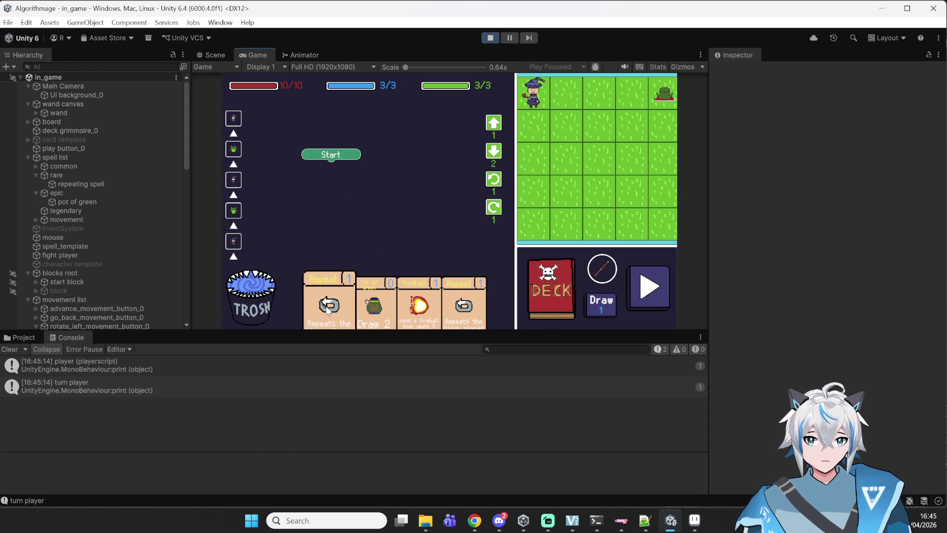
{"action": "left_click_drag", "start_coordinate": [361, 303], "coordinate": [255, 293]}
{"action": "left_click_drag", "start_coordinate": [328, 304], "coordinate": [254, 296]}
{"action": "left_click_drag", "start_coordinate": [365, 304], "coordinate": [257, 299]}
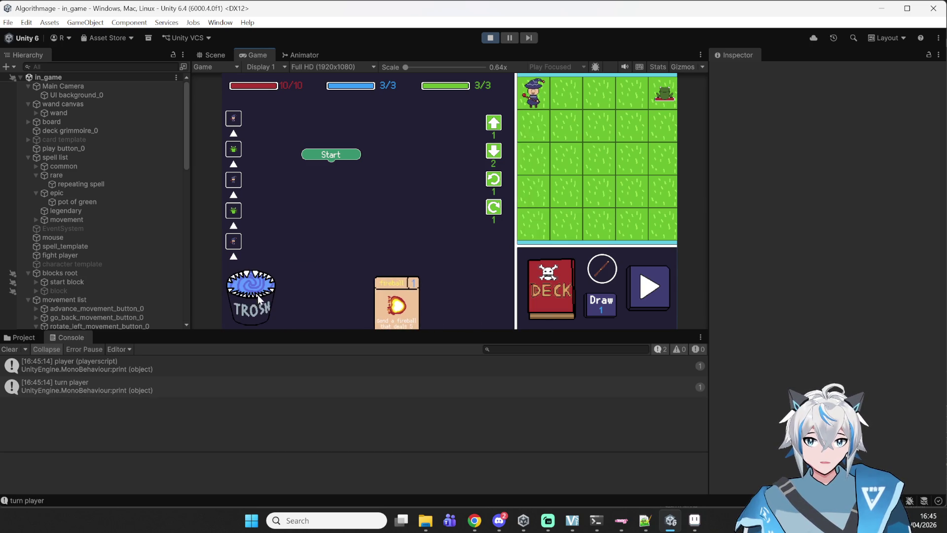
{"action": "left_click_drag", "start_coordinate": [394, 303], "coordinate": [276, 298]}
Step: Compare the full and current deck lists before and after ending the turn
{"action": "left_click", "coordinate": [545, 304]}
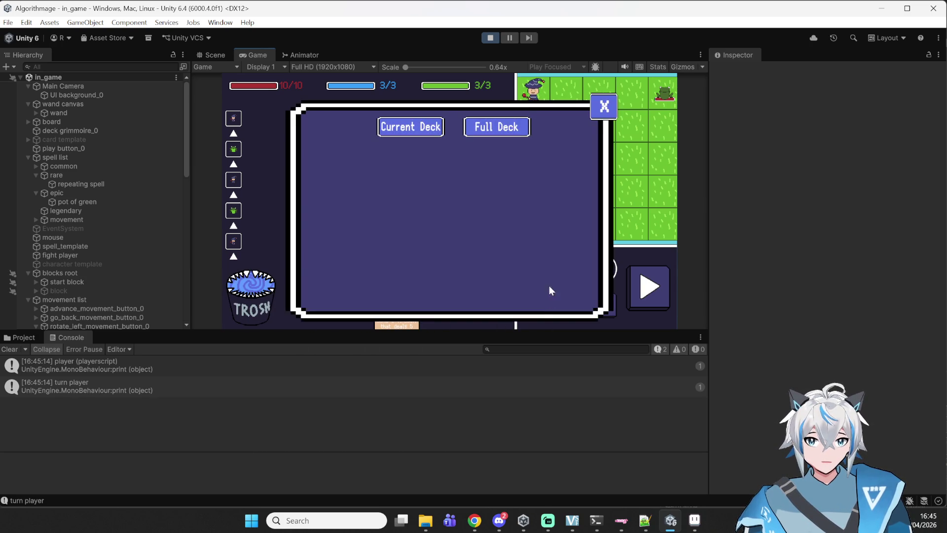
{"action": "left_click", "coordinate": [507, 139]}
{"action": "left_click", "coordinate": [428, 131]}
{"action": "left_click", "coordinate": [606, 111]}
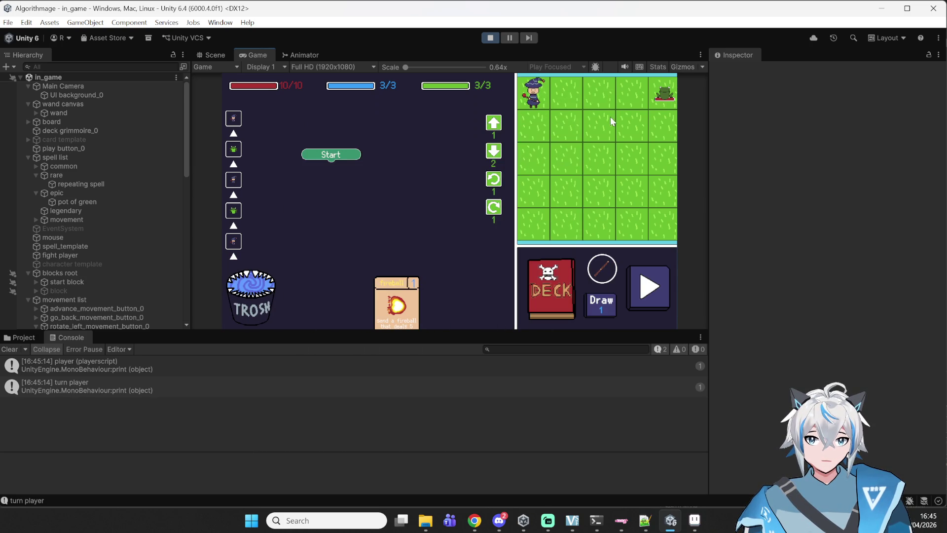
{"action": "left_click", "coordinate": [647, 288]}
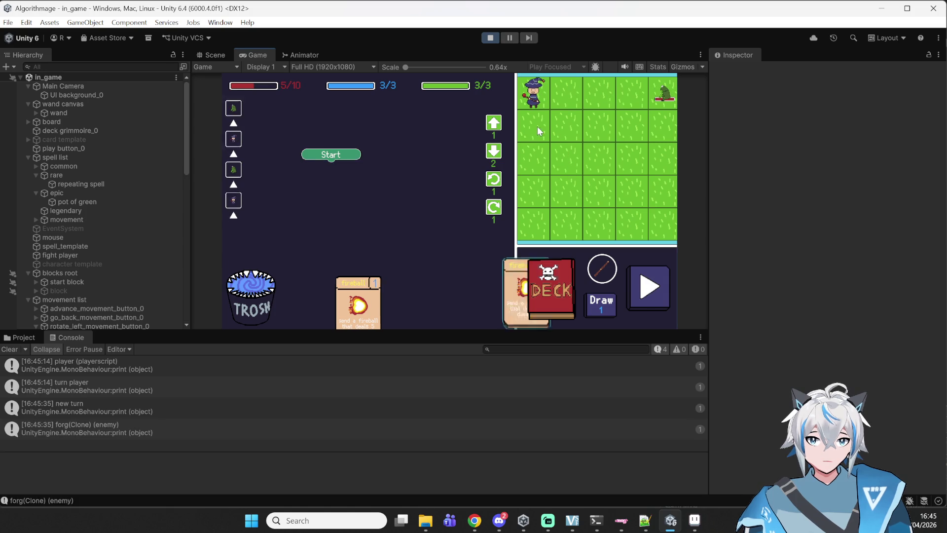
{"action": "left_click", "coordinate": [562, 278]}
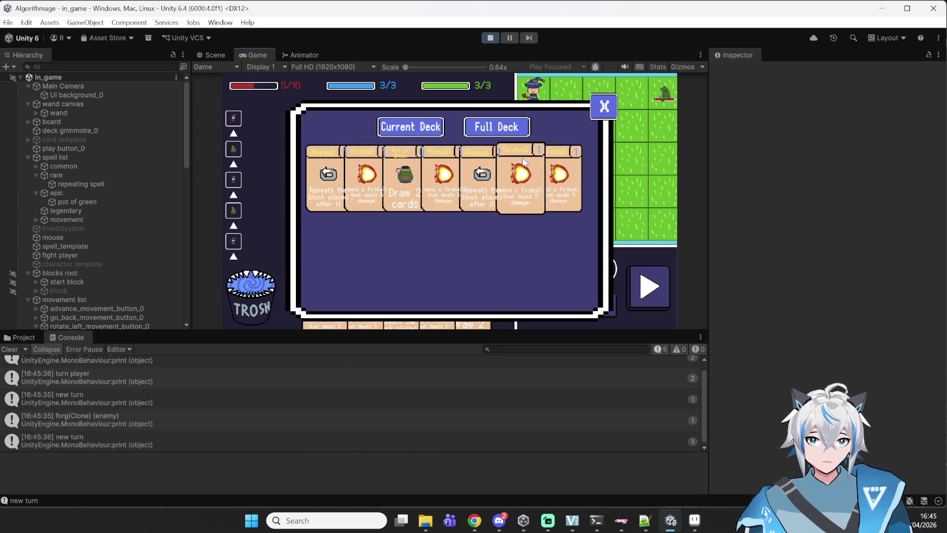
{"action": "left_click", "coordinate": [496, 128]}
{"action": "left_click", "coordinate": [385, 129]}
{"action": "left_click", "coordinate": [498, 131]}
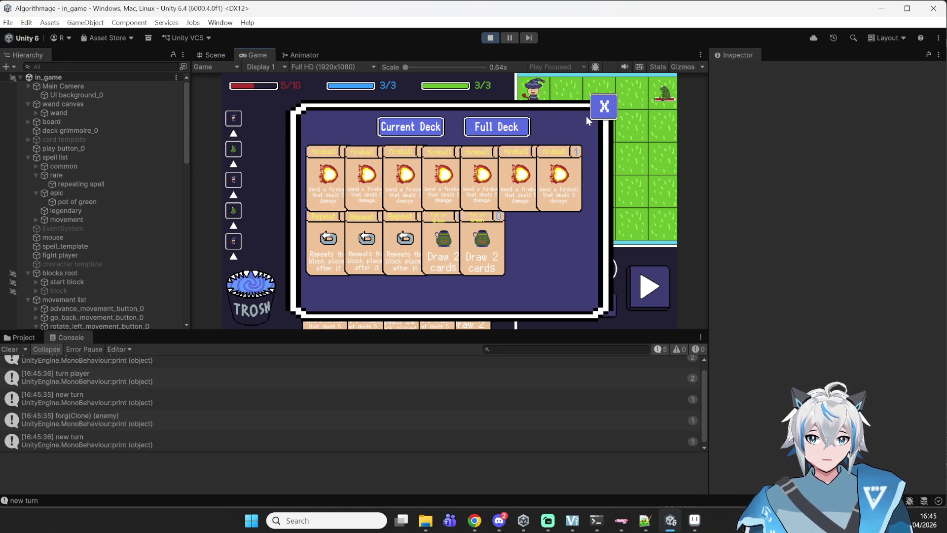
{"action": "left_click", "coordinate": [604, 109]}
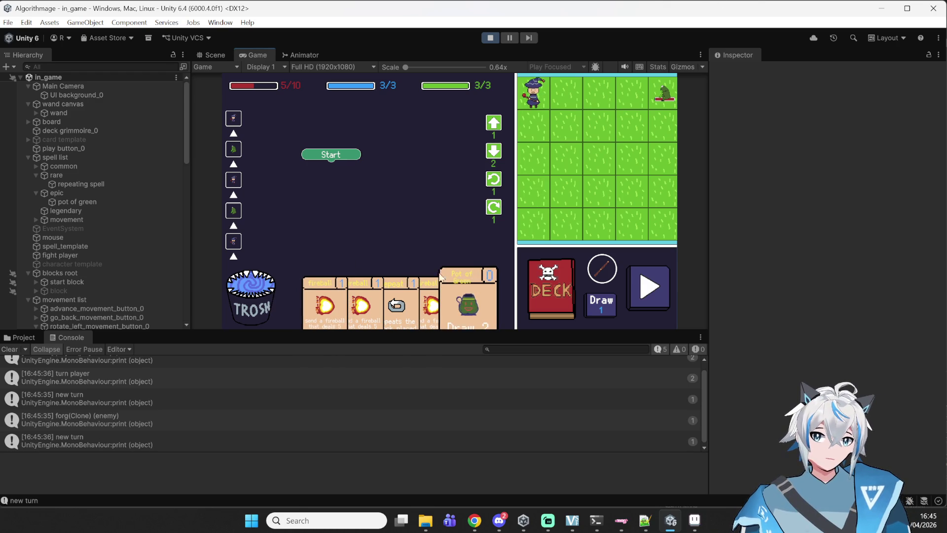
Step: Stack Rotate Left, Repeat and fireball under Start, then stop the running game
{"action": "left_click_drag", "start_coordinate": [499, 178], "coordinate": [338, 166]}
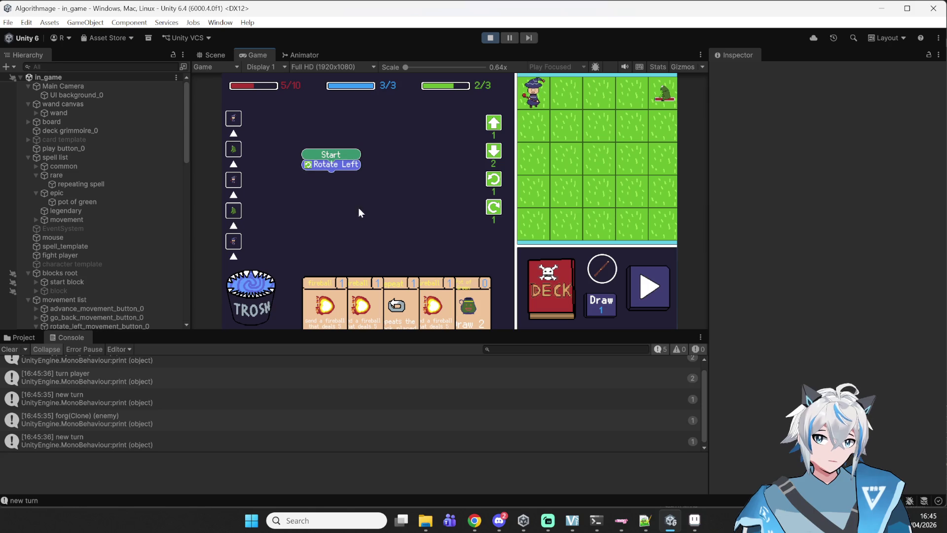
{"action": "mouse_move", "coordinate": [396, 280]}
{"action": "left_mouse_down"}
{"action": "mouse_move", "coordinate": [376, 206]}
{"action": "mouse_move", "coordinate": [343, 185]}
{"action": "left_mouse_up"}
{"action": "mouse_move", "coordinate": [375, 304]}
{"action": "left_mouse_down"}
{"action": "mouse_move", "coordinate": [392, 219]}
{"action": "mouse_move", "coordinate": [338, 190]}
{"action": "left_mouse_up"}
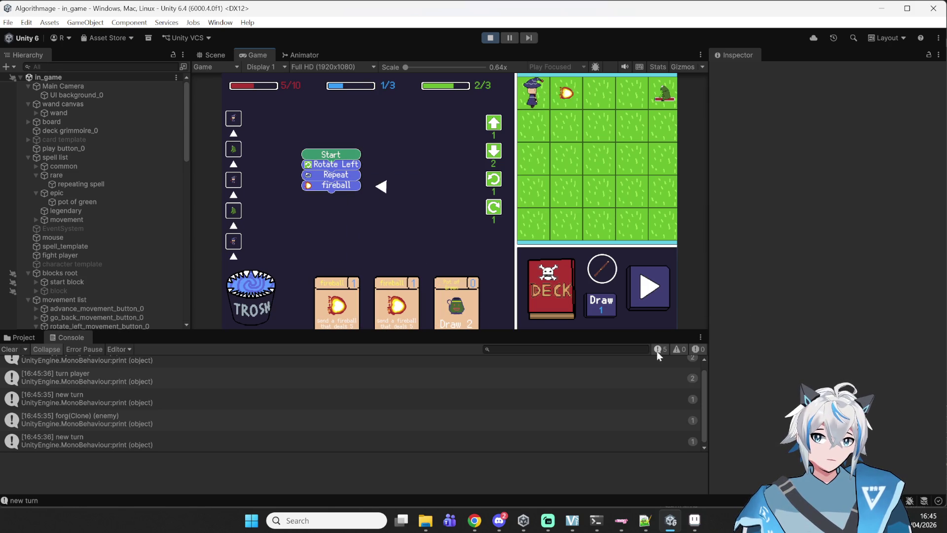
{"action": "mouse_move", "coordinate": [703, 522]}
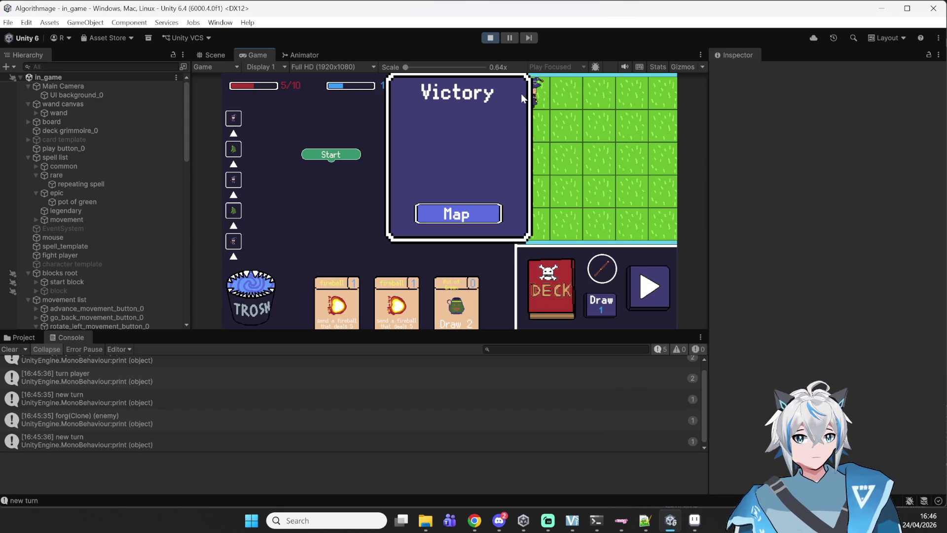
{"action": "left_click", "coordinate": [496, 40]}
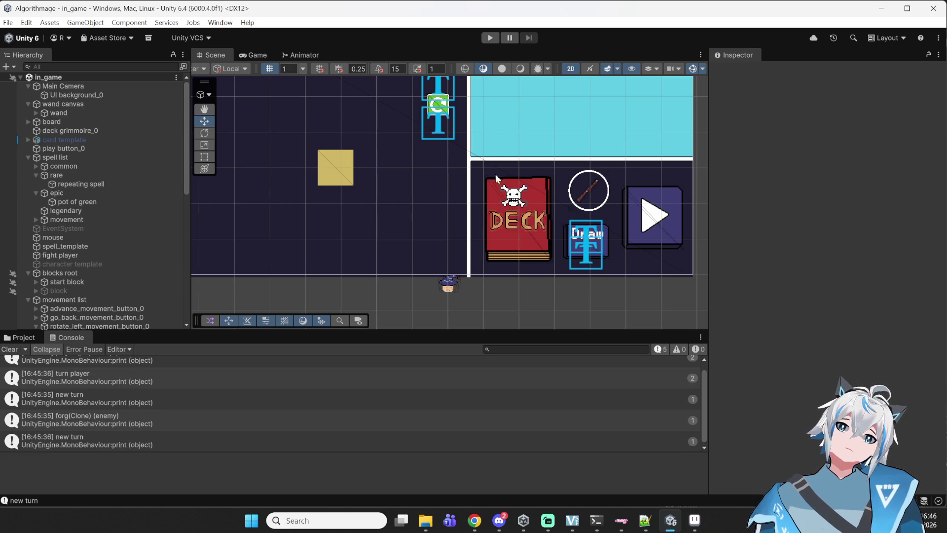
Step: Pan and zoom the Scene view to frame the whole board
{"action": "scroll", "coordinate": [464, 272], "scroll_direction": "down", "scroll_amount": 2}
{"action": "mouse_move", "coordinate": [475, 295]}
{"action": "left_mouse_down"}
{"action": "mouse_move", "coordinate": [534, 265]}
{"action": "mouse_move", "coordinate": [562, 316]}
{"action": "left_mouse_up"}
{"action": "scroll", "coordinate": [476, 238], "scroll_direction": "down", "scroll_amount": 2}
{"action": "scroll", "coordinate": [359, 171], "scroll_direction": "down", "scroll_amount": 2}
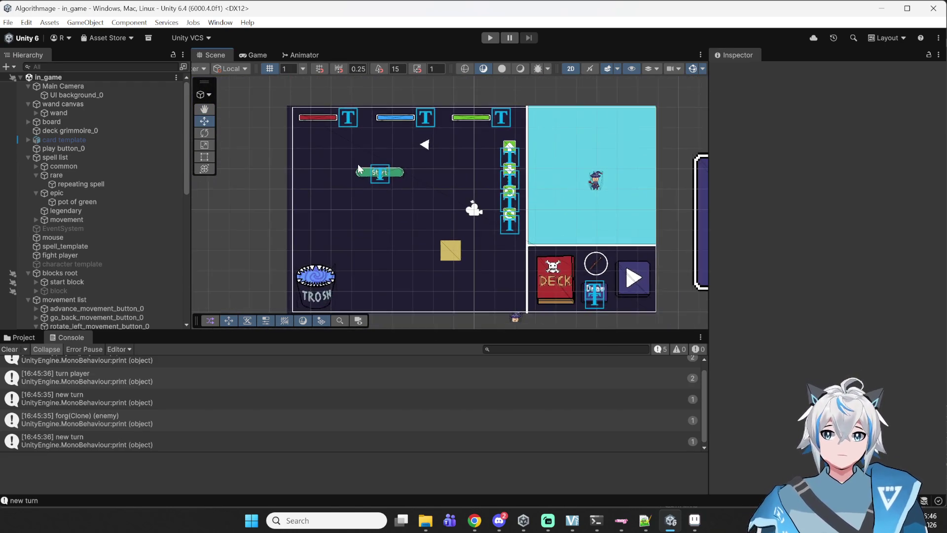
{"action": "left_click_drag", "start_coordinate": [464, 228], "coordinate": [374, 217]}
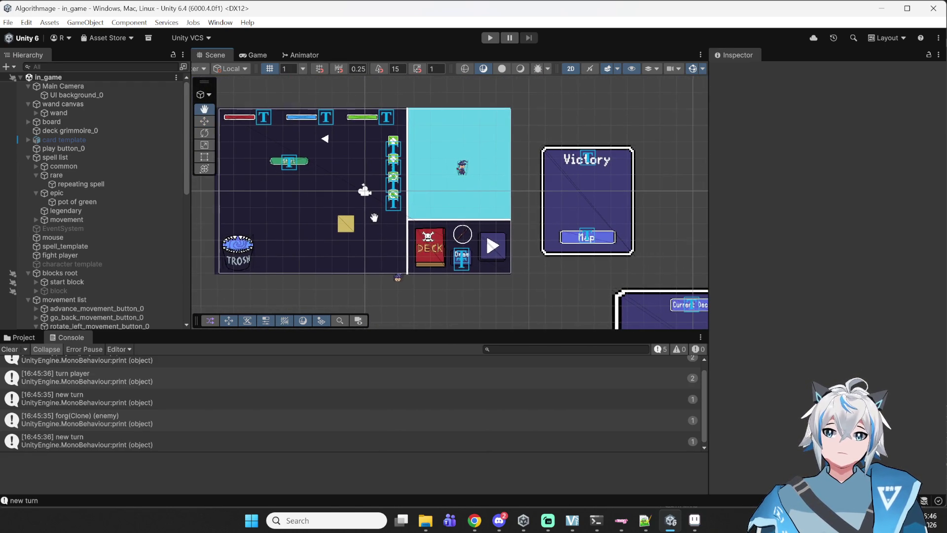
{"action": "scroll", "coordinate": [381, 222], "scroll_direction": "up", "scroll_amount": 5}
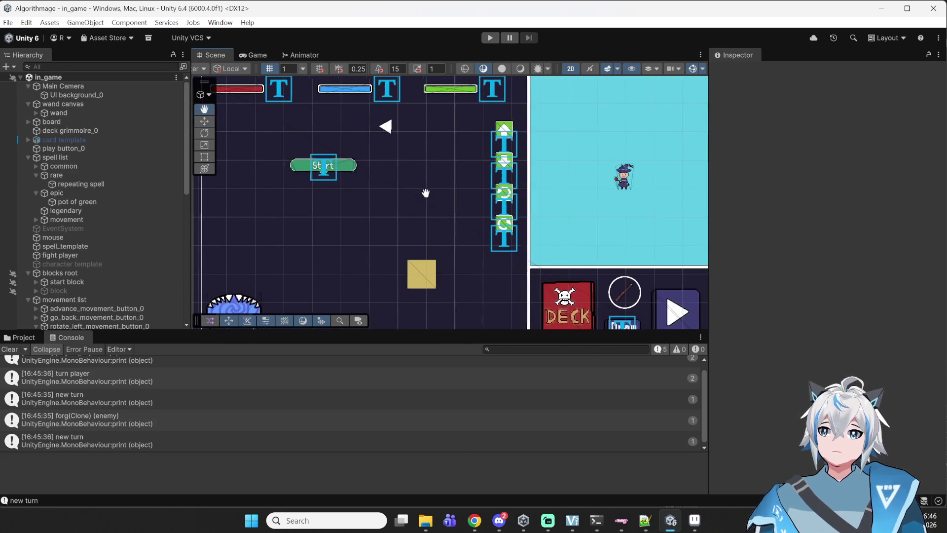
{"action": "scroll", "coordinate": [427, 192], "scroll_direction": "down", "scroll_amount": 2}
{"action": "scroll", "coordinate": [74, 219], "scroll_direction": "down", "scroll_amount": 10}
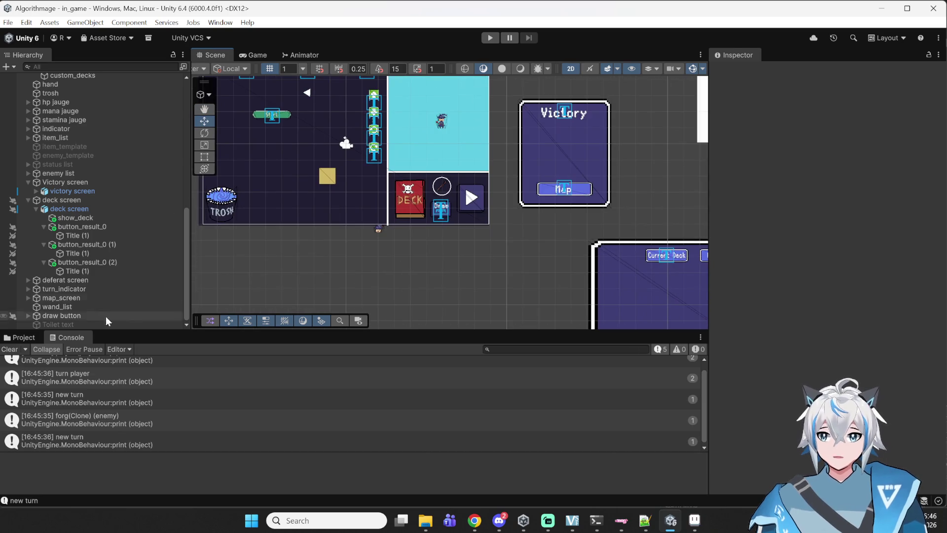
Step: Switch to the Project's Assets and drag the magic shop sprite into the scene
{"action": "left_click", "coordinate": [20, 337]}
{"action": "scroll", "coordinate": [312, 420], "scroll_direction": "down", "scroll_amount": 3}
{"action": "scroll", "coordinate": [354, 411], "scroll_direction": "up", "scroll_amount": 2}
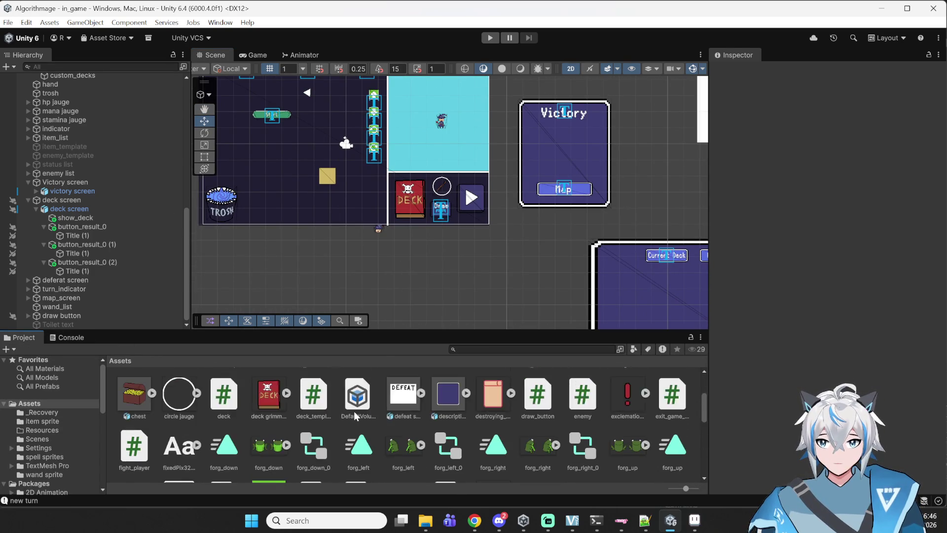
{"action": "scroll", "coordinate": [355, 414], "scroll_direction": "down", "scroll_amount": 10}
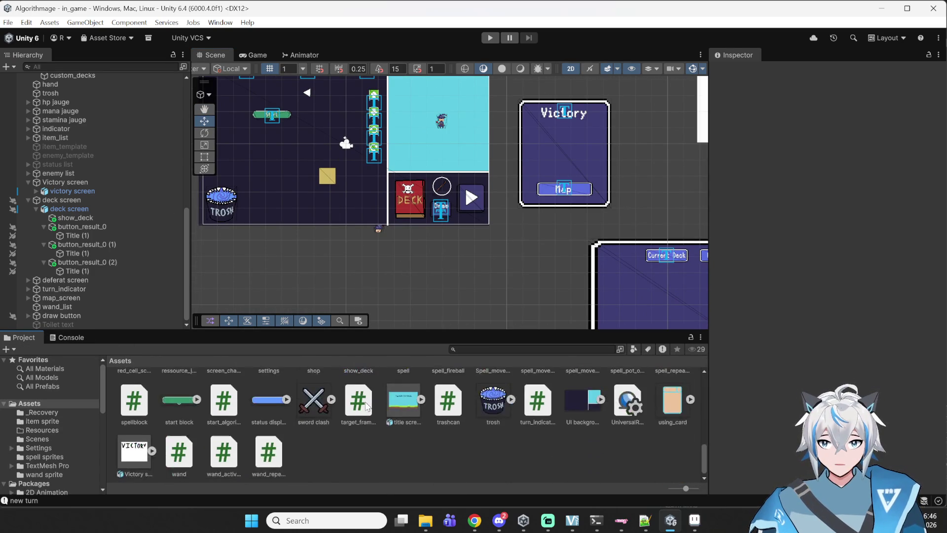
{"action": "scroll", "coordinate": [375, 410], "scroll_direction": "up", "scroll_amount": 8}
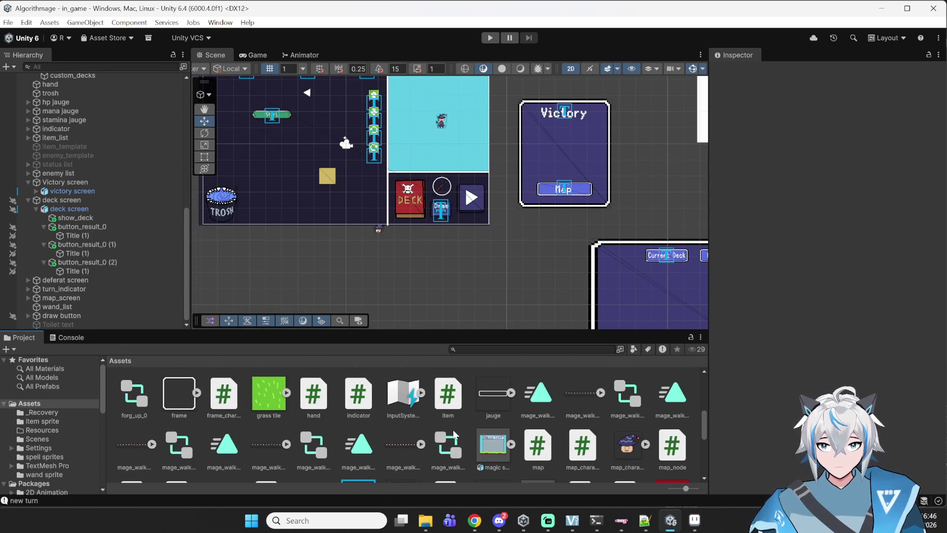
{"action": "left_click_drag", "start_coordinate": [486, 455], "coordinate": [492, 322]}
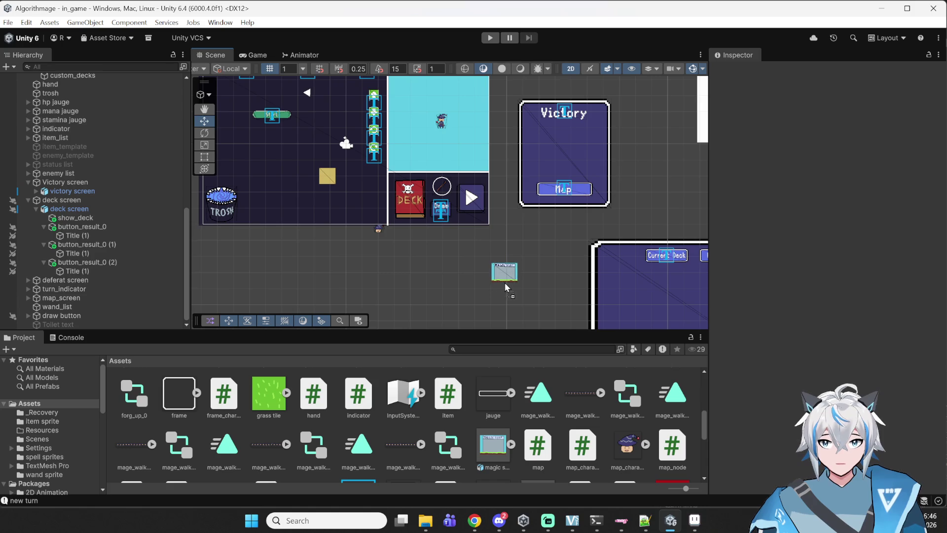
Step: Position the magic shop sprite below and to the right of the board
{"action": "left_click_drag", "start_coordinate": [507, 288], "coordinate": [507, 287]}
{"action": "scroll", "coordinate": [526, 287], "scroll_direction": "down", "scroll_amount": 5}
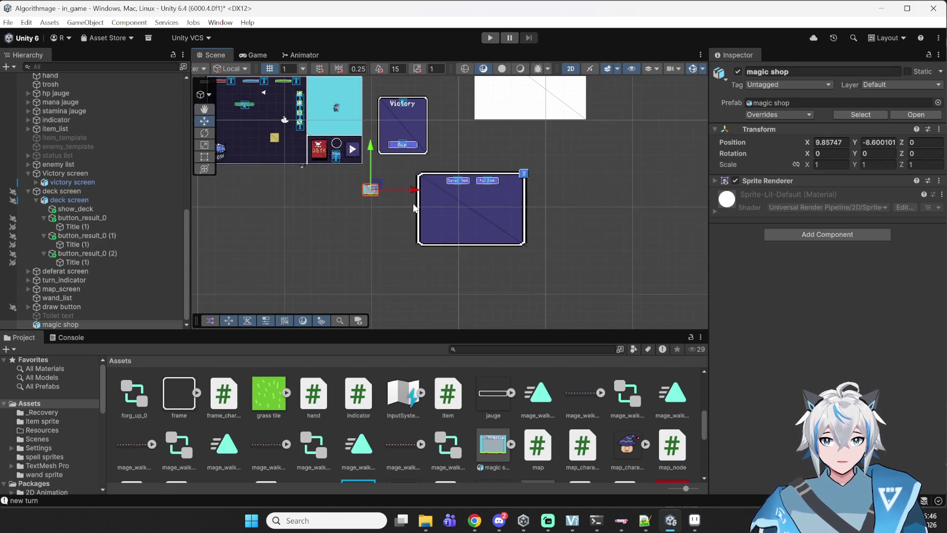
{"action": "left_click_drag", "start_coordinate": [651, 167], "coordinate": [665, 167]}
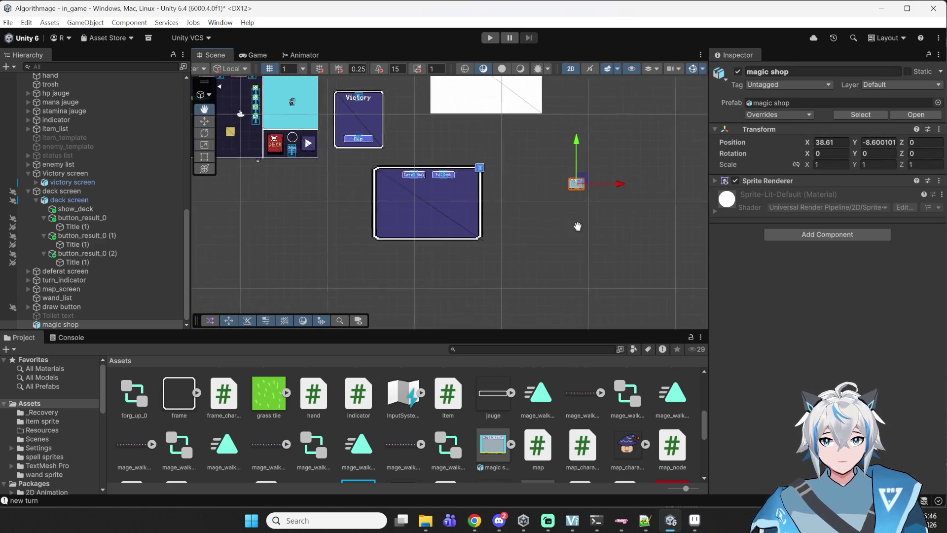
Step: Create an empty GameObject named 'shop screen'
{"action": "left_click", "coordinate": [85, 22]}
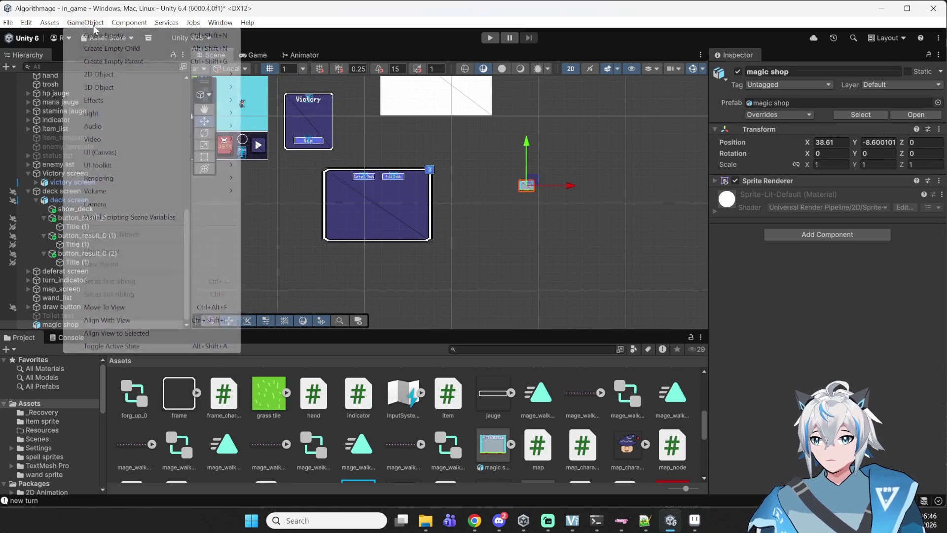
{"action": "left_click", "coordinate": [96, 35]}
{"action": "type", "text": "shop scr"}
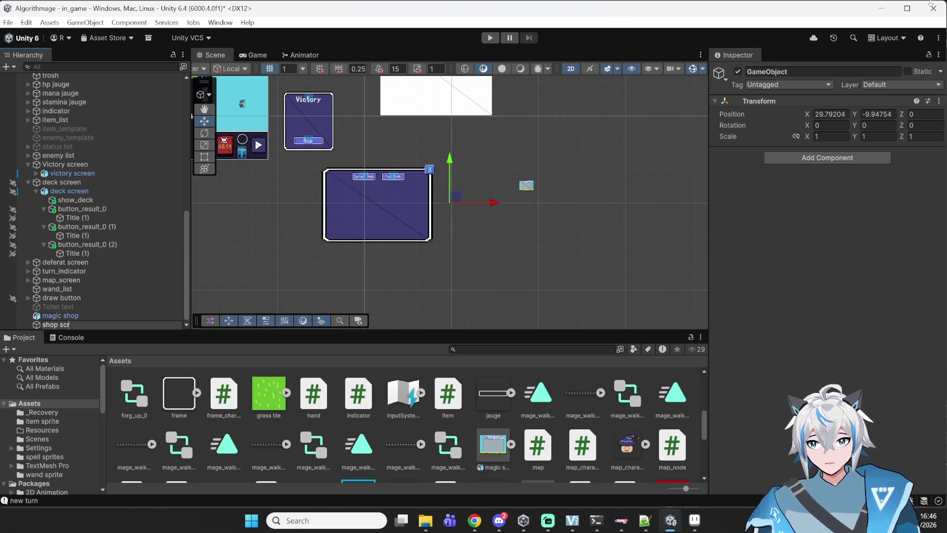
{"action": "type", "text": "een"}
{"action": "key", "text": "Return"}
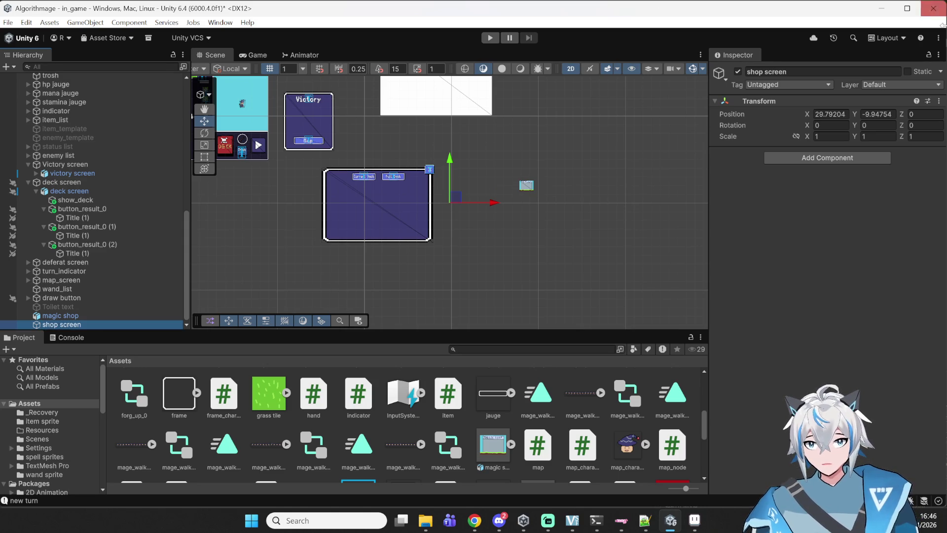
Step: Add a Screen_change script to shop screen and set Desired_screen to 'shop'
{"action": "left_click", "coordinate": [790, 158]}
{"action": "type", "text": "screen"}
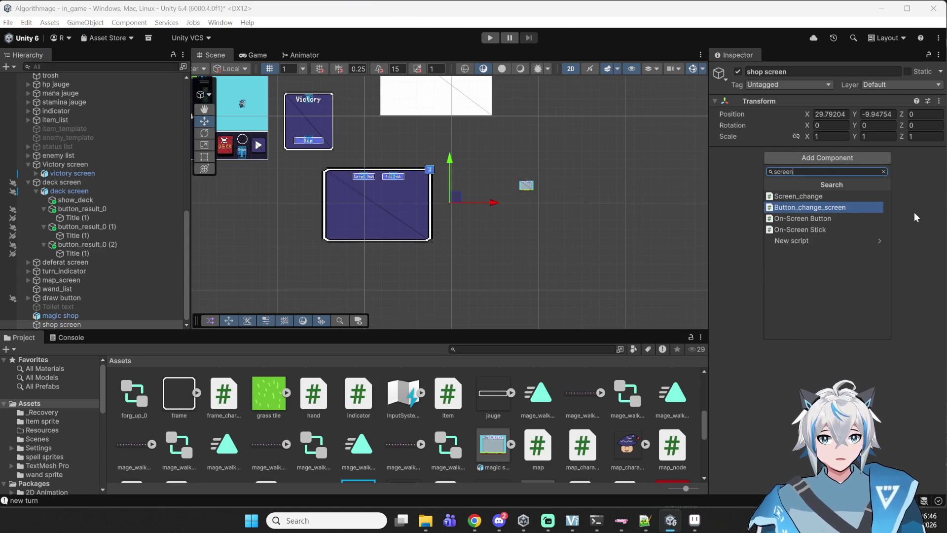
{"action": "left_click", "coordinate": [799, 196]}
{"action": "left_click", "coordinate": [837, 177]}
{"action": "type", "text": "shop"}
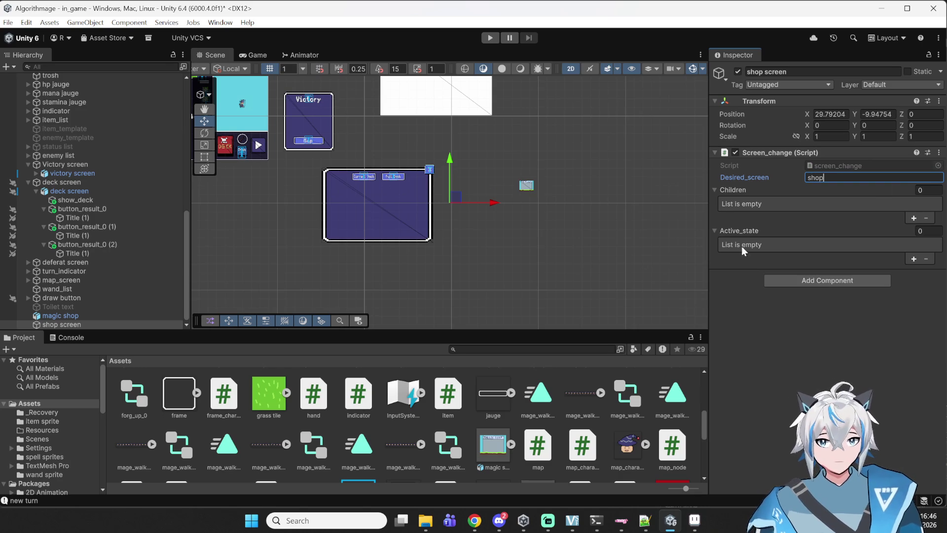
Step: Parent magic shop under shop screen and set its local X and Y position to 0
{"action": "left_click", "coordinate": [61, 307]}
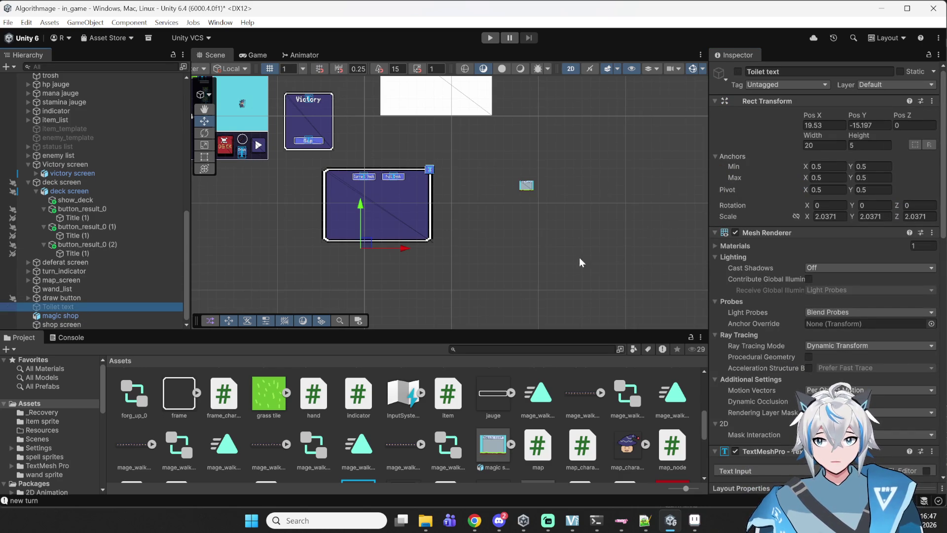
{"action": "left_click", "coordinate": [117, 317]}
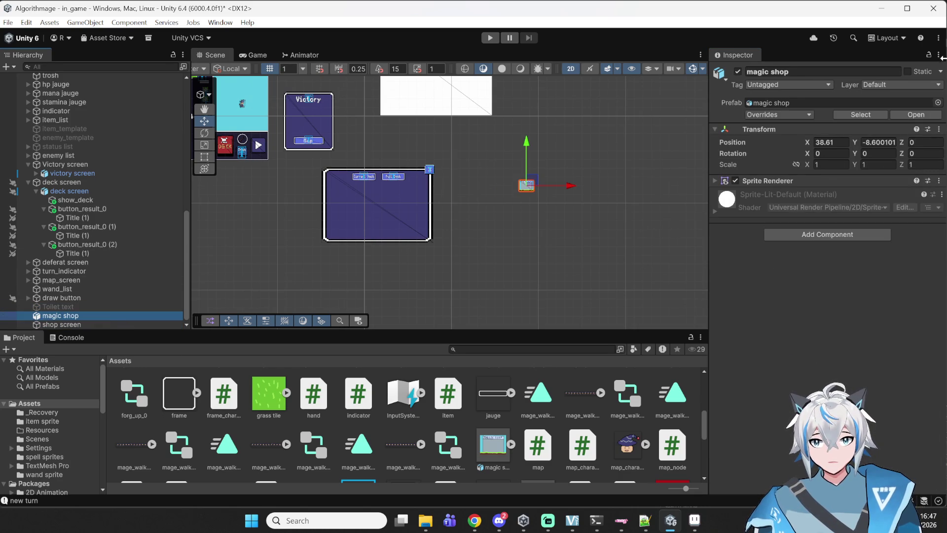
{"action": "left_click", "coordinate": [831, 142]}
{"action": "type", "text": "0"}
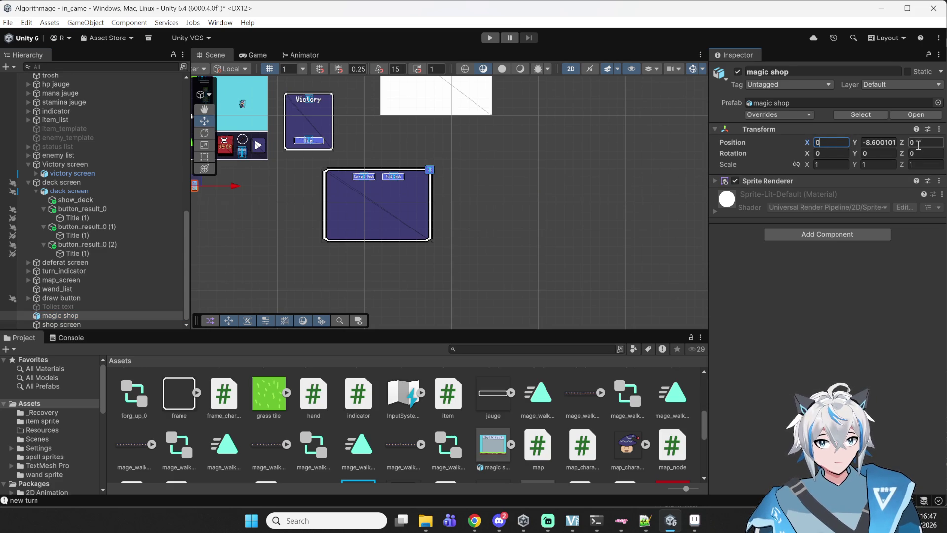
{"action": "key", "text": "Tab"}
{"action": "type", "text": "0"}
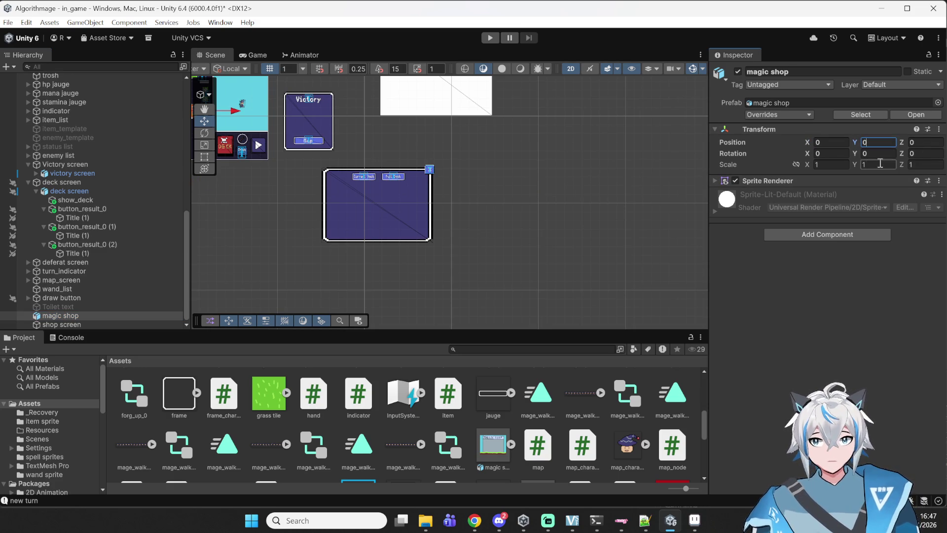
{"action": "left_click", "coordinate": [55, 324]}
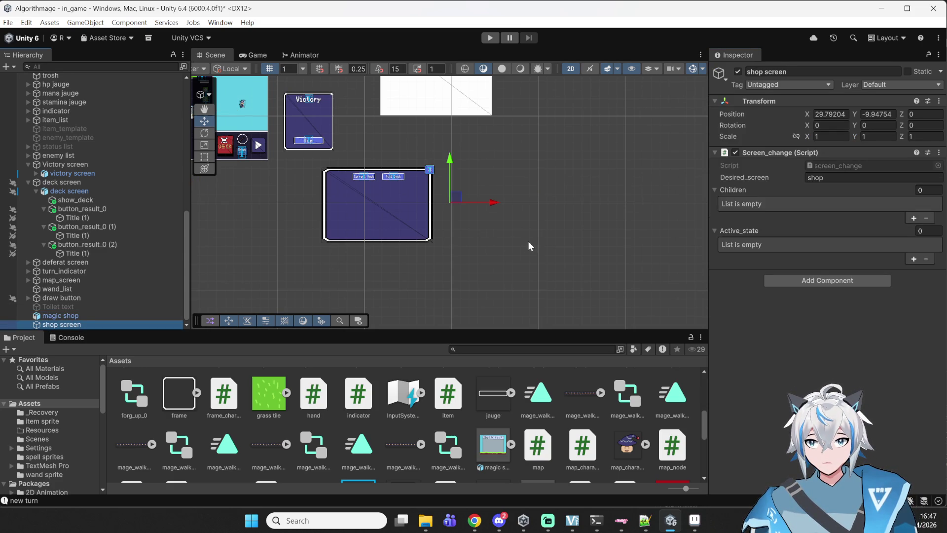
{"action": "left_click", "coordinate": [67, 316]}
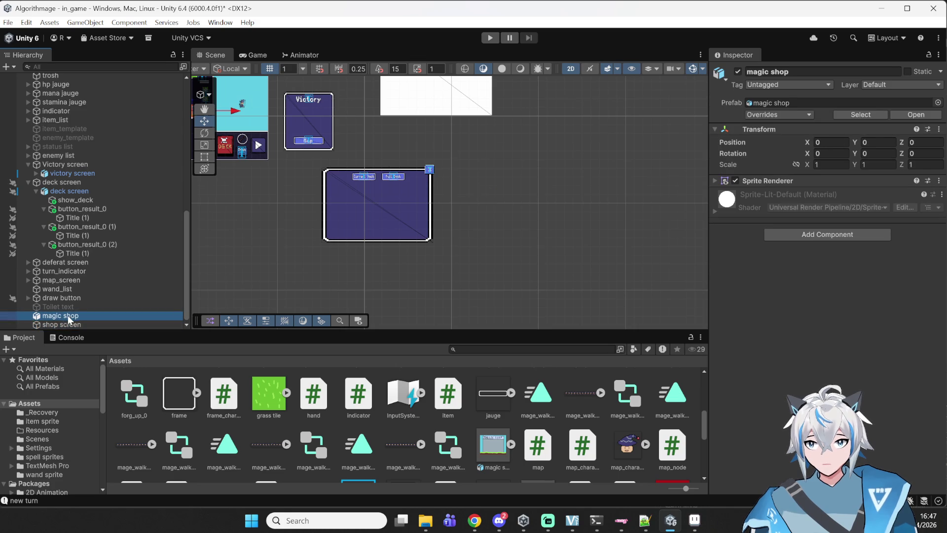
{"action": "left_click_drag", "start_coordinate": [69, 319], "coordinate": [124, 326]}
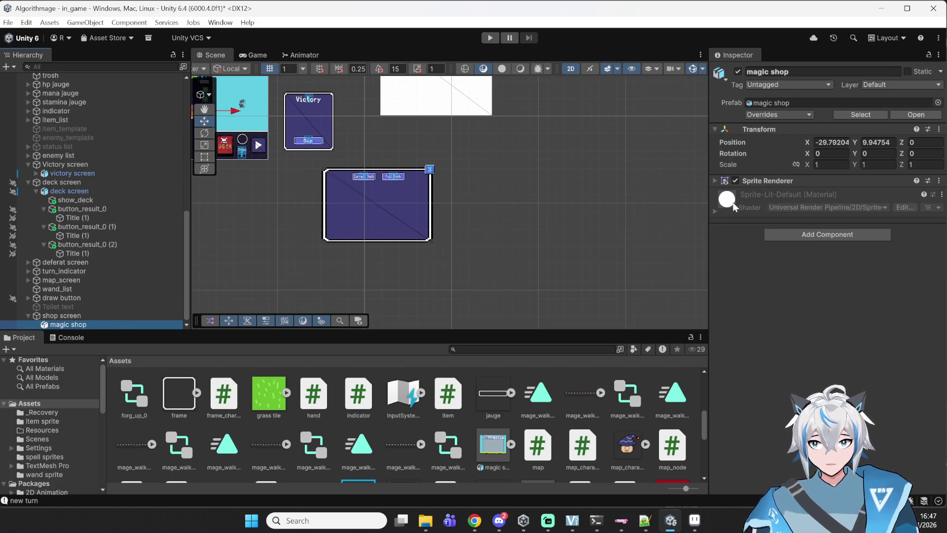
{"action": "left_click", "coordinate": [832, 142]}
{"action": "type", "text": "0"}
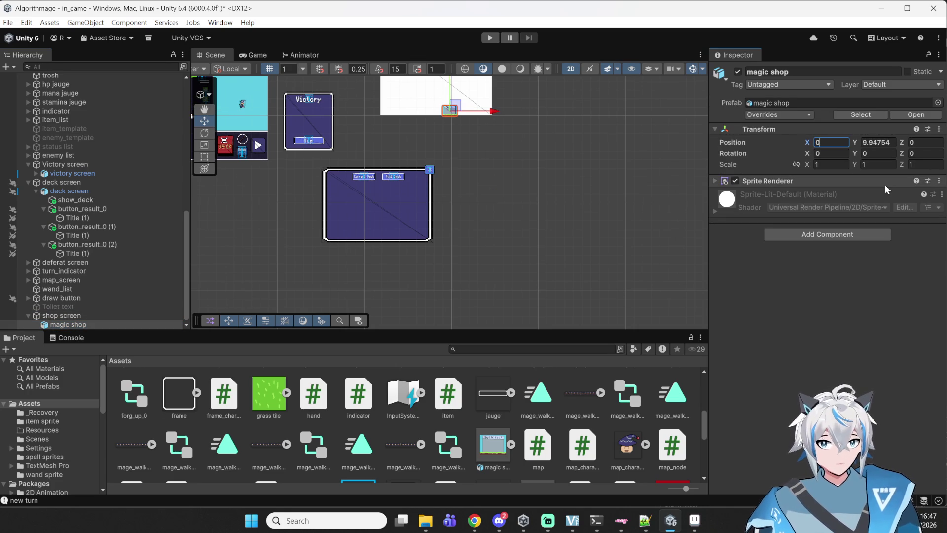
{"action": "left_click", "coordinate": [878, 143]}
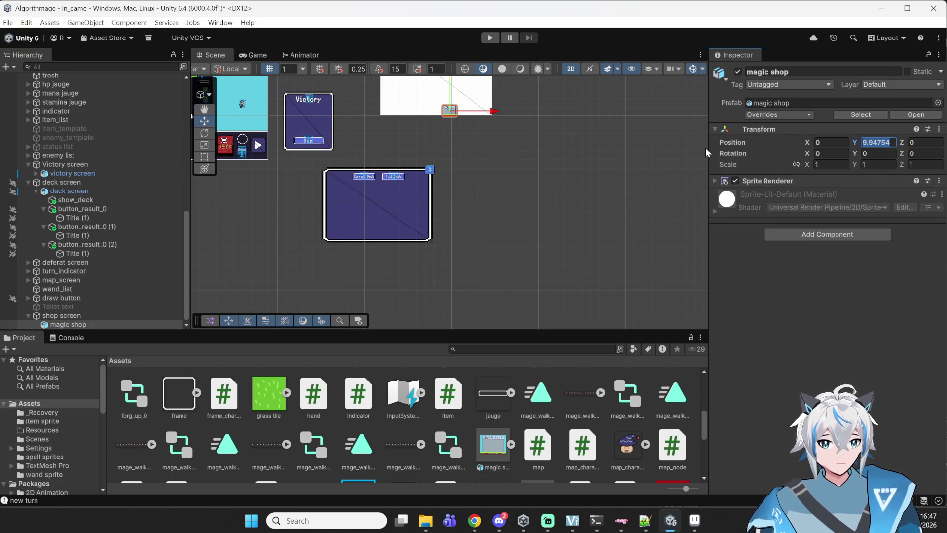
{"action": "type", "text": "0"}
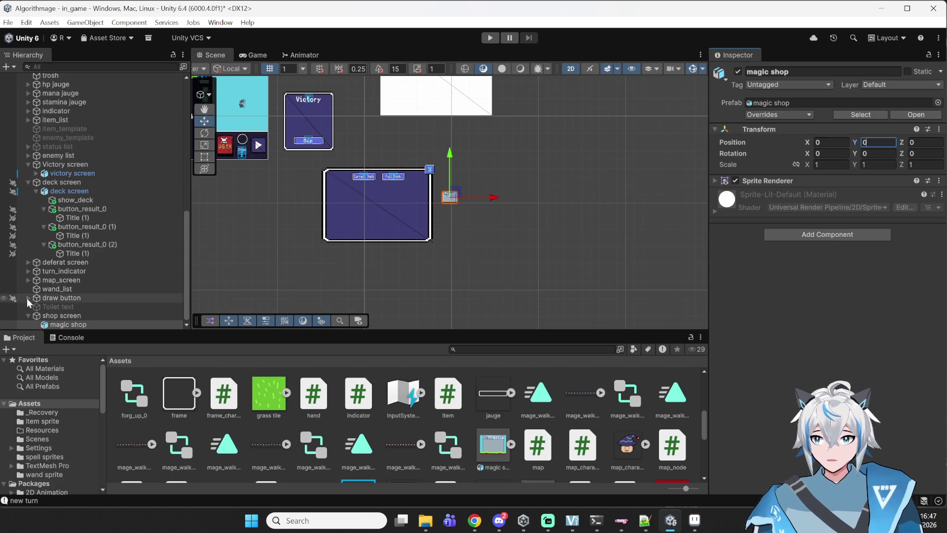
Step: Set magic shop's X and Y scale to 10 and bring the MAGIC SHOP title into view
{"action": "left_click", "coordinate": [62, 316]}
{"action": "scroll", "coordinate": [409, 225], "scroll_direction": "up", "scroll_amount": 2}
{"action": "scroll", "coordinate": [496, 186], "scroll_direction": "up", "scroll_amount": 2}
{"action": "scroll", "coordinate": [496, 186], "scroll_direction": "down", "scroll_amount": 2}
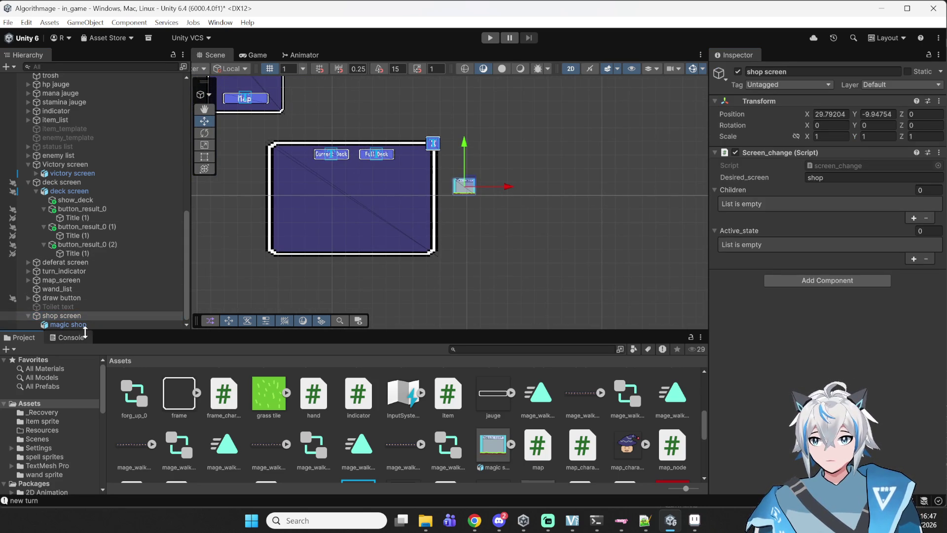
{"action": "left_click", "coordinate": [102, 325]}
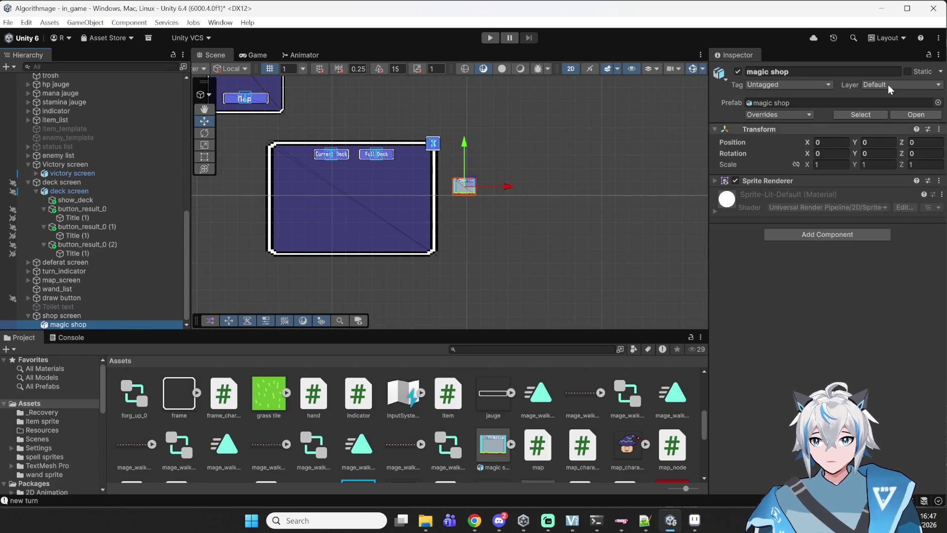
{"action": "left_click", "coordinate": [830, 164]}
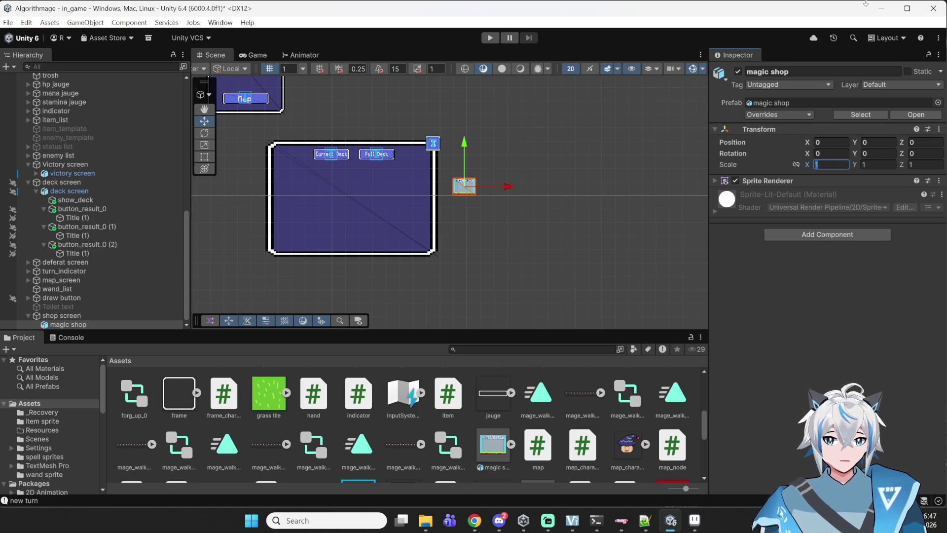
{"action": "type", "text": "10"}
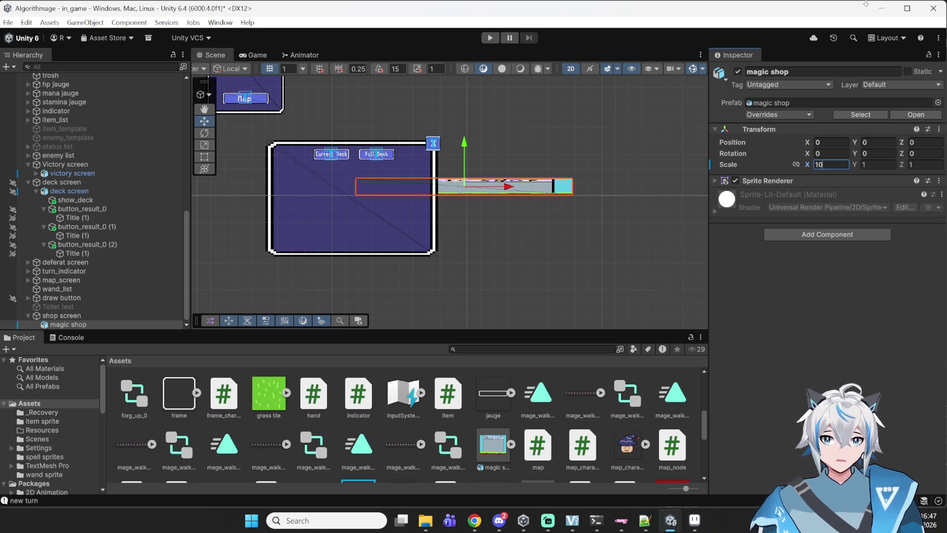
{"action": "left_click", "coordinate": [878, 164]}
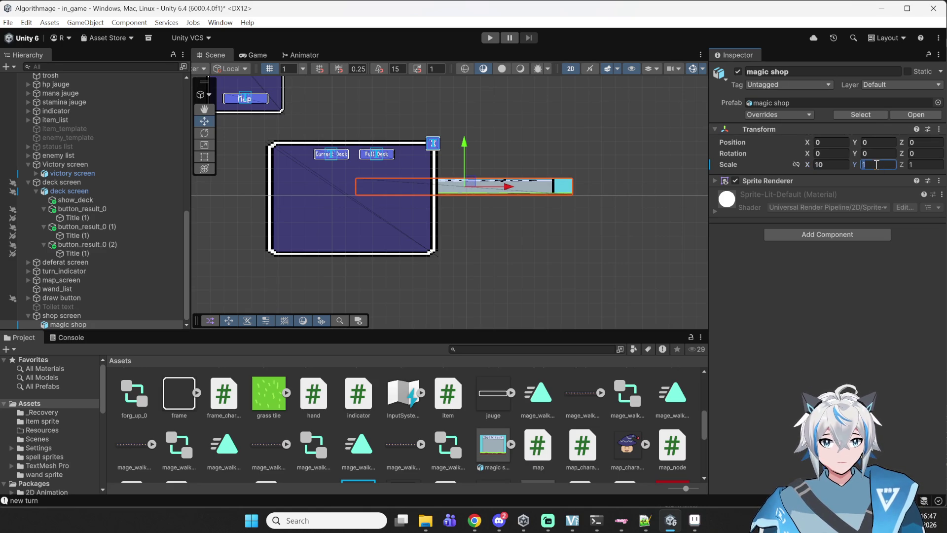
{"action": "type", "text": "10"}
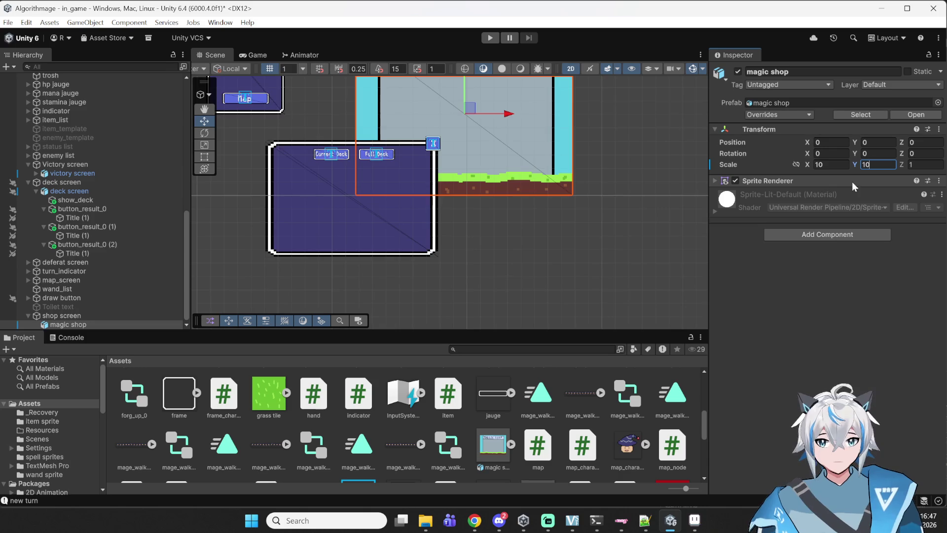
{"action": "scroll", "coordinate": [591, 185], "scroll_direction": "up", "scroll_amount": 2}
{"action": "left_click_drag", "start_coordinate": [592, 190], "coordinate": [598, 254]}
{"action": "scroll", "coordinate": [582, 247], "scroll_direction": "down", "scroll_amount": 3}
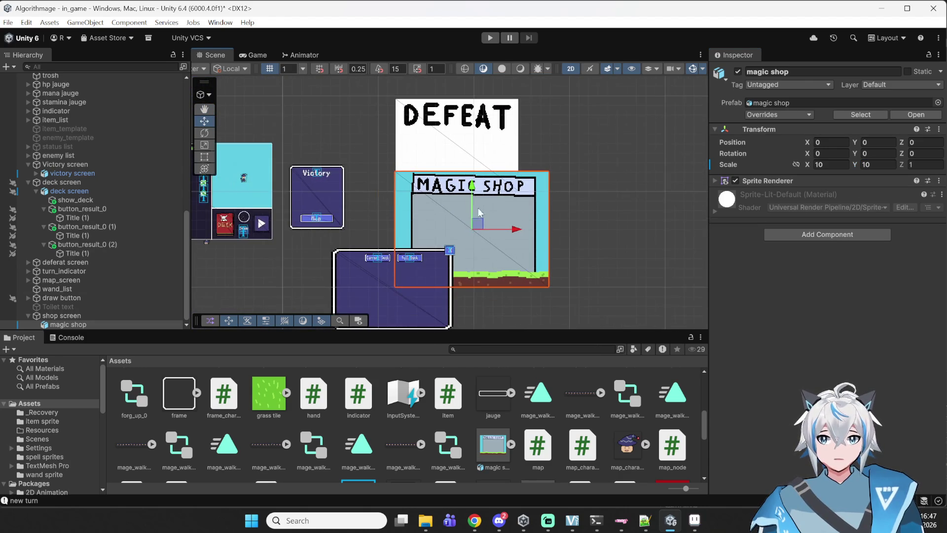
{"action": "left_click", "coordinate": [62, 316]}
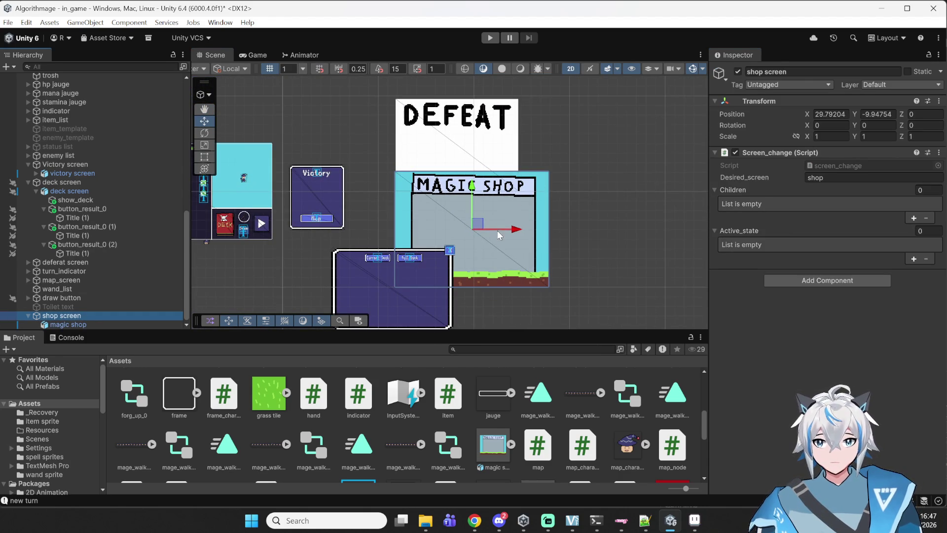
Step: Reposition the scene view so the shop screen and MAGIC SHOP title are visible
{"action": "left_click_drag", "start_coordinate": [513, 232], "coordinate": [597, 230]}
{"action": "mouse_move", "coordinate": [560, 193]}
{"action": "left_mouse_down"}
{"action": "mouse_move", "coordinate": [543, 236]}
{"action": "mouse_move", "coordinate": [528, 239]}
{"action": "mouse_move", "coordinate": [412, 157]}
{"action": "mouse_move", "coordinate": [389, 118]}
{"action": "left_mouse_up"}
{"action": "scroll", "coordinate": [528, 236], "scroll_direction": "up", "scroll_amount": 5}
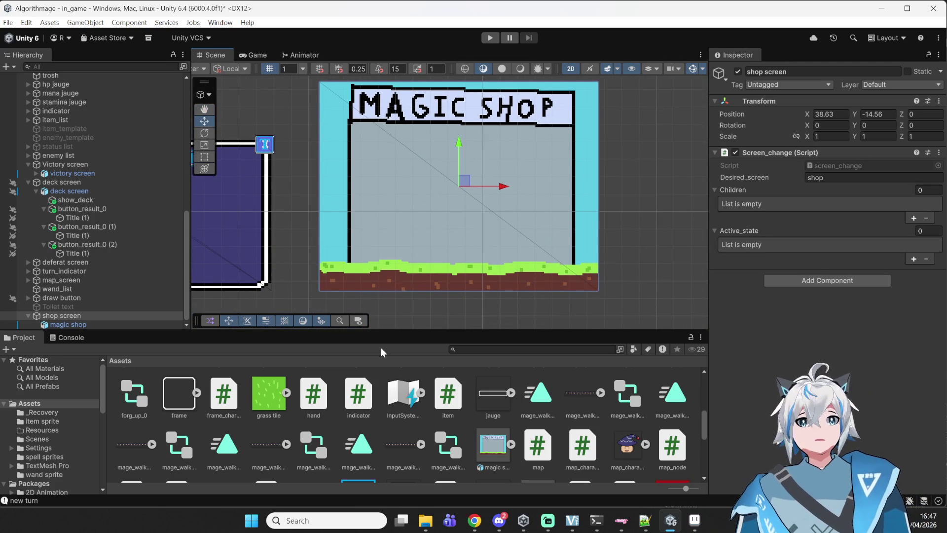
{"action": "scroll", "coordinate": [440, 206], "scroll_direction": "up", "scroll_amount": 5}
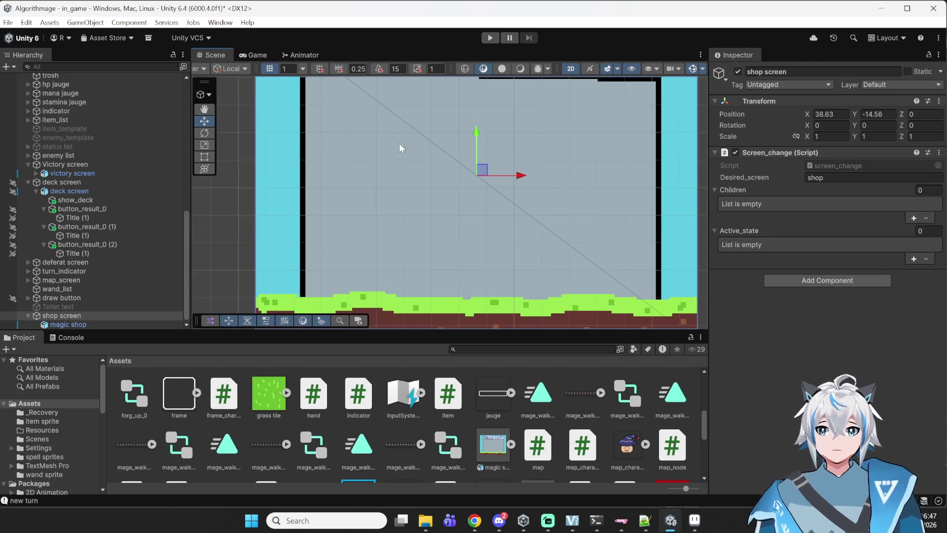
{"action": "left_click_drag", "start_coordinate": [365, 109], "coordinate": [378, 144]}
{"action": "scroll", "coordinate": [378, 144], "scroll_direction": "down", "scroll_amount": 2}
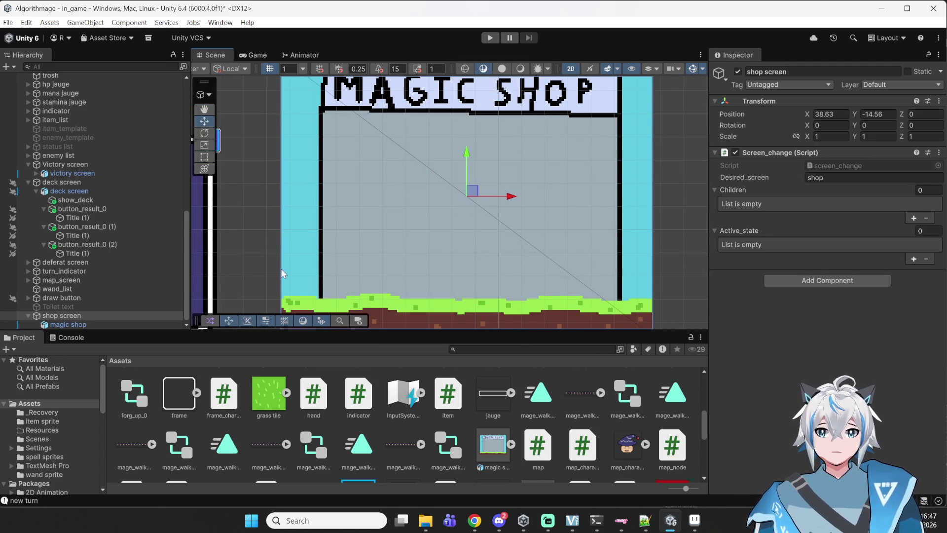
{"action": "scroll", "coordinate": [309, 258], "scroll_direction": "down", "scroll_amount": 1}
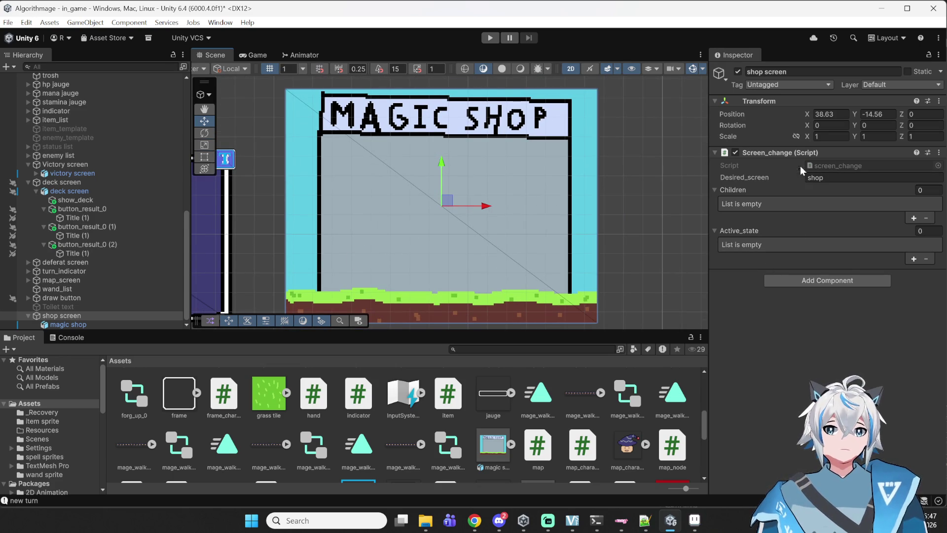
{"action": "left_click", "coordinate": [796, 282]}
{"action": "left_click", "coordinate": [662, 217]}
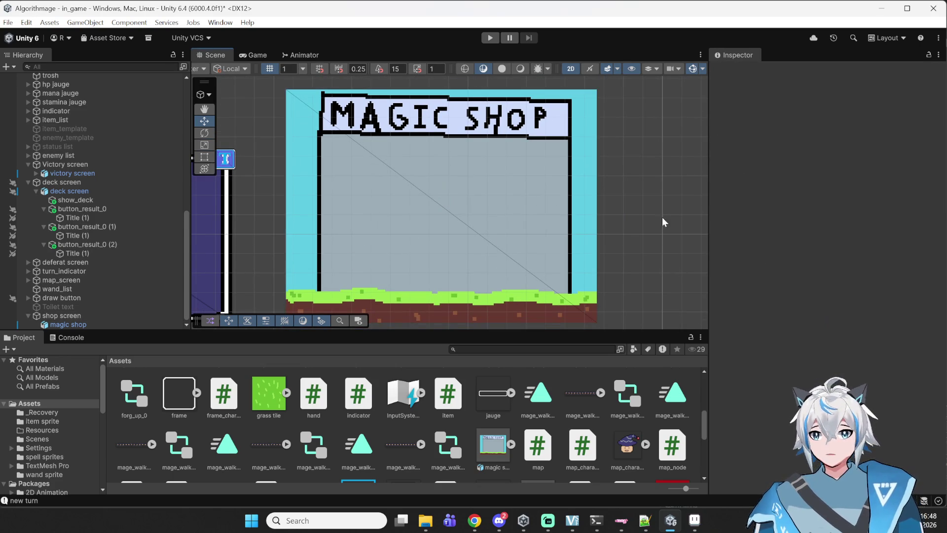
Step: Add a new script named shop to magic shop and open shop.cs for editing
{"action": "left_click", "coordinate": [68, 324]}
{"action": "left_click", "coordinate": [834, 234]}
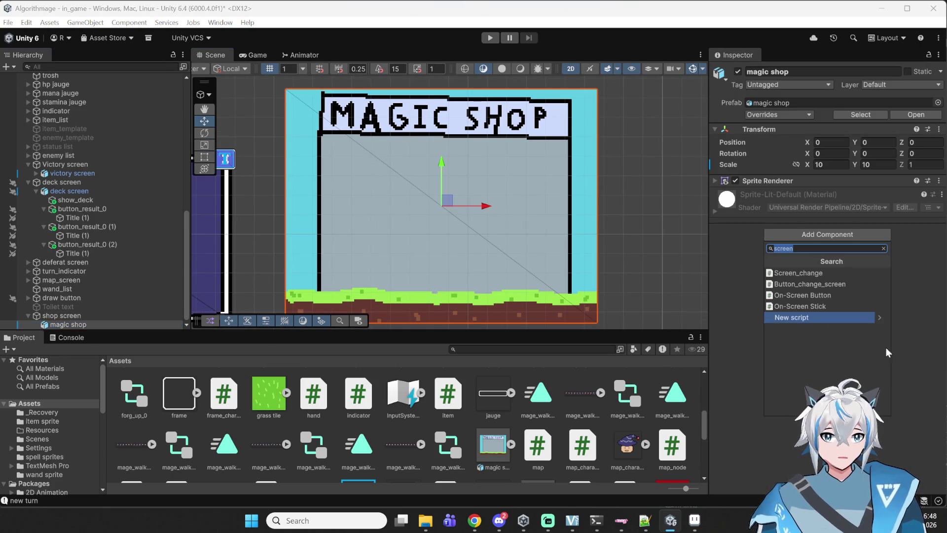
{"action": "type", "text": "shop"}
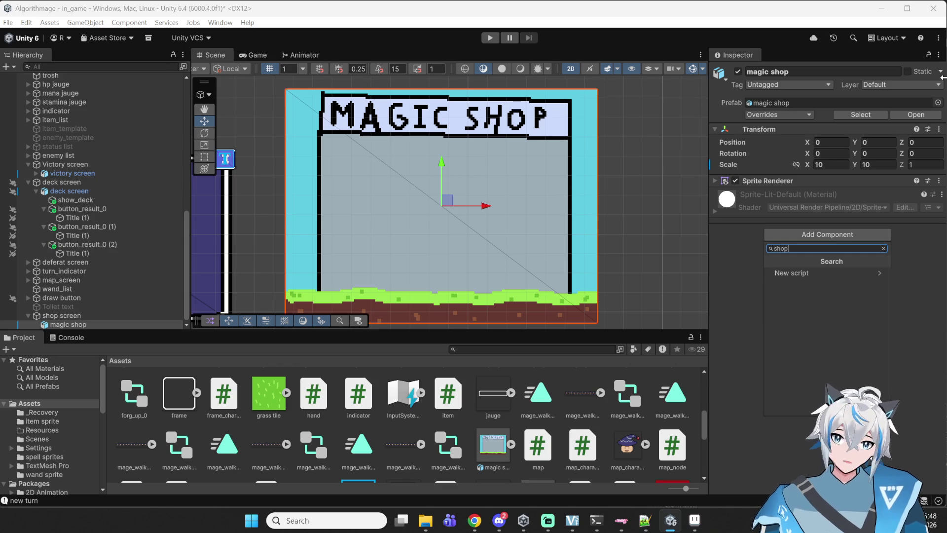
{"action": "left_click", "coordinate": [833, 271]}
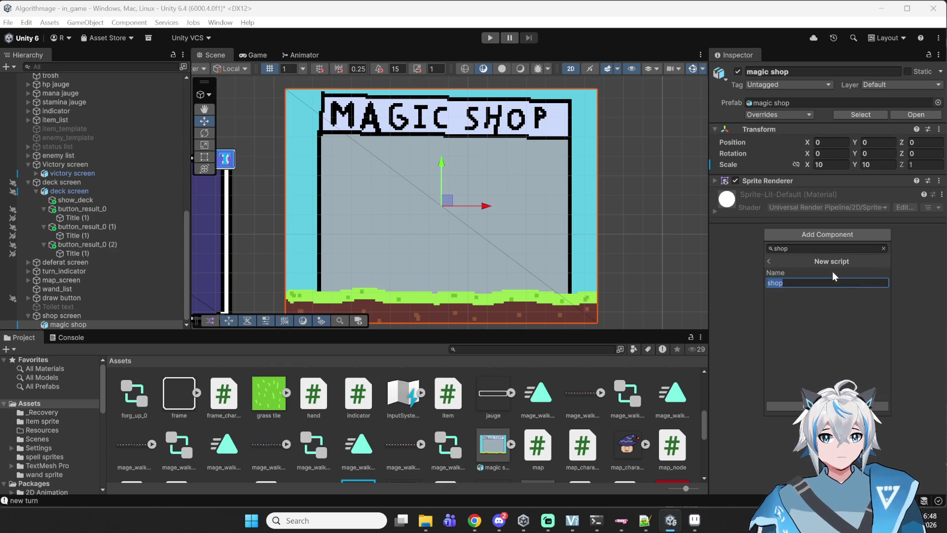
{"action": "left_click", "coordinate": [834, 406]}
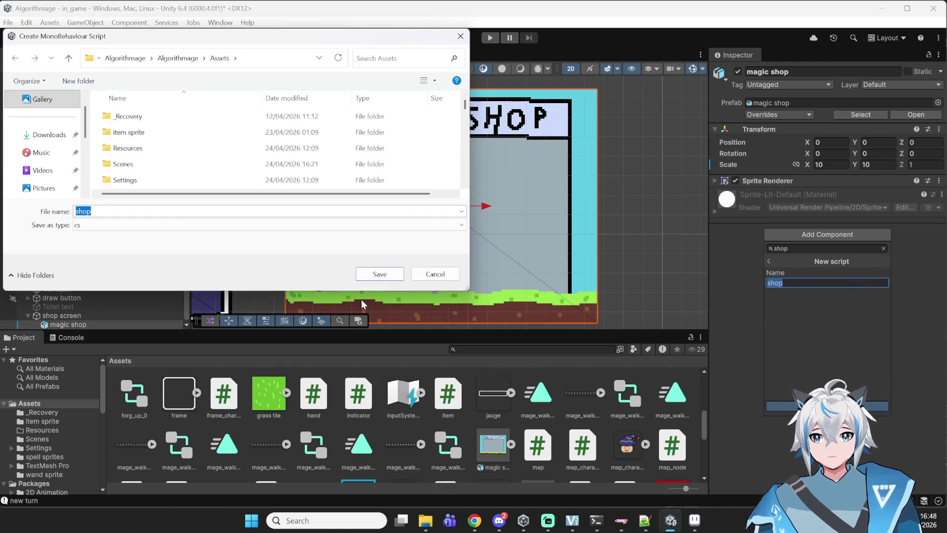
{"action": "key", "text": "Return"}
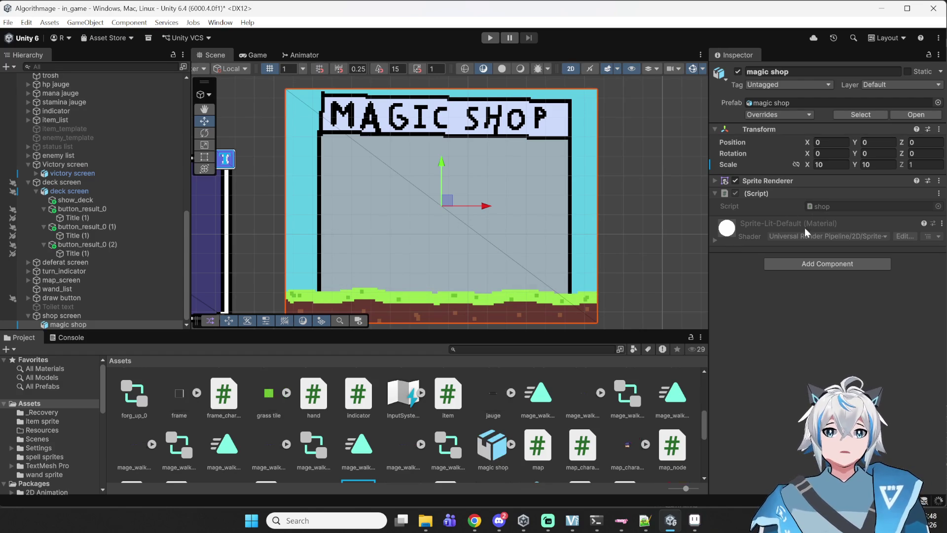
{"action": "double_click", "coordinate": [822, 206]}
Step: Replace the Update() method in shop.cs with a new GenerateShop() method
{"action": "left_click", "coordinate": [195, 163]}
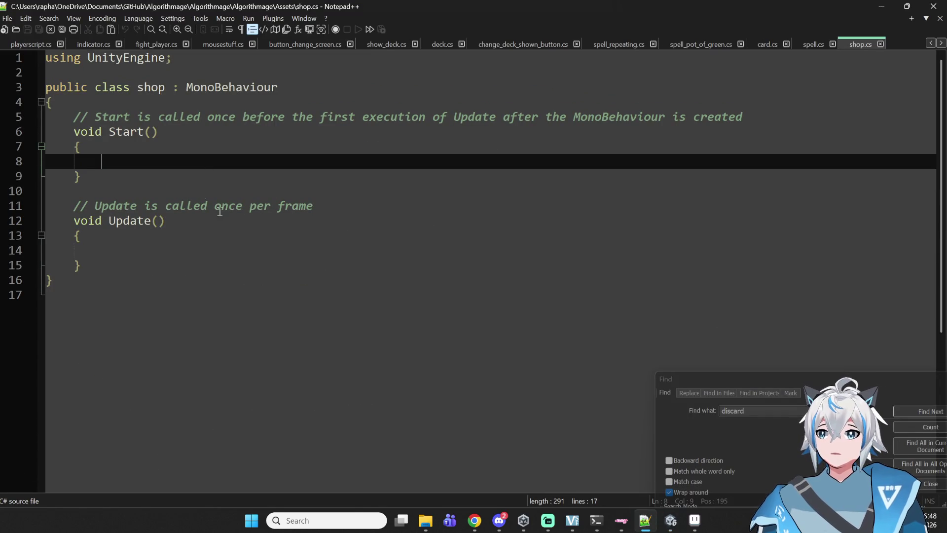
{"action": "key", "text": "Down"}
{"action": "key", "text": "Down"}
{"action": "key", "text": "Down"}
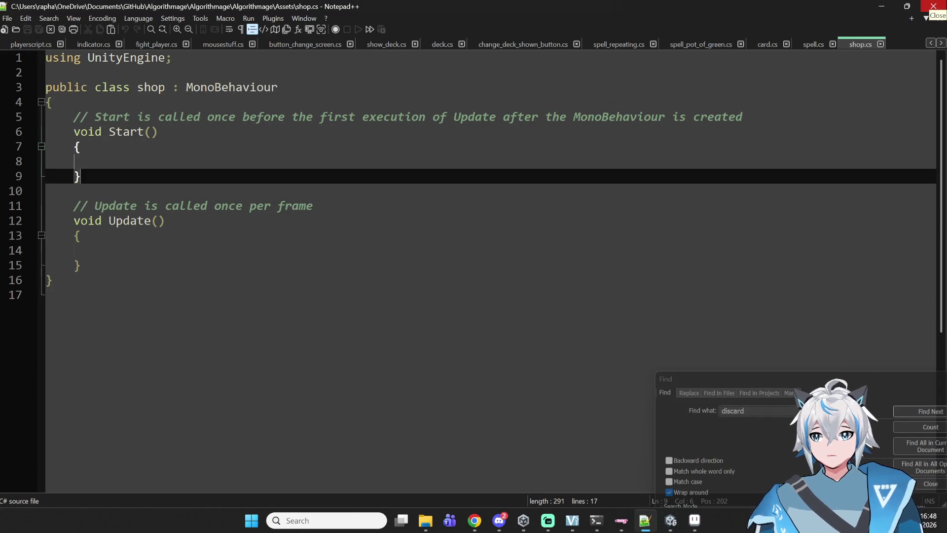
{"action": "key", "text": "Up"}
{"action": "key", "text": "Up"}
{"action": "key", "text": "Down"}
{"action": "key", "text": "shift+Up"}
{"action": "key", "text": "shift+Up"}
{"action": "key", "text": "Delete"}
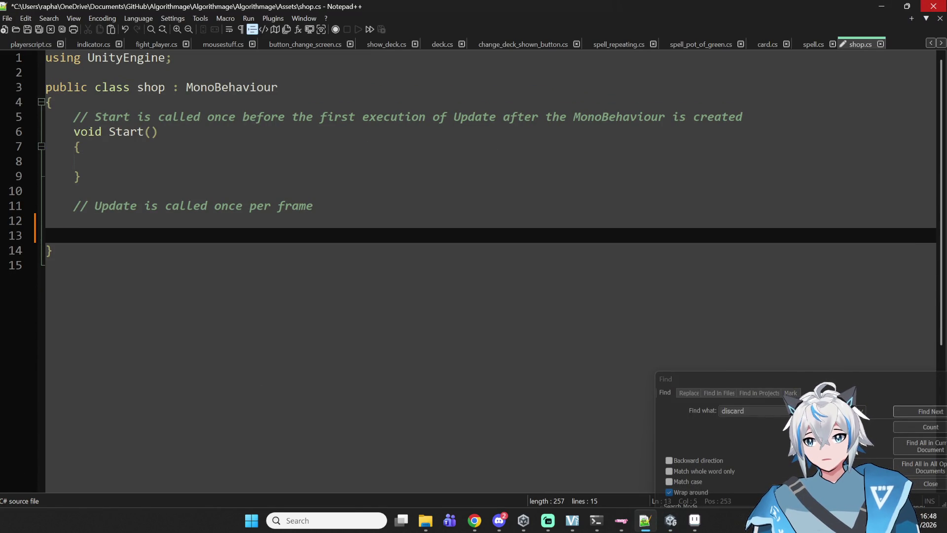
{"action": "type", "text": "void Gene"}
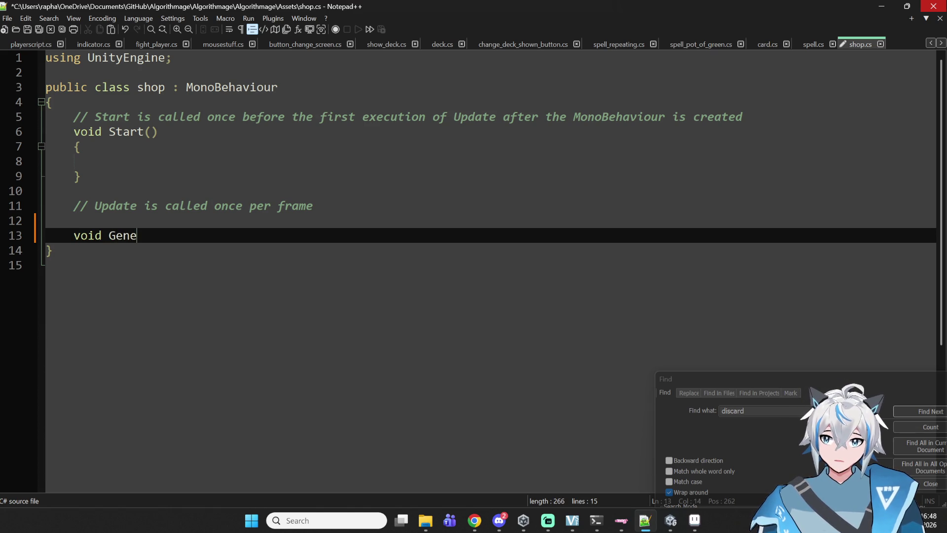
{"action": "type", "text": "rateShop()"}
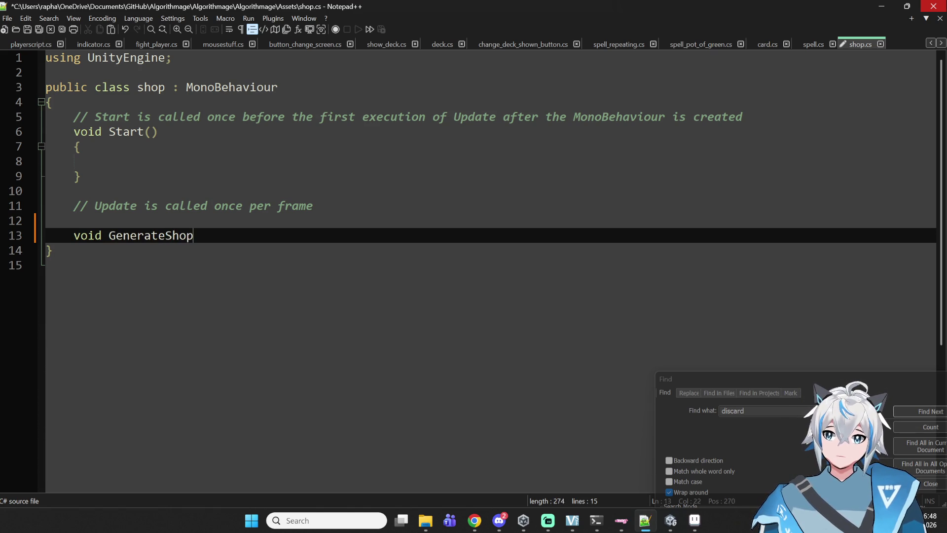
{"action": "key", "text": "Return"}
{"action": "type", "text": "{"}
{"action": "key", "text": "Return"}
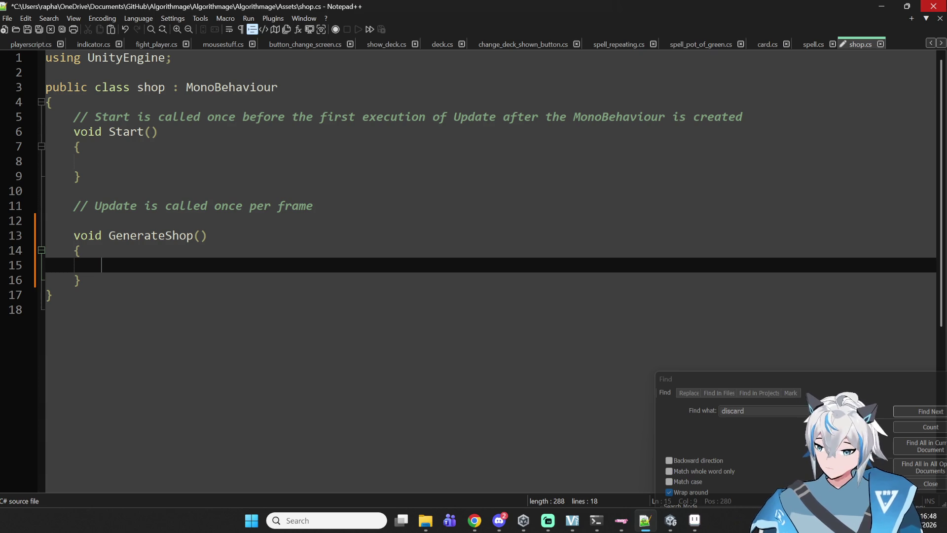
Step: Declare List<GameObject> object_generated = new List<GameObject>(); at the top of the class and save
{"action": "left_click", "coordinate": [160, 82]}
{"action": "key", "text": "Down"}
{"action": "key", "text": "Down"}
{"action": "key", "text": "Up"}
{"action": "key", "text": "Return"}
{"action": "key", "text": "Return"}
{"action": "key", "text": "Return"}
{"action": "key", "text": "Up"}
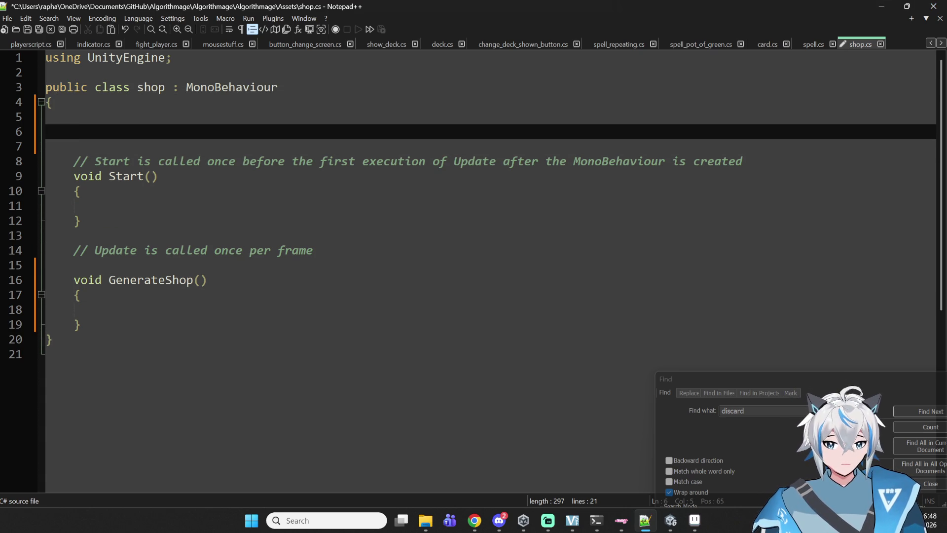
{"action": "type", "text": "List<>"}
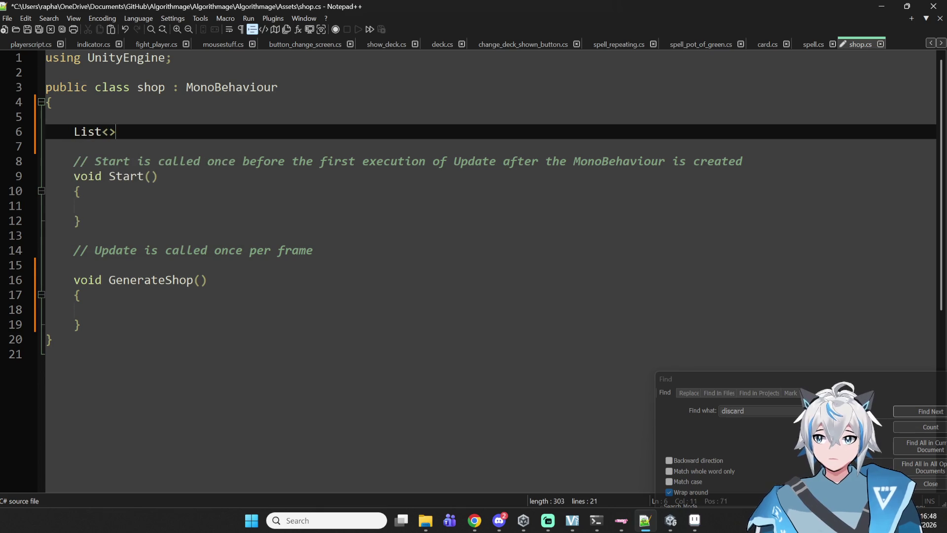
{"action": "type", "text": "Game"}
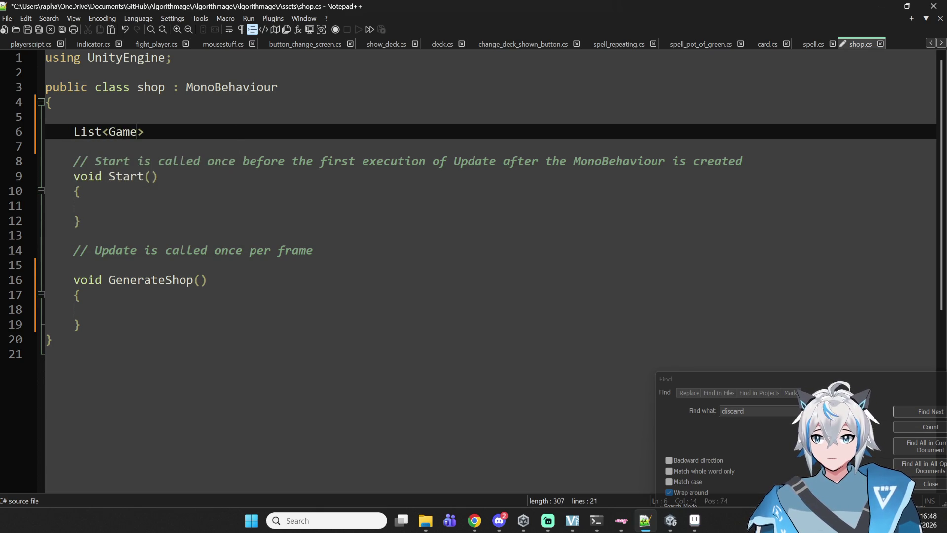
{"action": "type", "text": "bject"}
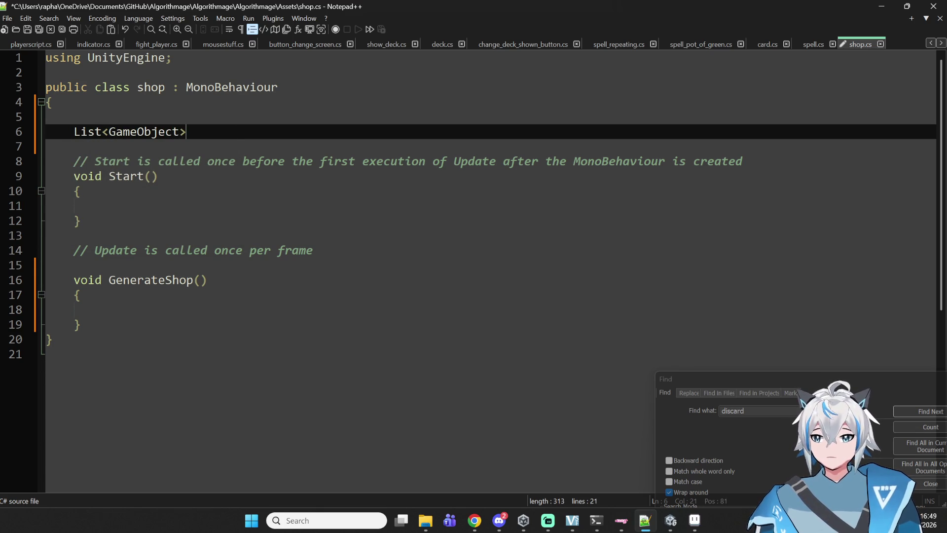
{"action": "type", "text": "obj"}
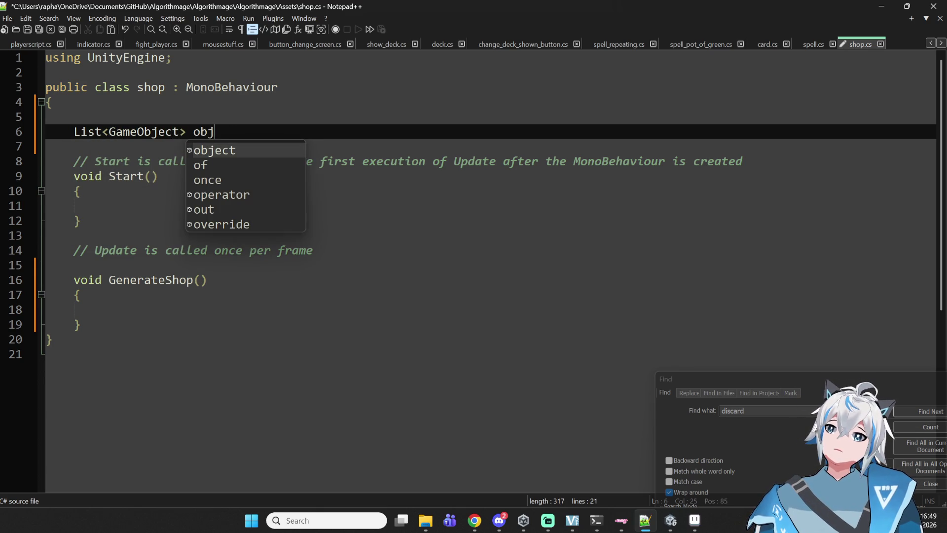
{"action": "type", "text": "ext"}
{"action": "key", "text": "BackSpace"}
{"action": "type", "text": "ect_ge"}
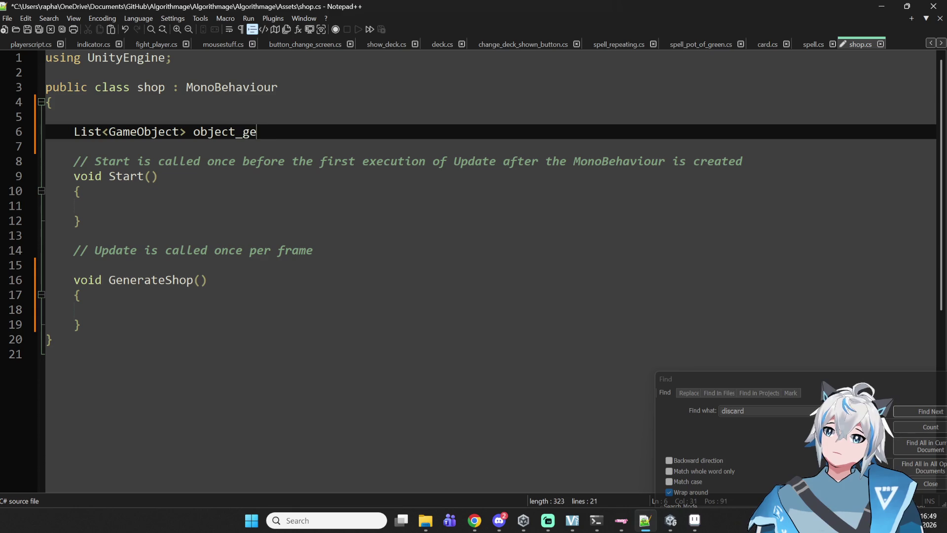
{"action": "type", "text": "nerated"}
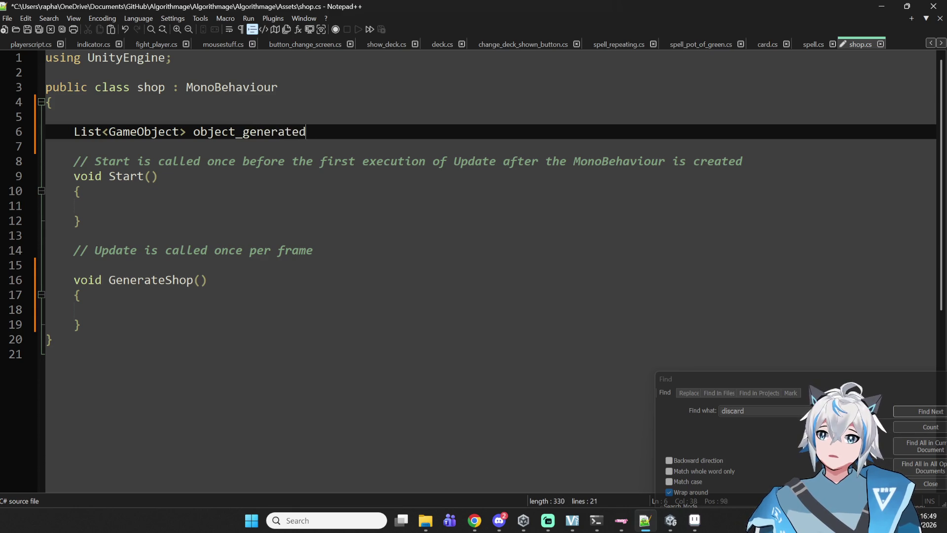
{"action": "type", "text": " = new List"}
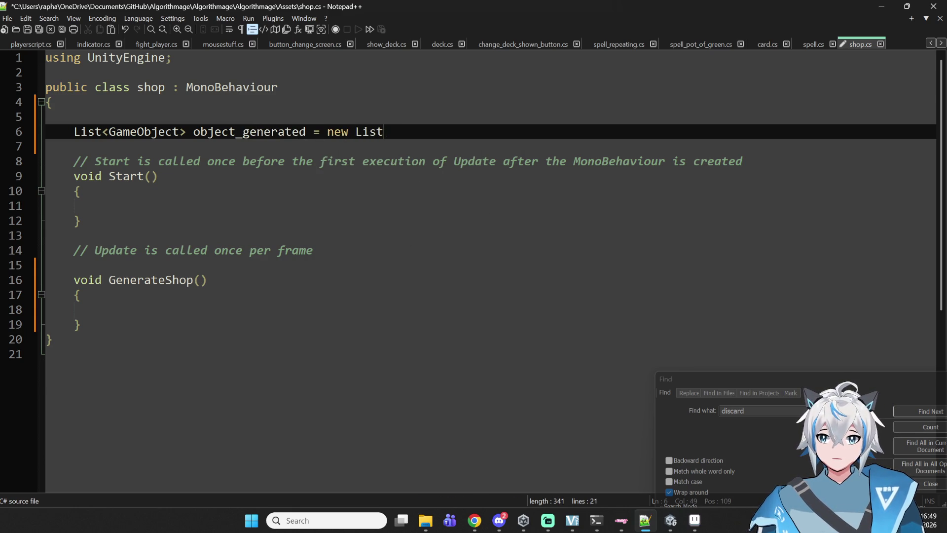
{"action": "type", "text": ";:Gam>"}
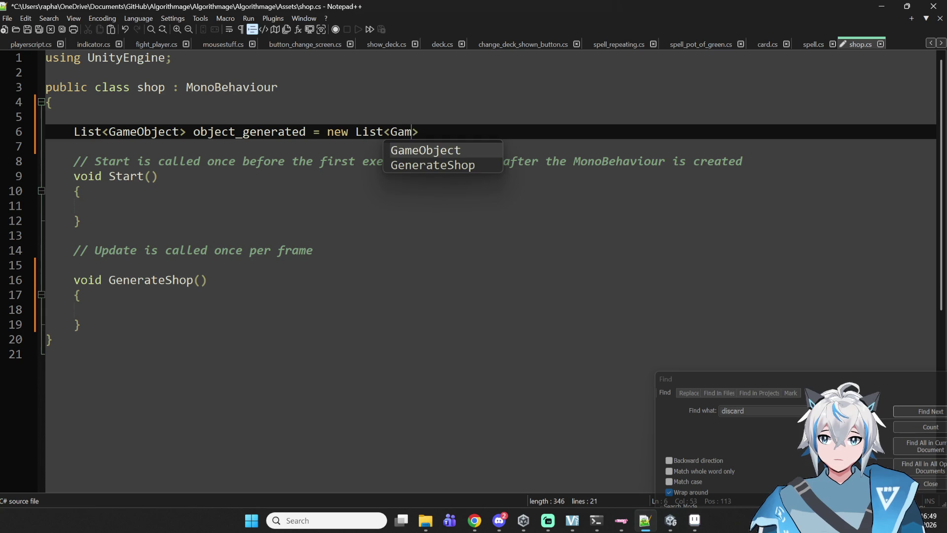
{"action": "key", "text": "Return"}
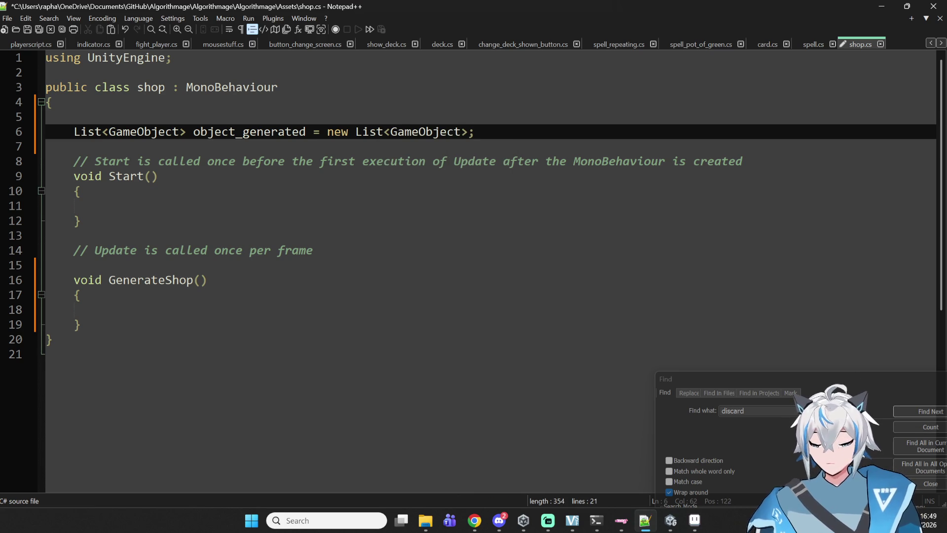
{"action": "type", "text": "();"}
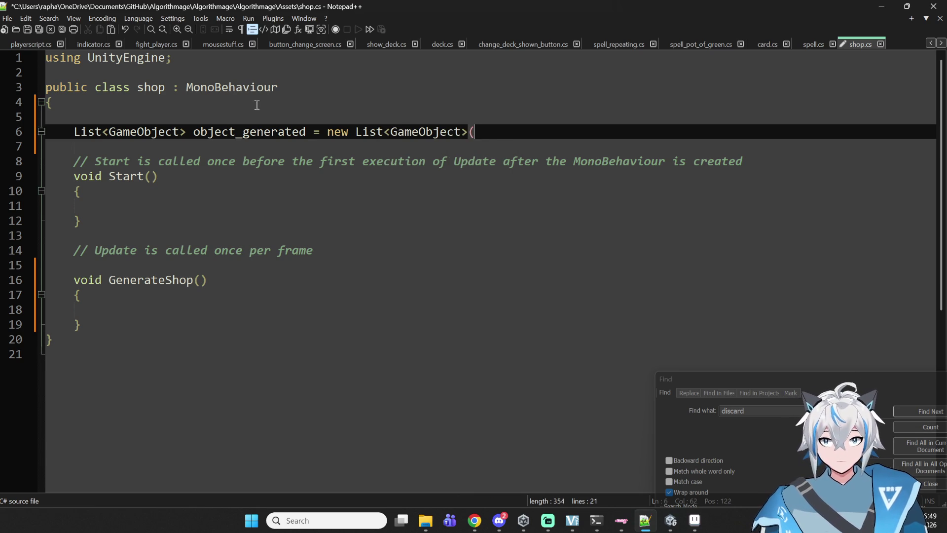
{"action": "key", "text": "ctrl+s"}
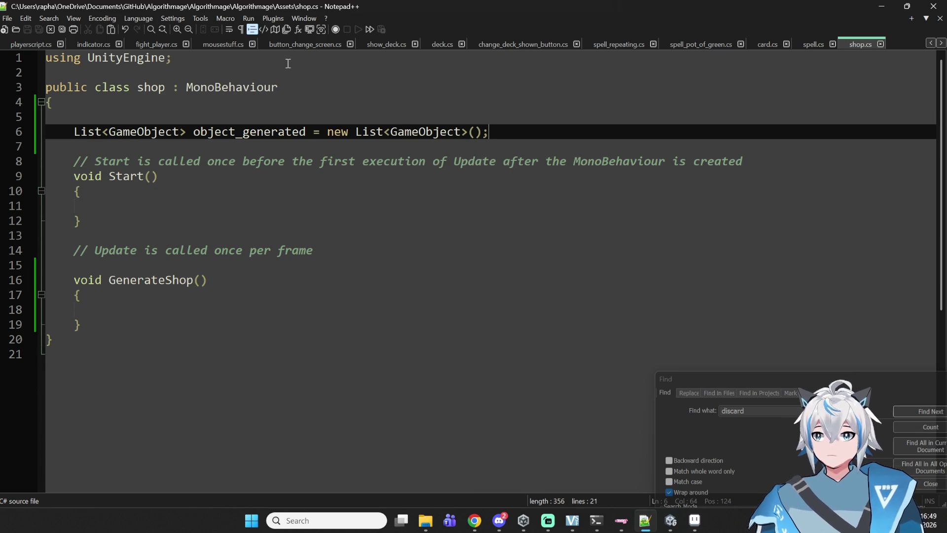
{"action": "left_click", "coordinate": [147, 309]}
Step: Write a for loop over object_generated.Count that calls Destroy(object_generated[i])
{"action": "type", "text": "for int i = 0; i < "}
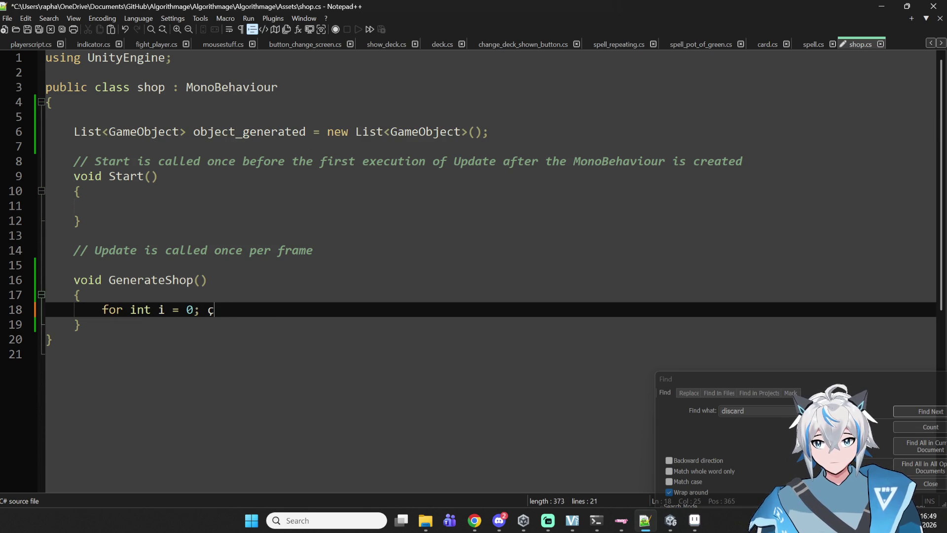
{"action": "type", "text": "objec"}
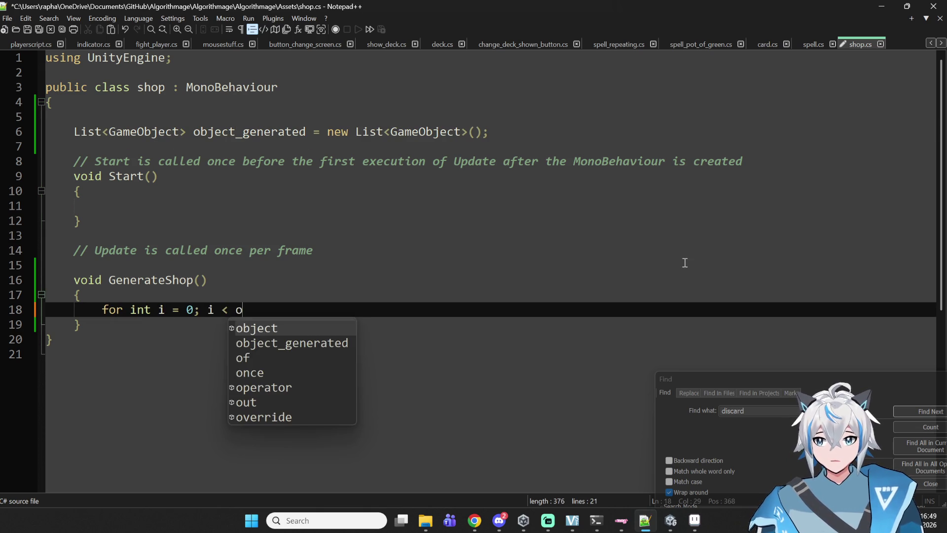
{"action": "key", "text": "Down"}
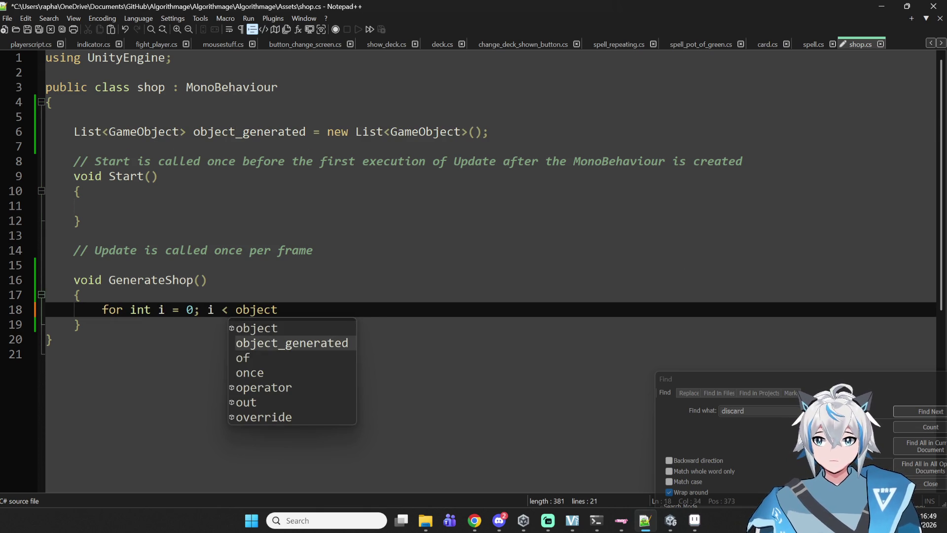
{"action": "key", "text": "Return"}
{"action": "type", "text": ".Count"}
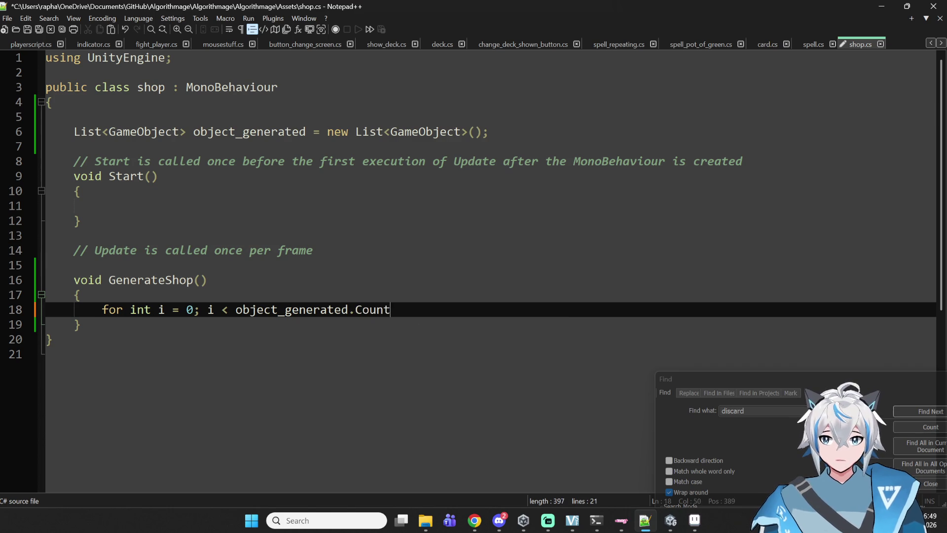
{"action": "type", "text": "; i++)"}
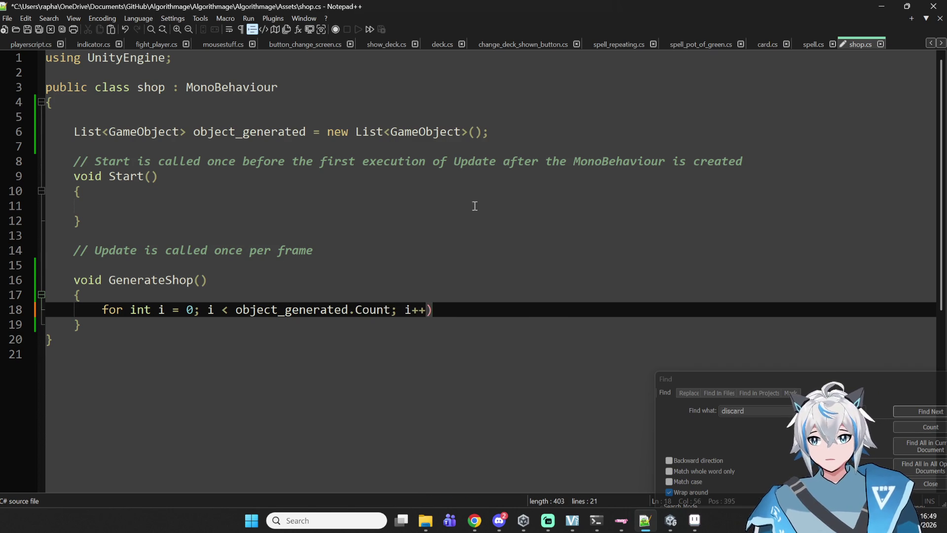
{"action": "left_click", "coordinate": [130, 309]}
{"action": "type", "text": "("}
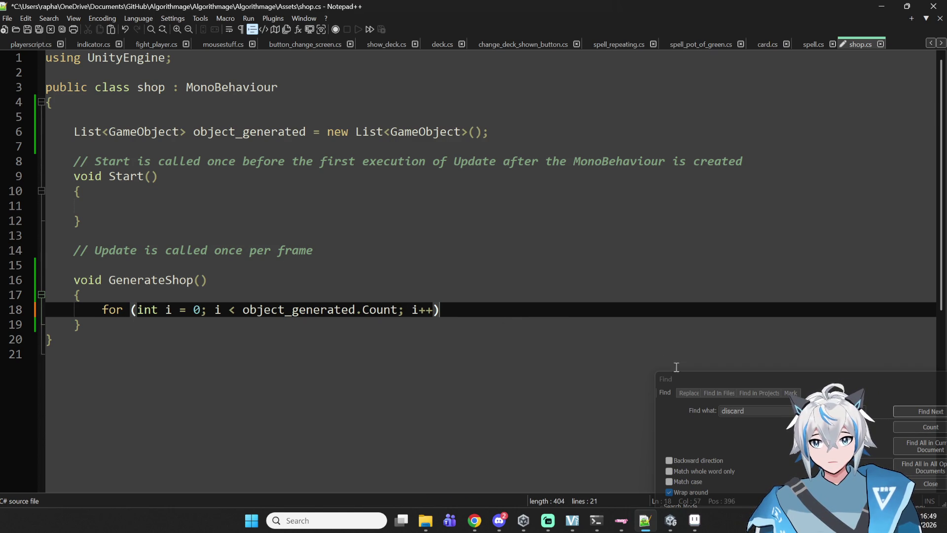
{"action": "type", "text": "{"}
{"action": "key", "text": "Return"}
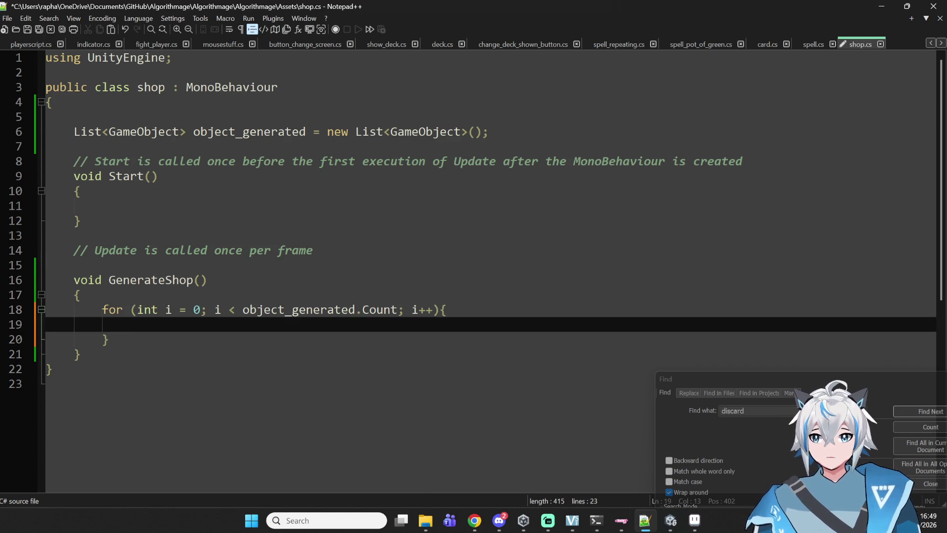
{"action": "type", "text": "Destroy()"}
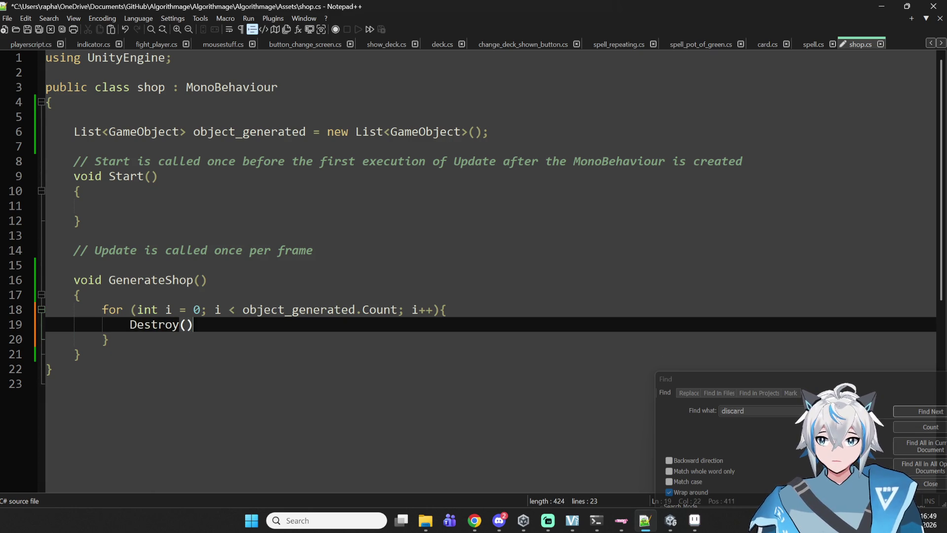
{"action": "type", "text": "object"}
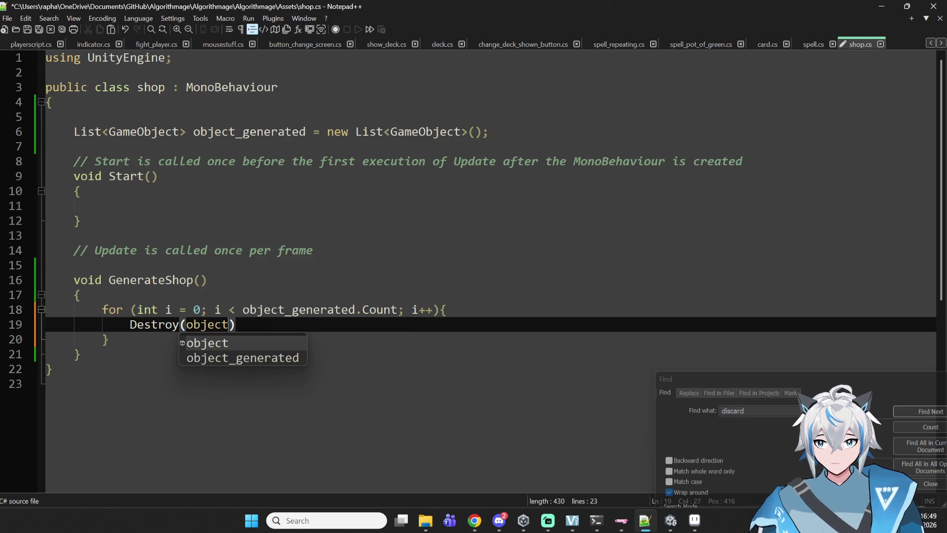
{"action": "key", "text": "Down"}
{"action": "key", "text": "Return"}
{"action": "type", "text": "[i"}
{"action": "key", "text": "End"}
{"action": "type", "text": ";"}
{"action": "key", "text": "Return"}
{"action": "key", "text": "BackSpace"}
{"action": "key", "text": "BackSpace"}
{"action": "key", "text": "BackSpace"}
Step: Reset object_generated to a new list after the loop, save shop.cs, and return to Unity
{"action": "key", "text": "Down"}
{"action": "key", "text": "Return"}
{"action": "key", "text": "Return"}
{"action": "key", "text": "Up"}
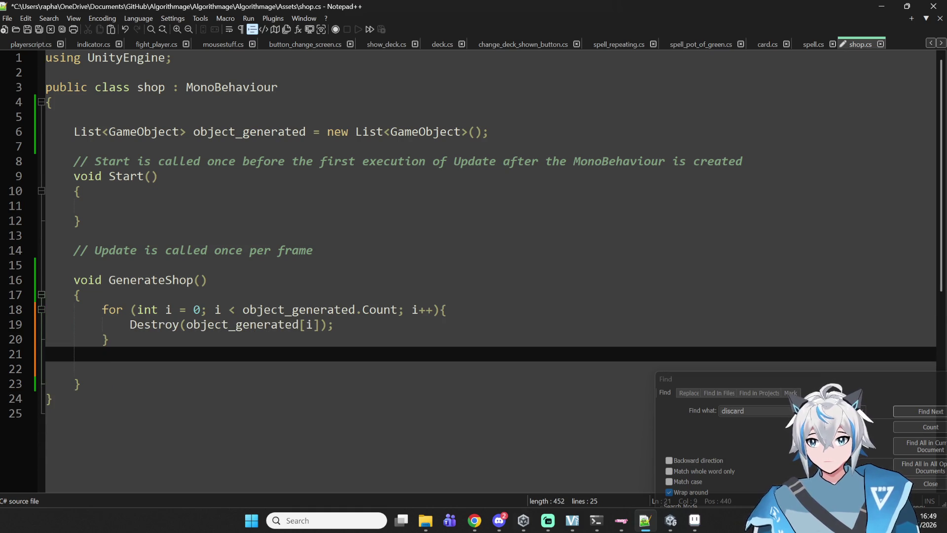
{"action": "double_click", "coordinate": [324, 310]}
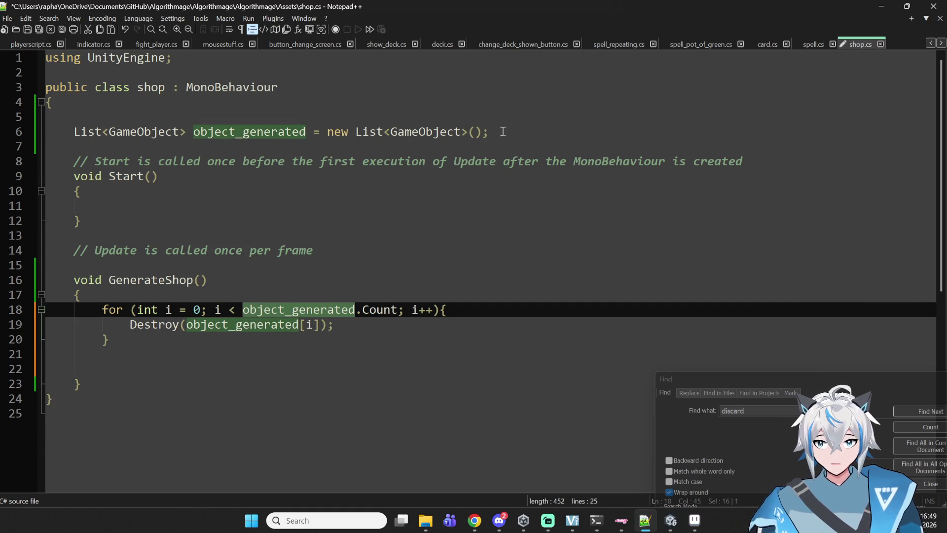
{"action": "mouse_move", "coordinate": [488, 132]}
{"action": "left_mouse_down"}
{"action": "mouse_move", "coordinate": [178, 132]}
{"action": "mouse_move", "coordinate": [193, 132]}
{"action": "left_mouse_up"}
{"action": "key", "text": "ctrl+c"}
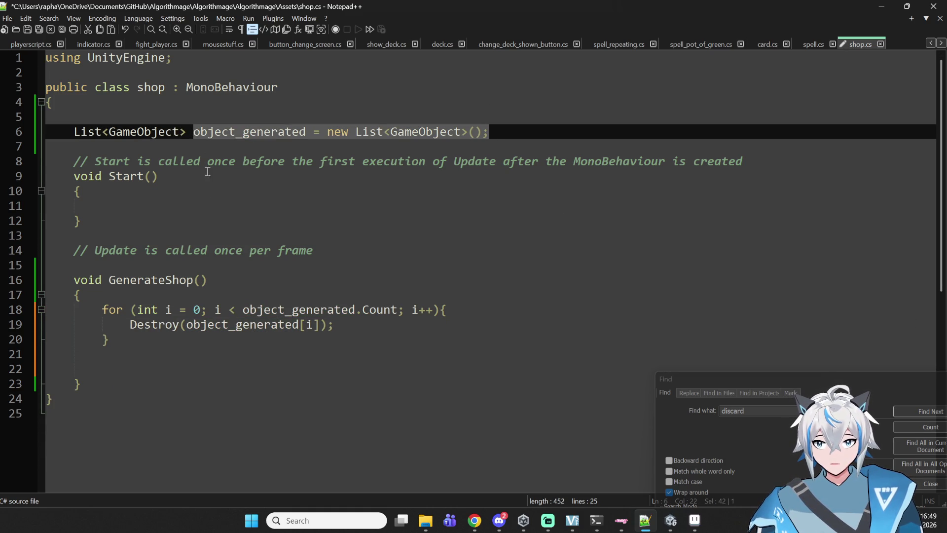
{"action": "left_click", "coordinate": [133, 359]}
{"action": "key", "text": "ctrl+v"}
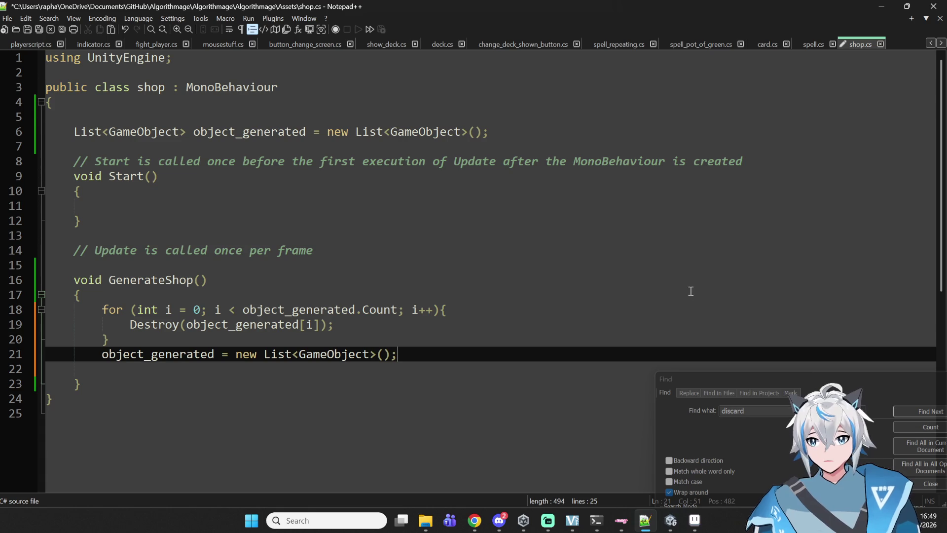
{"action": "key", "text": "ctrl+s"}
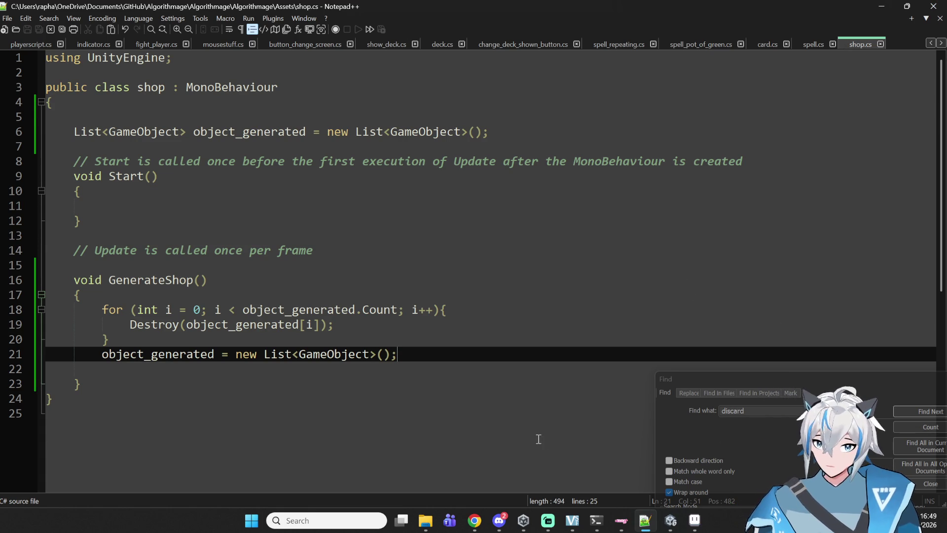
{"action": "left_click", "coordinate": [670, 520]}
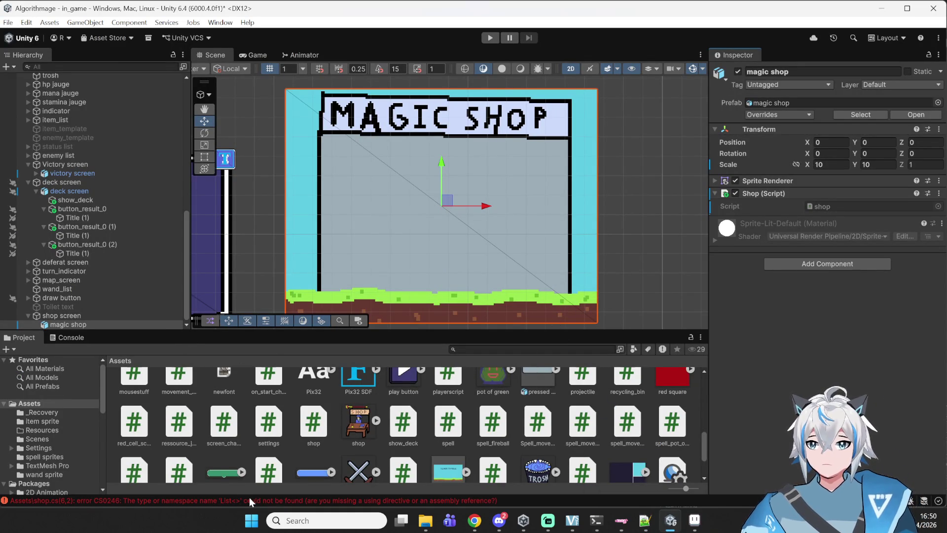
Step: Copy the three using lines from spell.cs into the first line of shop.cs
{"action": "left_click", "coordinate": [670, 520]}
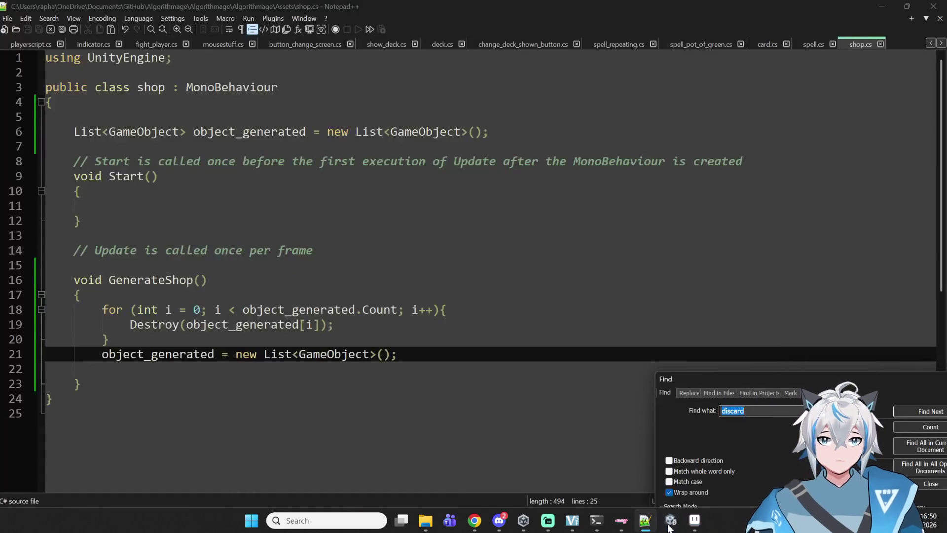
{"action": "left_click", "coordinate": [812, 43]}
{"action": "scroll", "coordinate": [782, 95], "scroll_direction": "up", "scroll_amount": 20}
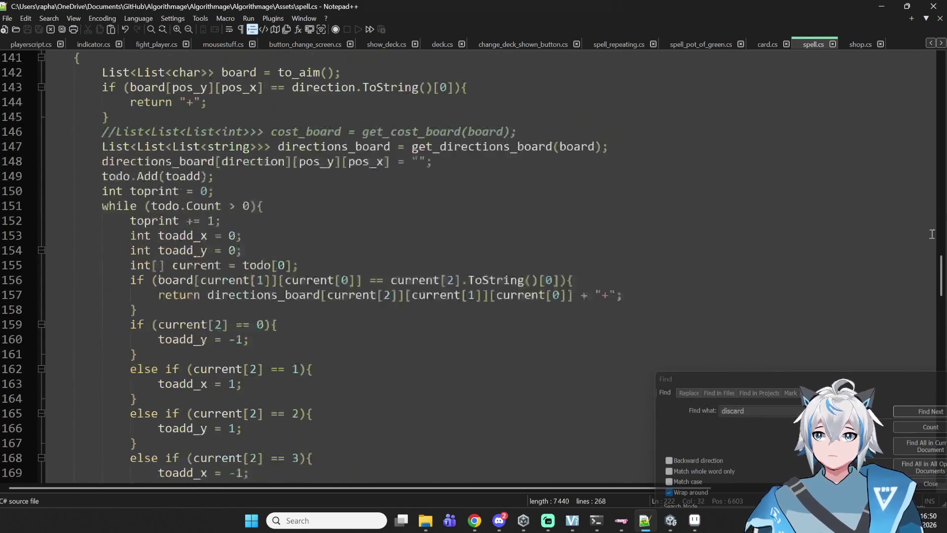
{"action": "mouse_move", "coordinate": [940, 108]}
{"action": "left_mouse_down"}
{"action": "mouse_move", "coordinate": [940, 287]}
{"action": "mouse_move", "coordinate": [940, 64]}
{"action": "left_mouse_up"}
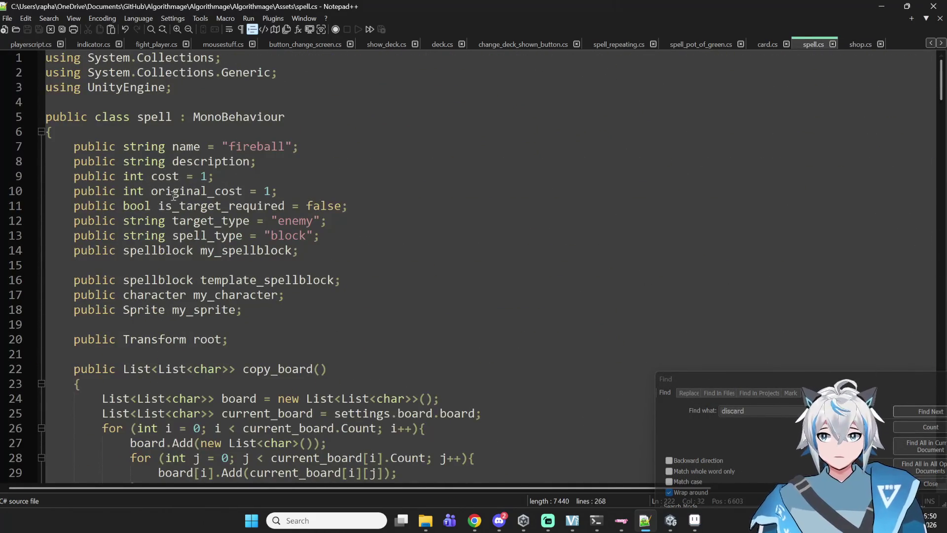
{"action": "left_click_drag", "start_coordinate": [189, 89], "coordinate": [1, 58]}
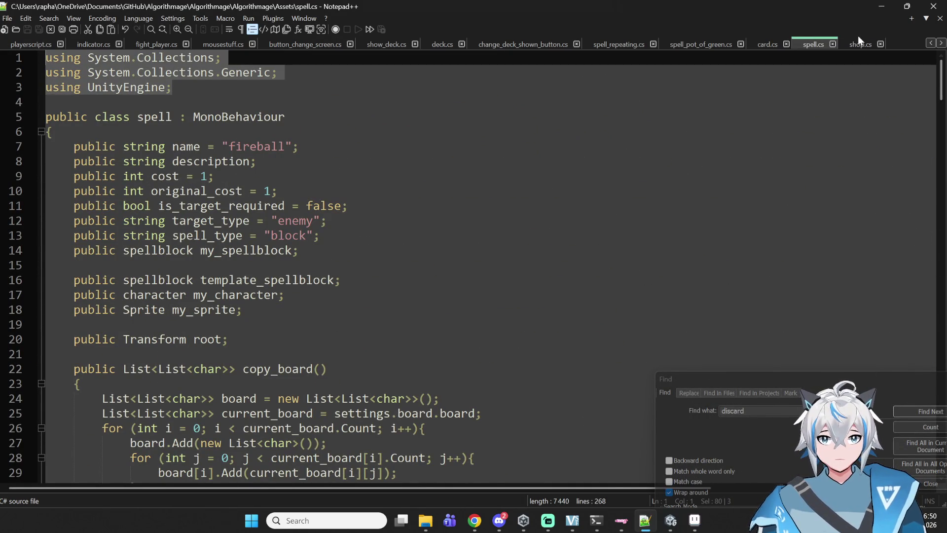
{"action": "left_click", "coordinate": [860, 44]}
{"action": "left_click", "coordinate": [225, 52]}
{"action": "key", "text": "ctrl+v"}
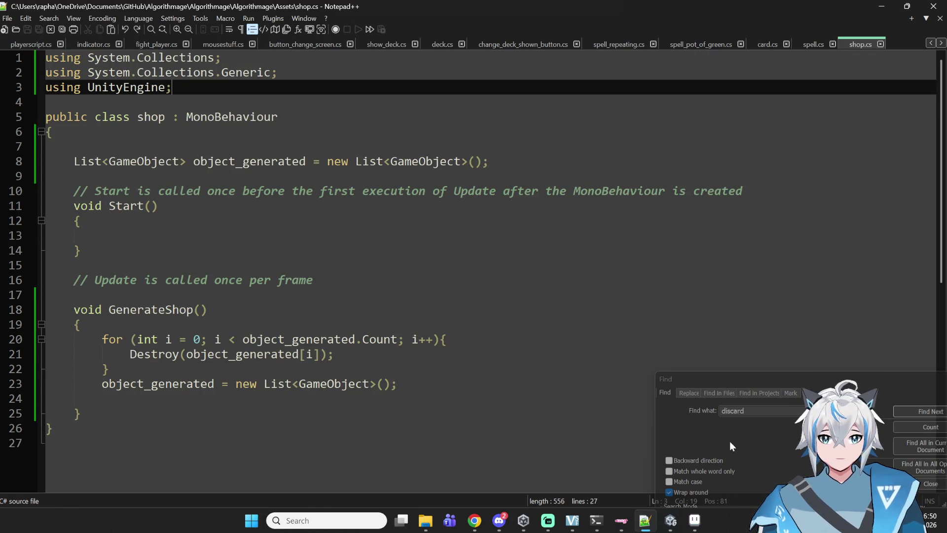
Step: In Unity, select magic shop and locate its shop script asset, then return to Notepad++
{"action": "left_click", "coordinate": [671, 523]}
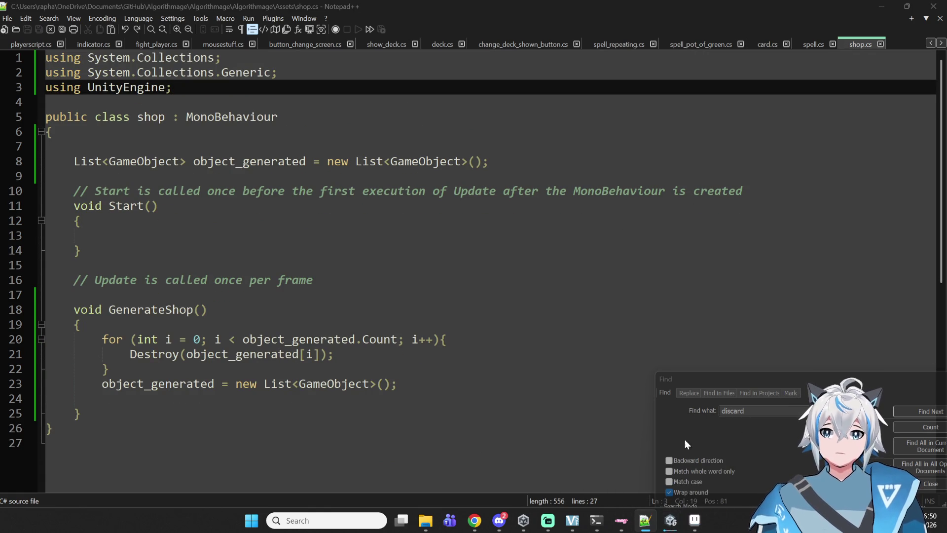
{"action": "mouse_move", "coordinate": [671, 524]}
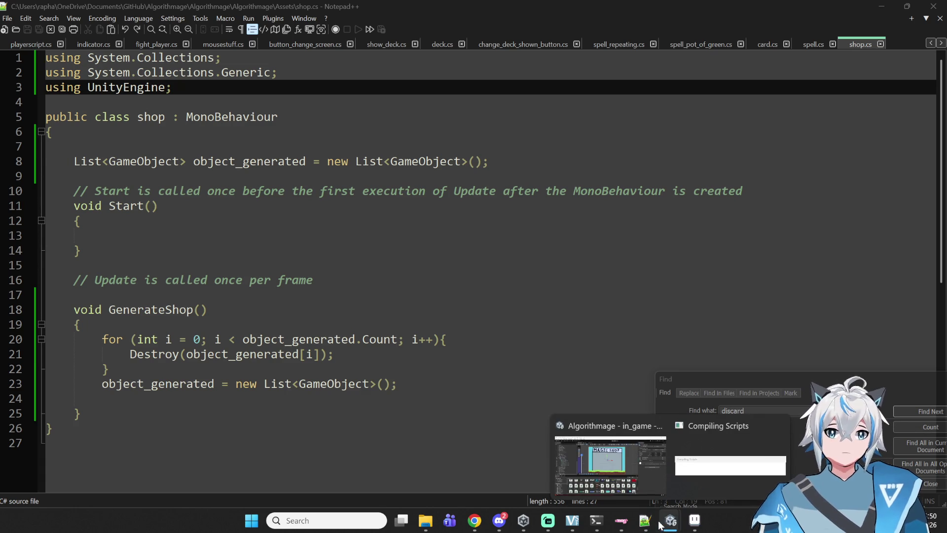
{"action": "left_click", "coordinate": [674, 526]}
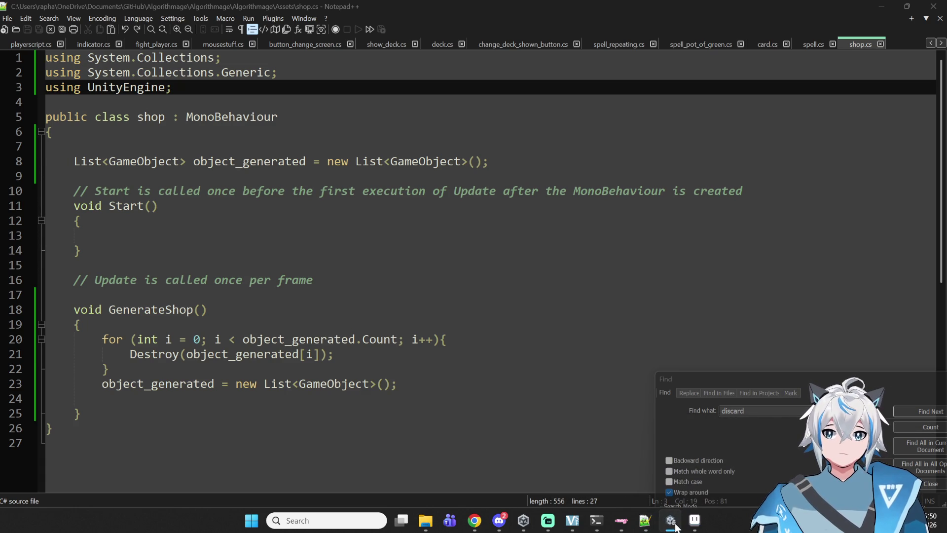
{"action": "scroll", "coordinate": [572, 292], "scroll_direction": "up", "scroll_amount": 1}
{"action": "scroll", "coordinate": [590, 206], "scroll_direction": "down", "scroll_amount": 2}
{"action": "scroll", "coordinate": [455, 197], "scroll_direction": "up", "scroll_amount": 3}
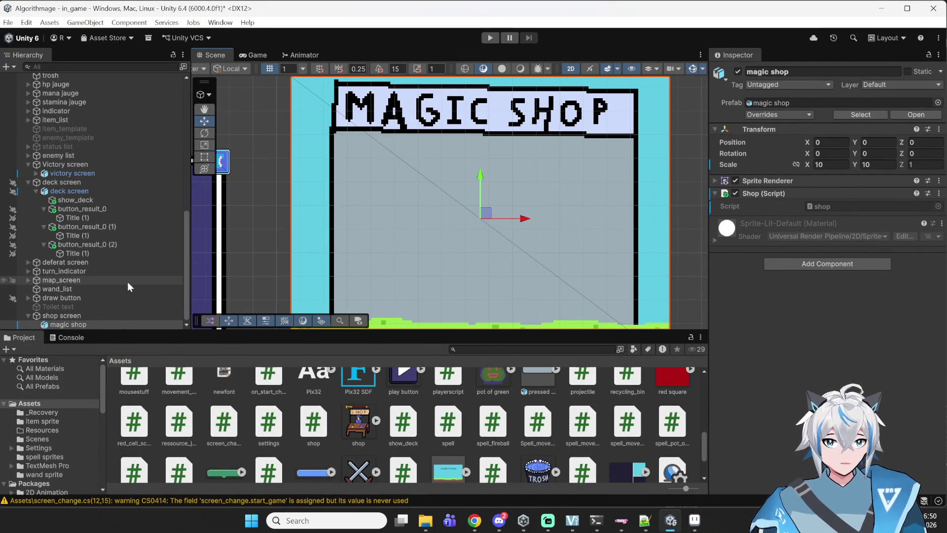
{"action": "left_click", "coordinate": [68, 324]}
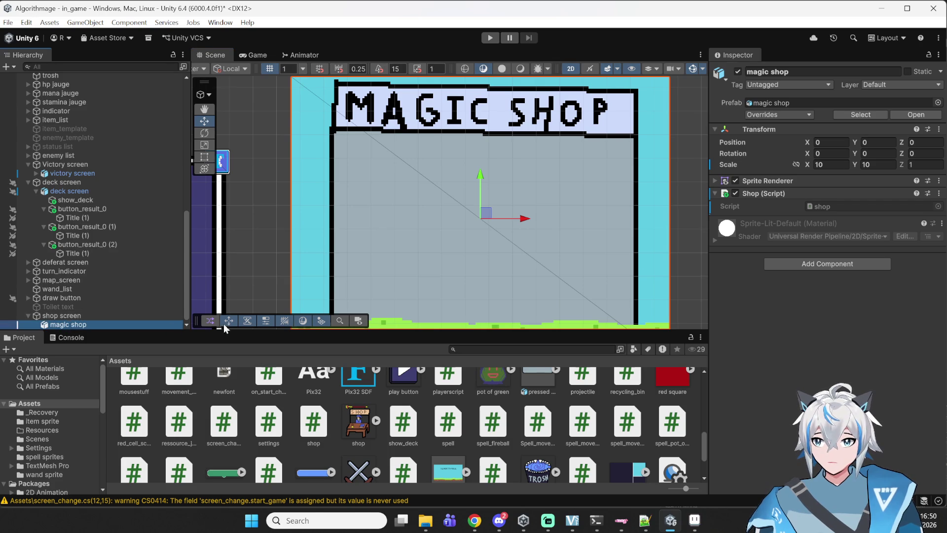
{"action": "left_click", "coordinate": [845, 207]}
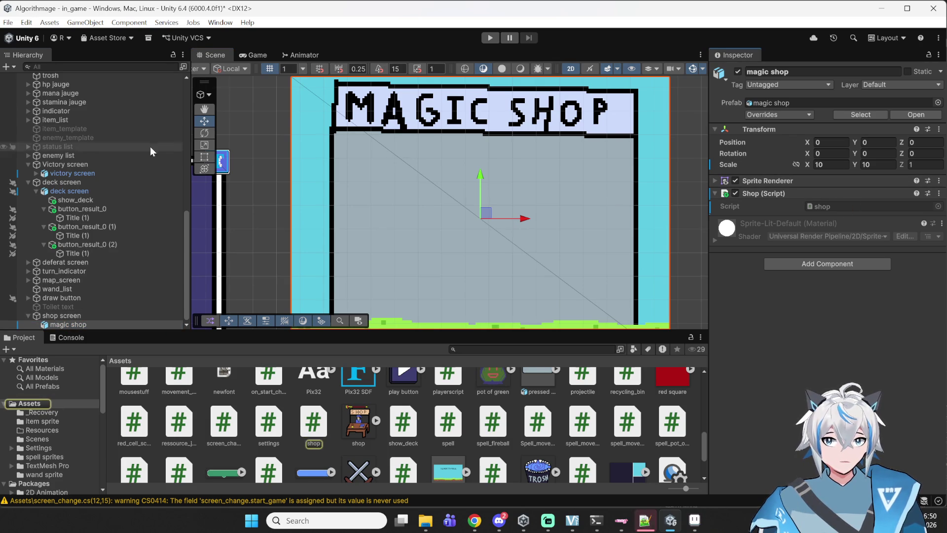
{"action": "left_click", "coordinate": [636, 527]}
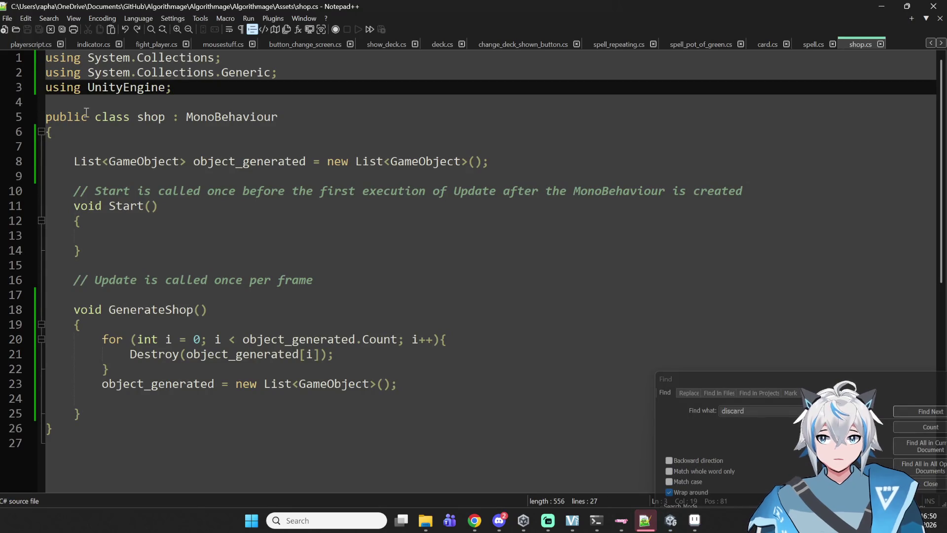
Step: Make the object_generated list declaration public
{"action": "left_click", "coordinate": [204, 132]}
{"action": "left_click", "coordinate": [201, 147]}
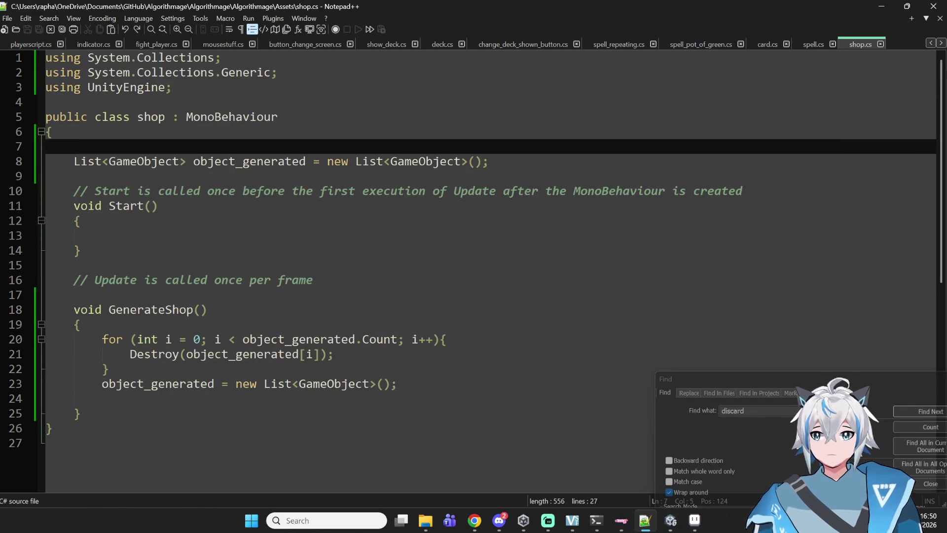
{"action": "key", "text": "Down"}
{"action": "key", "text": "Down"}
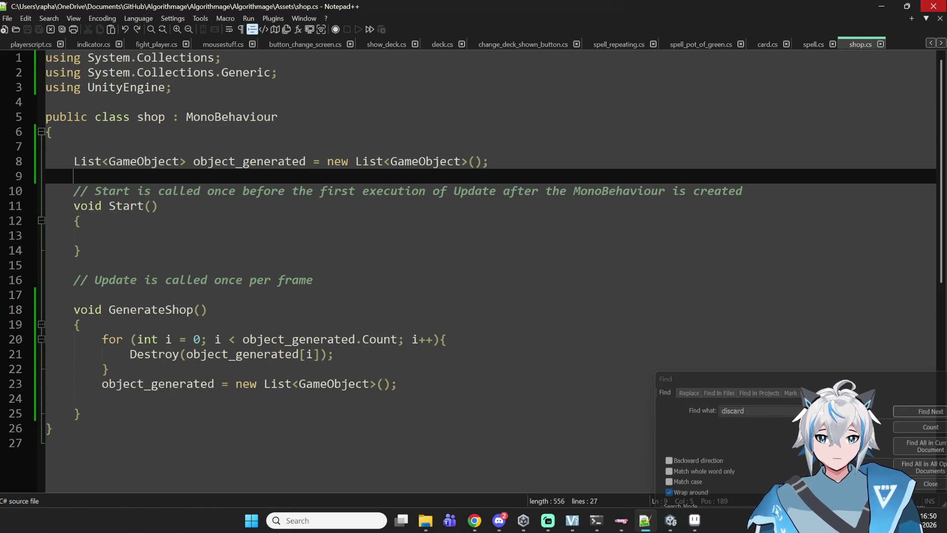
{"action": "key", "text": "Up"}
{"action": "type", "text": "public"}
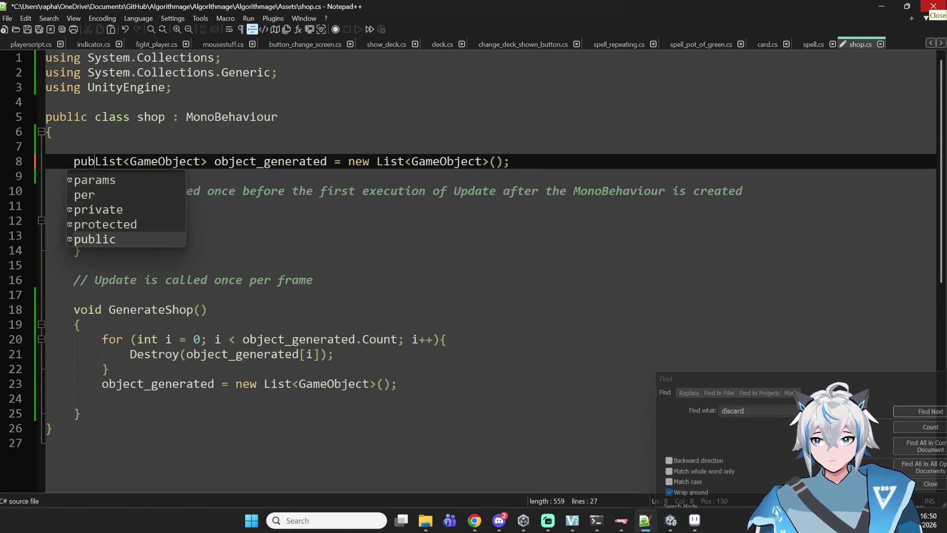
Step: Add a public shop_display display_template field, save shop.cs, and check the compile in Unity
{"action": "key", "text": "Down"}
{"action": "type", "text": "public "}
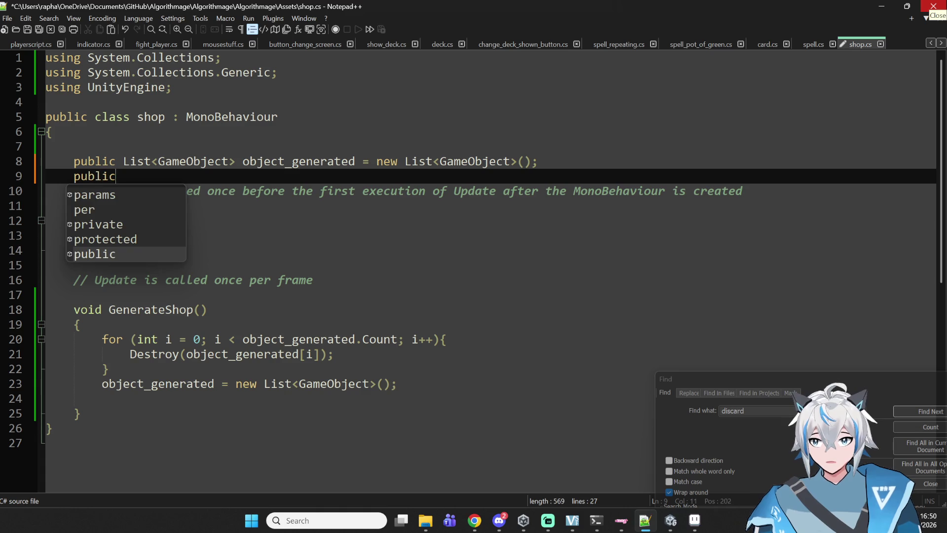
{"action": "type", "text": "item"}
{"action": "key", "text": "BackSpace"}
{"action": "key", "text": "BackSpace"}
{"action": "key", "text": "BackSpace"}
{"action": "type", "text": "shopç"}
{"action": "key", "text": "BackSpace"}
{"action": "type", "text": "_display;"}
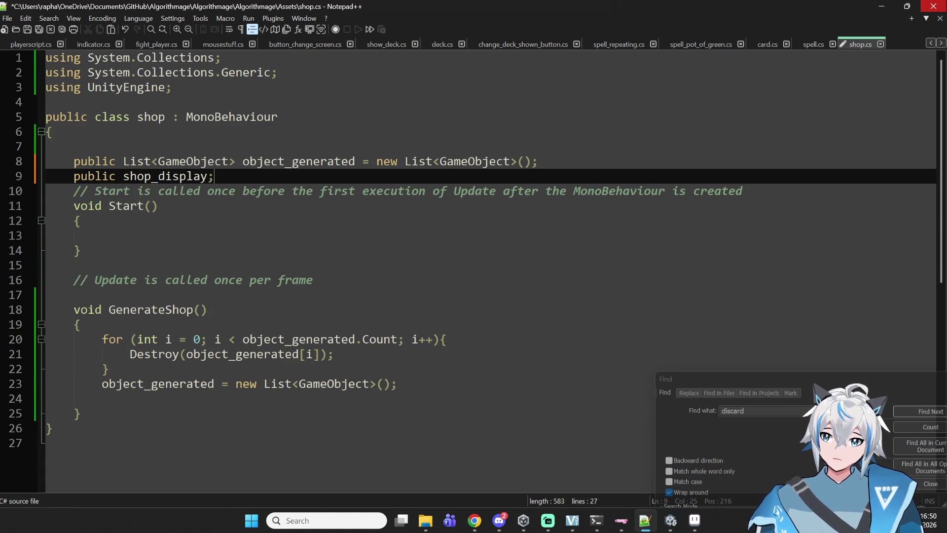
{"action": "key", "text": "BackSpace"}
{"action": "key", "text": "BackSpace"}
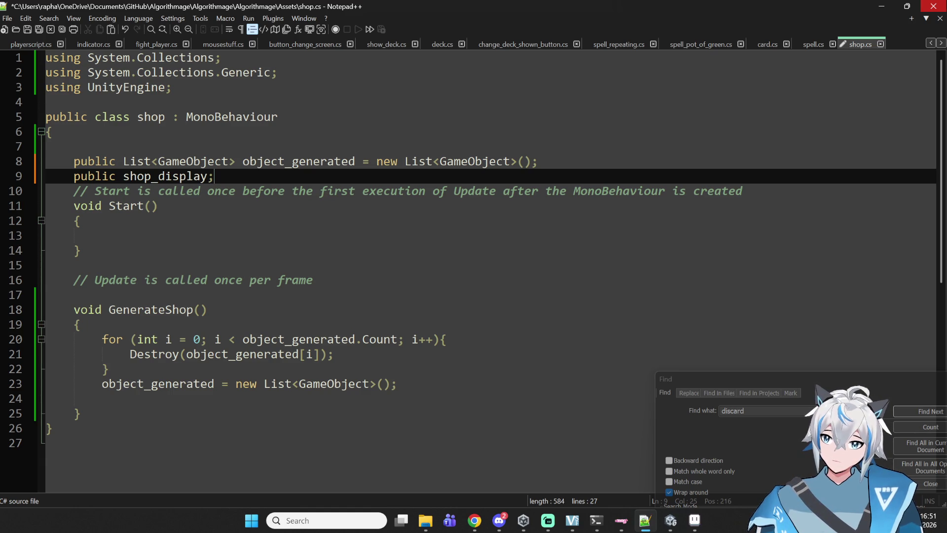
{"action": "type", "text": "displaye_"}
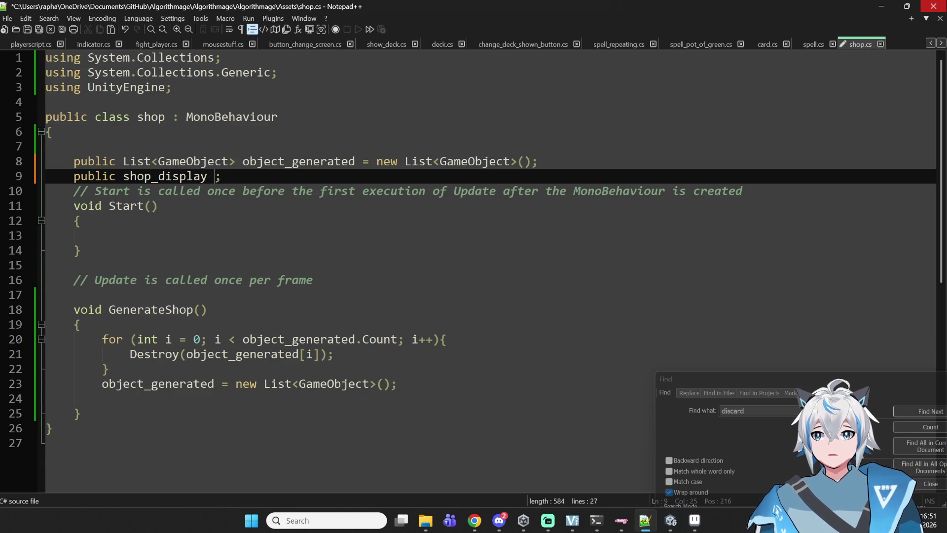
{"action": "key", "text": "BackSpace"}
{"action": "key", "text": "BackSpace"}
{"action": "type", "text": "_template"}
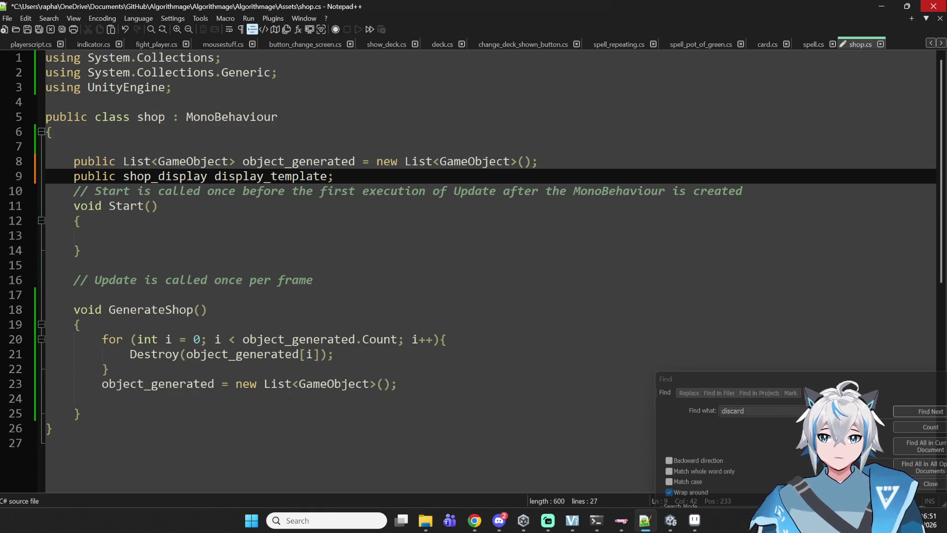
{"action": "key", "text": "ctrl+s"}
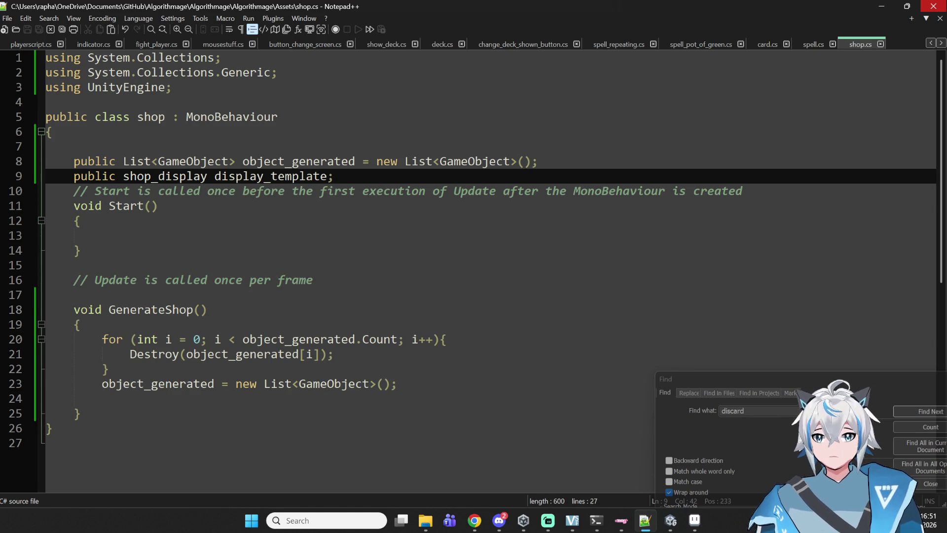
{"action": "double_click", "coordinate": [180, 175]}
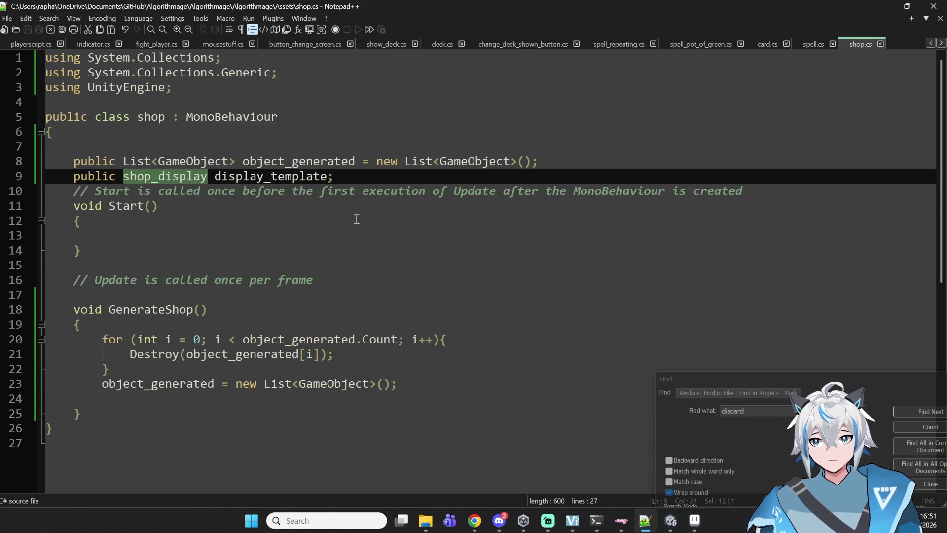
{"action": "left_click", "coordinate": [669, 522]}
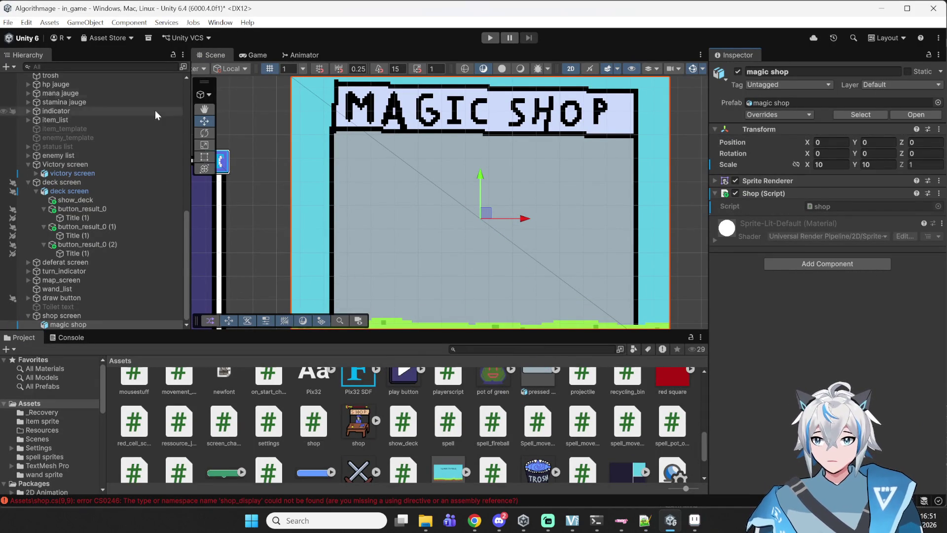
Step: Create an empty shop_display_template under magic shop, attach a new shop_display script, and open it
{"action": "left_click", "coordinate": [78, 22]}
{"action": "left_click", "coordinate": [101, 33]}
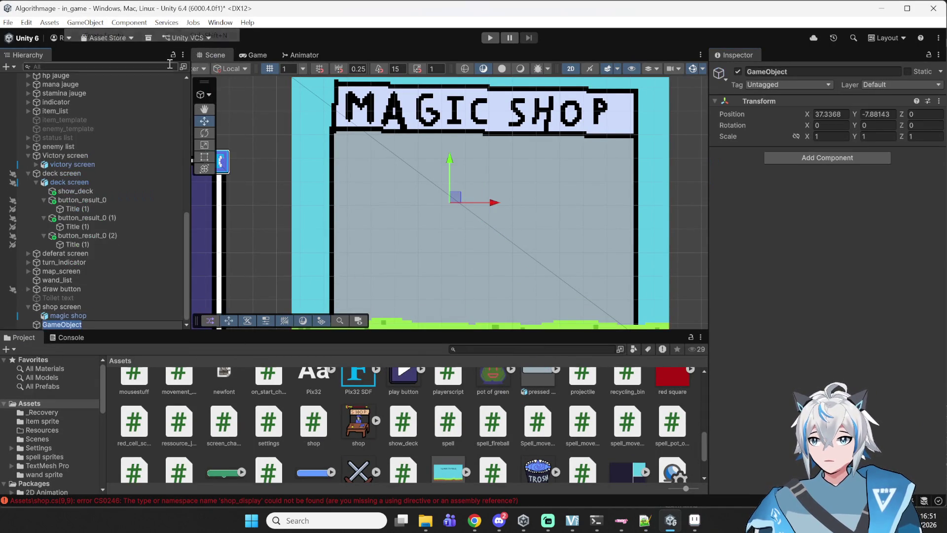
{"action": "left_click", "coordinate": [829, 72]}
{"action": "type", "text": "shop_display_"}
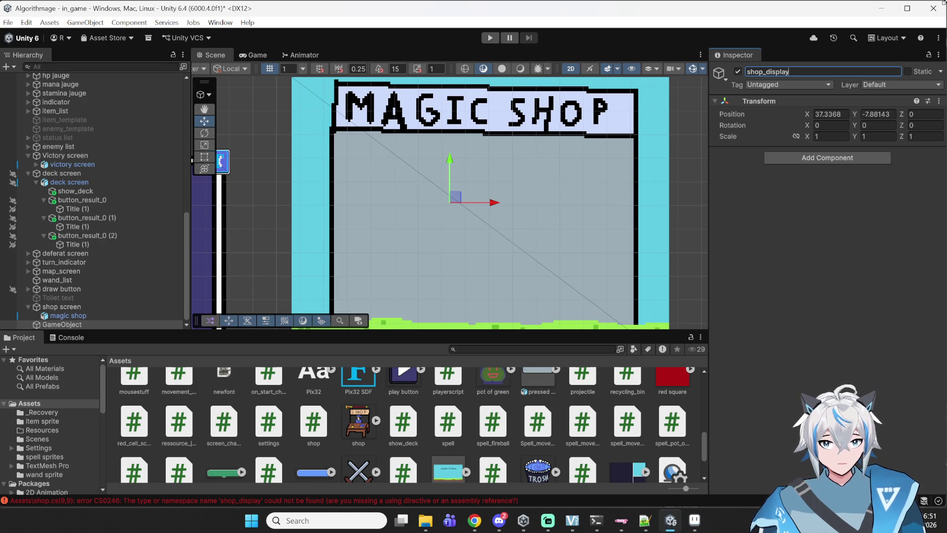
{"action": "type", "text": "template"}
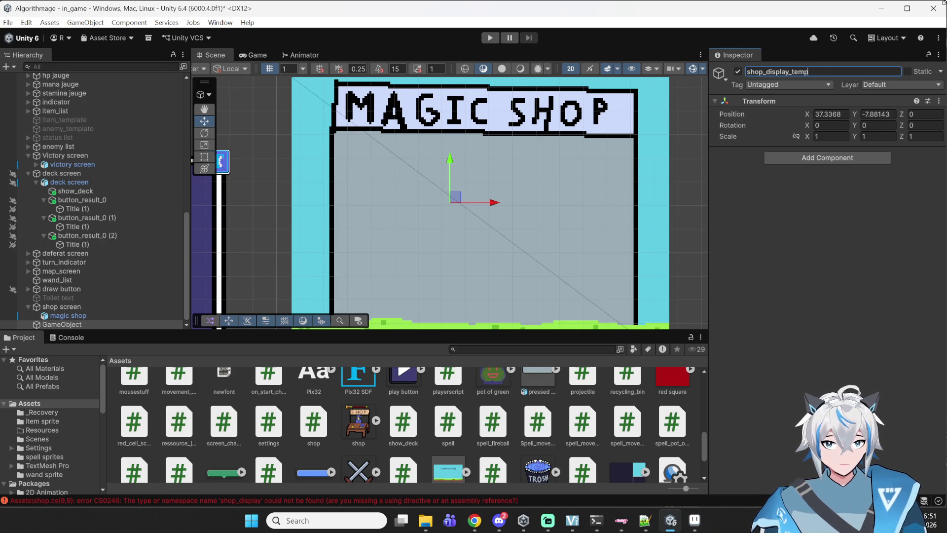
{"action": "key", "text": "Return"}
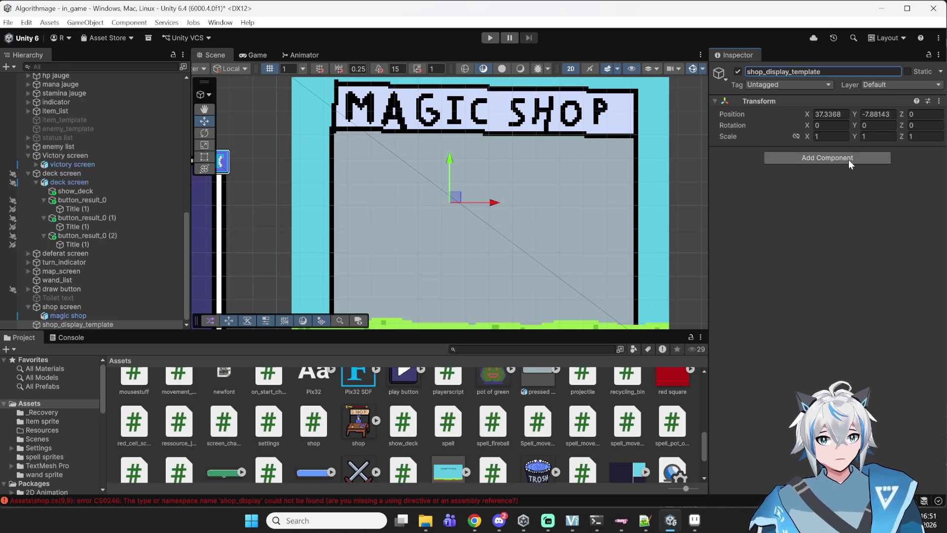
{"action": "mouse_move", "coordinate": [71, 325]}
{"action": "left_mouse_down"}
{"action": "mouse_move", "coordinate": [72, 313]}
{"action": "mouse_move", "coordinate": [90, 322]}
{"action": "left_mouse_up"}
{"action": "key", "text": "Return"}
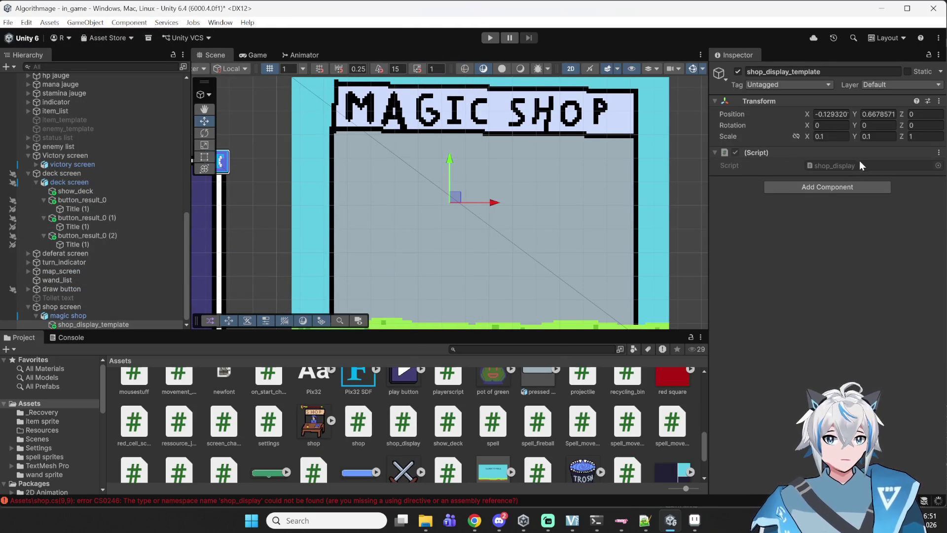
{"action": "double_click", "coordinate": [854, 167]}
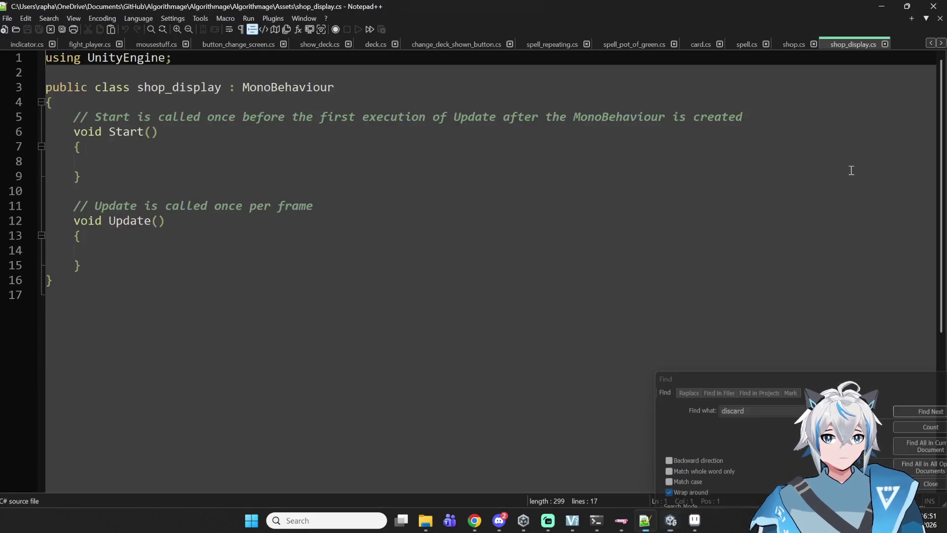
Step: Declare a public GameObject displayed_object field at the top of the shop_display class
{"action": "left_click", "coordinate": [128, 99]}
{"action": "key", "text": "Return"}
{"action": "key", "text": "Return"}
{"action": "key", "text": "Return"}
{"action": "key", "text": "Up"}
{"action": "key", "text": "Up"}
{"action": "type", "text": "public List"}
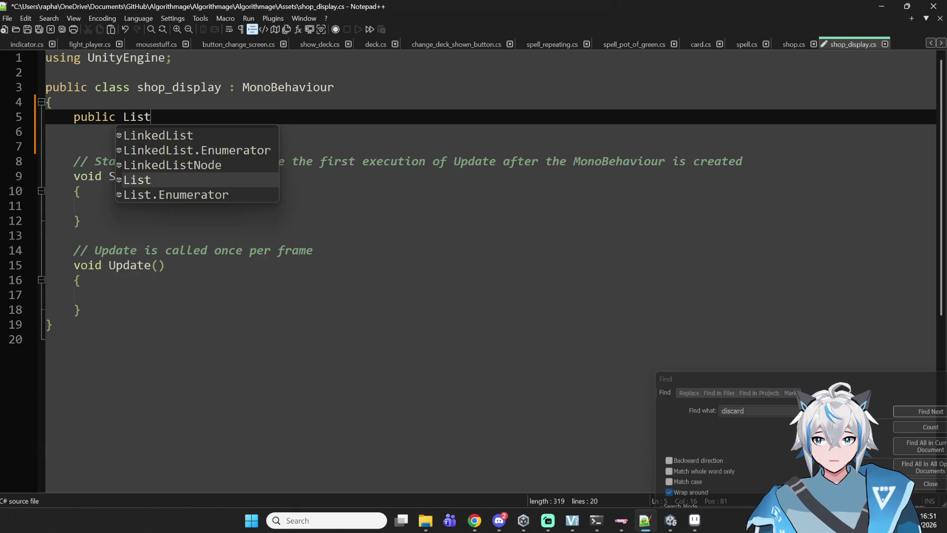
{"action": "key", "text": "Escape"}
{"action": "type", "text": "<Game"}
{"action": "key", "text": "BackSpace"}
{"action": "key", "text": "BackSpace"}
{"action": "key", "text": "BackSpace"}
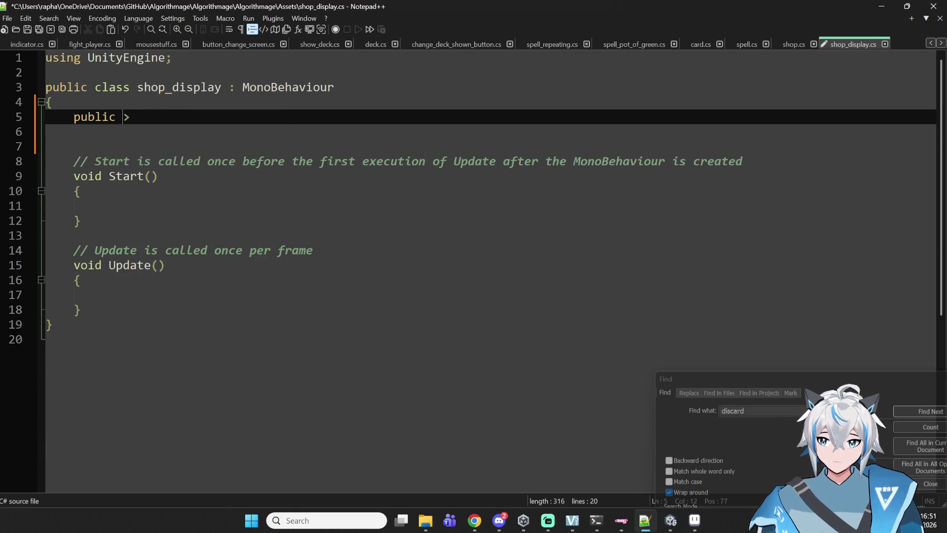
{"action": "key", "text": "BackSpace"}
{"action": "type", "text": "GameO"}
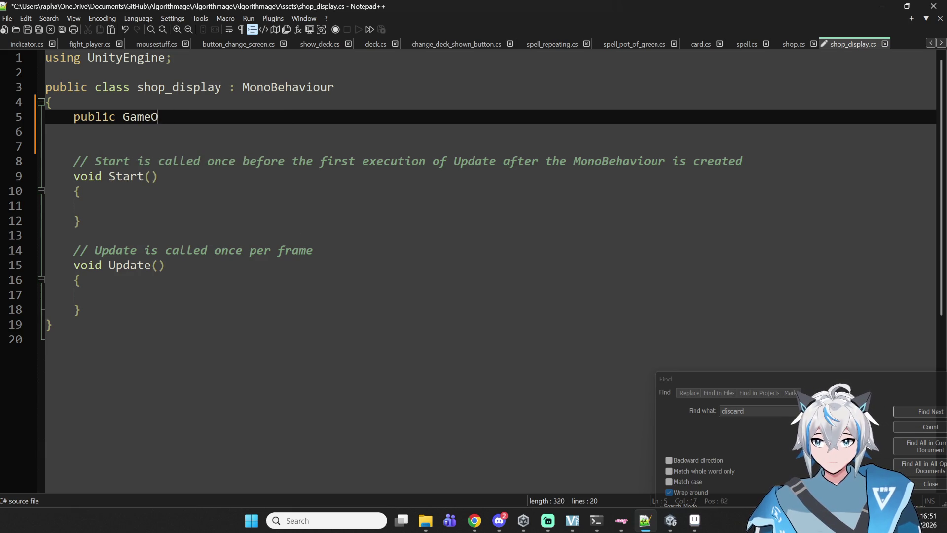
{"action": "type", "text": "bject display"}
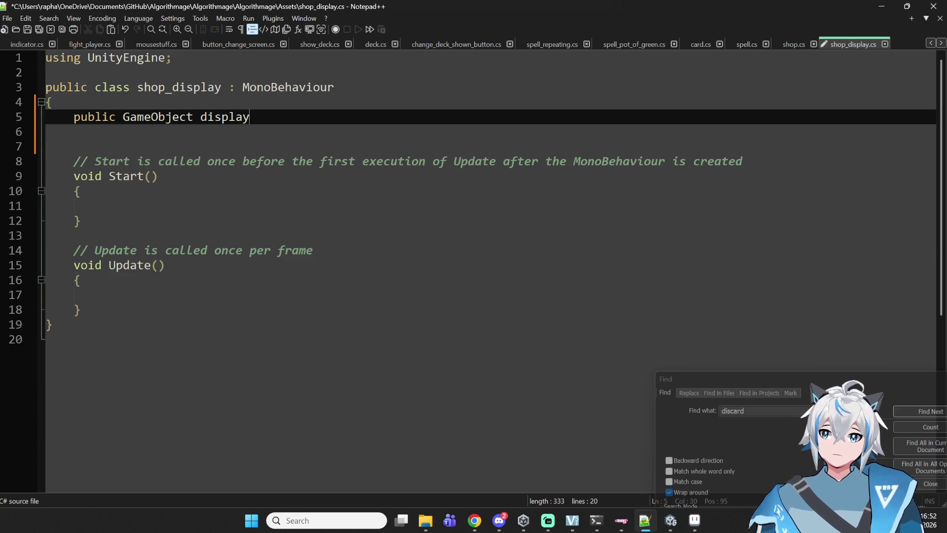
{"action": "type", "text": "ed_object;"}
Step: Add a public int price field, save shop_display.cs, and bring card.cs into view
{"action": "key", "text": "Return"}
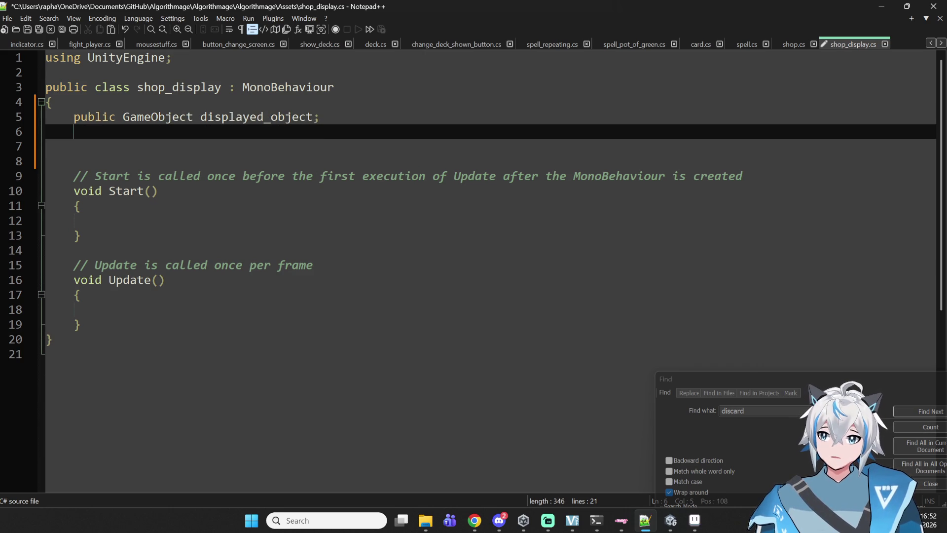
{"action": "type", "text": "public int "}
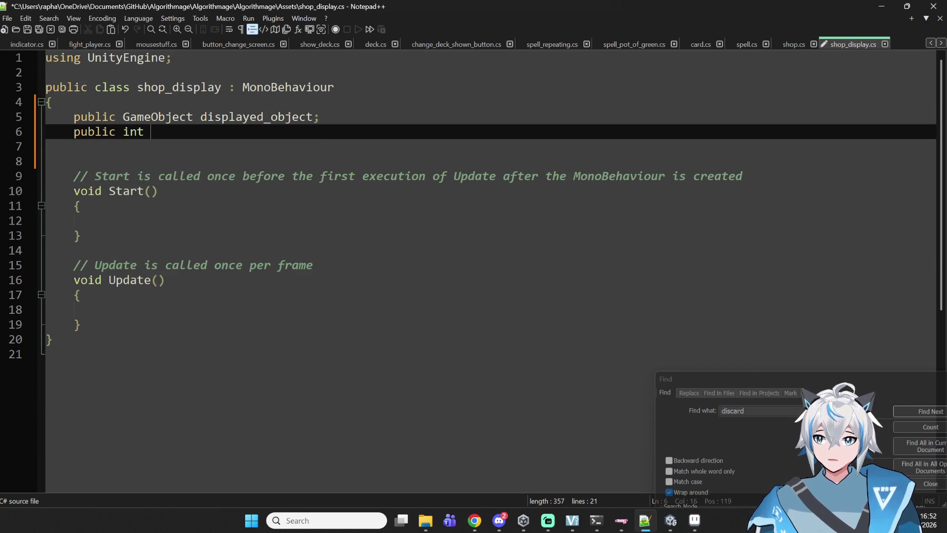
{"action": "type", "text": "price;"}
{"action": "key", "text": "ctrl+s"}
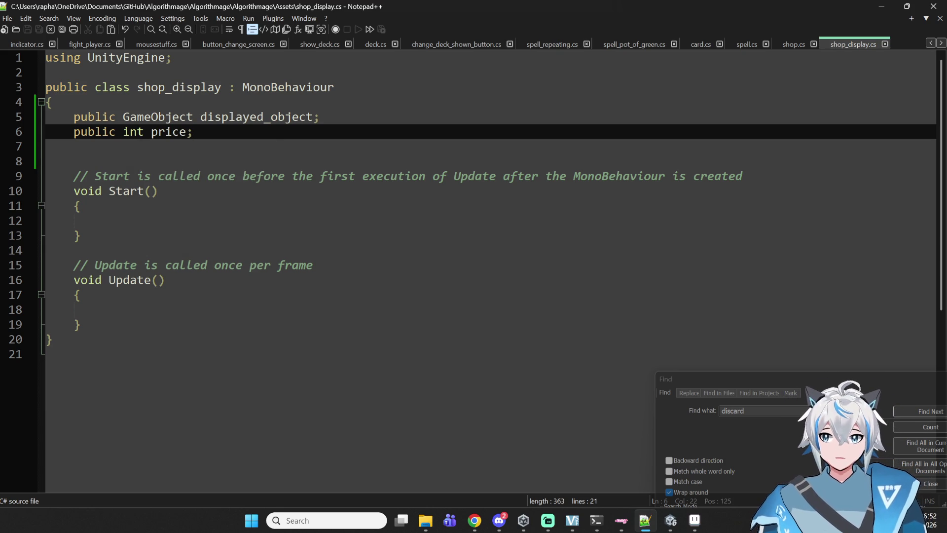
{"action": "left_click", "coordinate": [696, 45]}
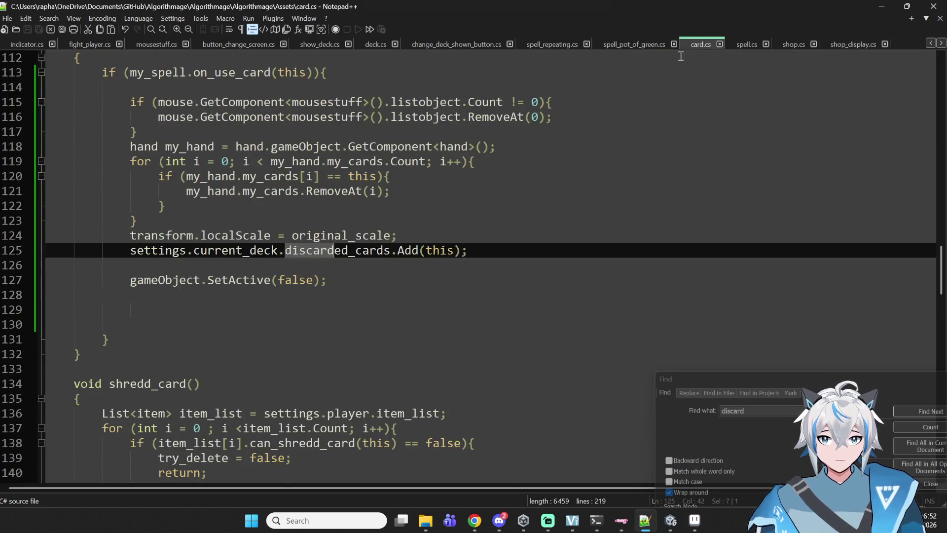
Step: Look over card.cs for reference, then go back to shop_display.cs
{"action": "scroll", "coordinate": [498, 161], "scroll_direction": "down", "scroll_amount": 14}
{"action": "key", "text": "ctrl+f"}
{"action": "left_click", "coordinate": [295, 159]}
{"action": "key", "text": "Down"}
{"action": "key", "text": "Up"}
{"action": "key", "text": "Up"}
{"action": "key", "text": "Up"}
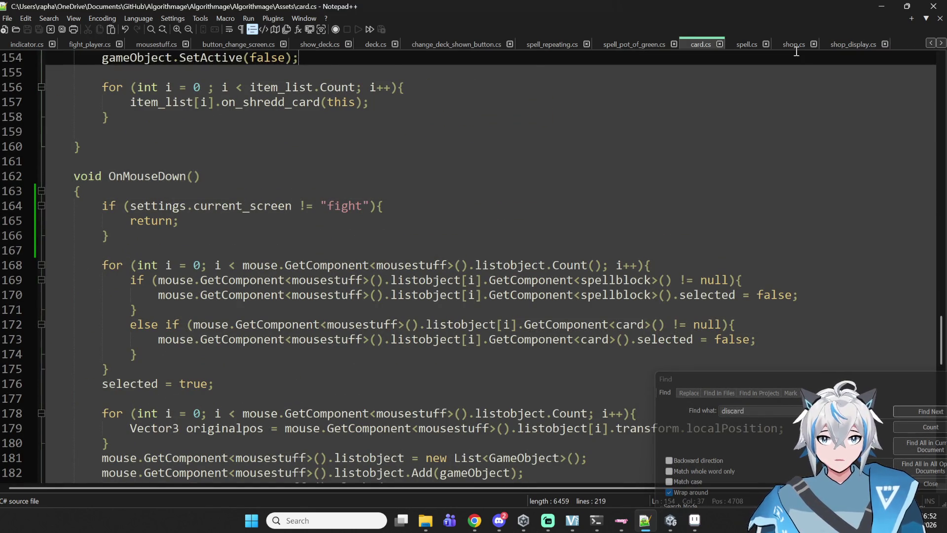
{"action": "left_click", "coordinate": [848, 44]}
Step: Add an empty void OnMouseDown() method below Update, with braces on their own lines
{"action": "left_click", "coordinate": [177, 324]}
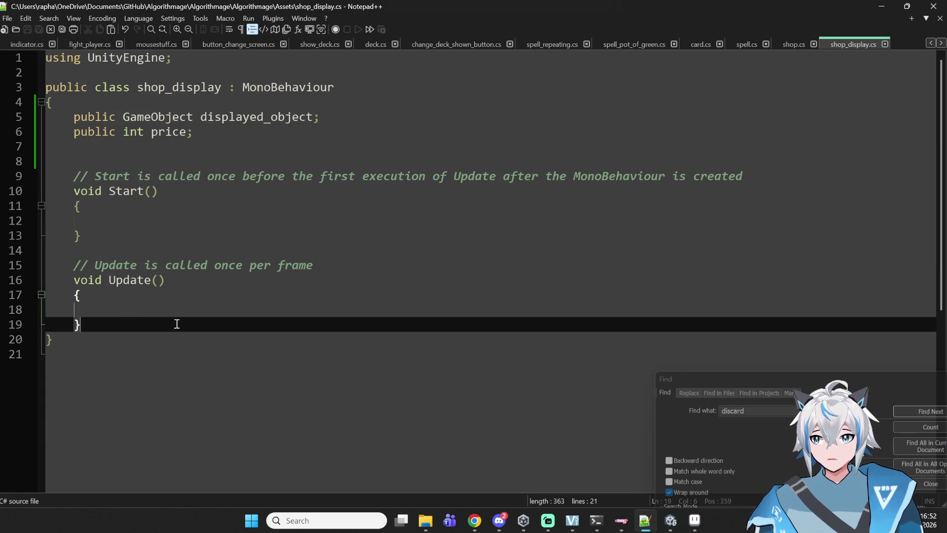
{"action": "key", "text": "Return"}
{"action": "key", "text": "Return"}
{"action": "type", "text": "void OnMouseDown(){"}
{"action": "key", "text": "Return"}
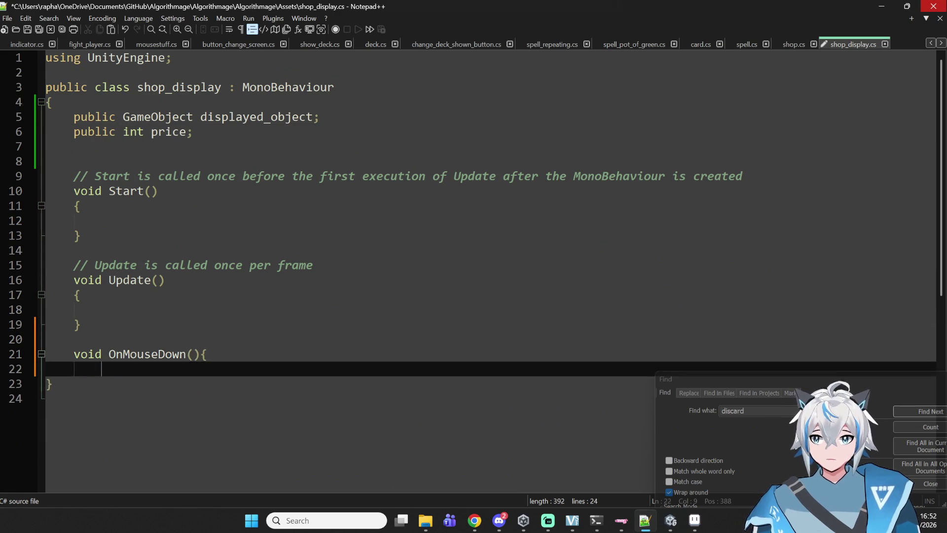
{"action": "key", "text": "Return"}
{"action": "type", "text": "}"}
{"action": "key", "text": "Up"}
{"action": "key", "text": "Up"}
{"action": "key", "text": "End"}
{"action": "key", "text": "Left"}
{"action": "key", "text": "Return"}
{"action": "key", "text": "Down"}
{"action": "key", "text": "End"}
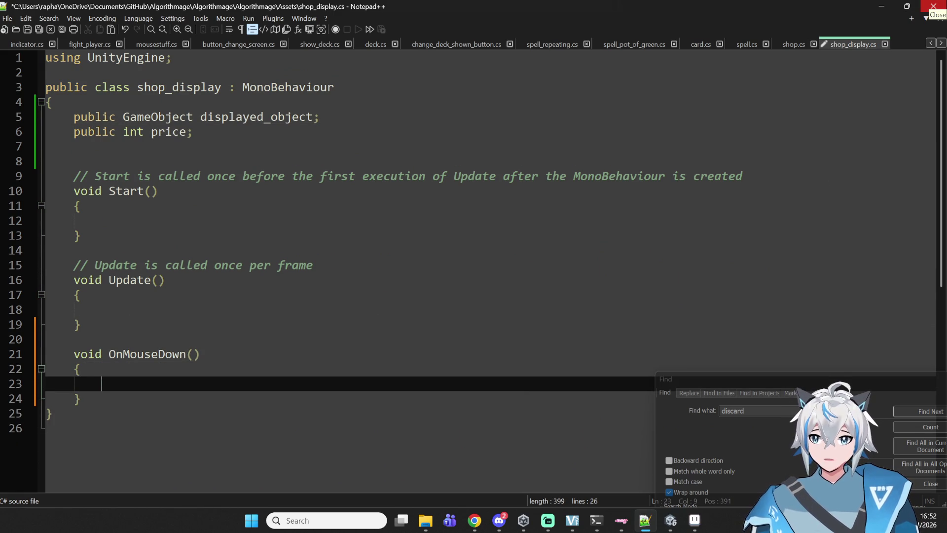
Step: Write an if (settings.player.money >= price) check with an empty { } body inside OnMouseDown
{"action": "type", "text": "if "}
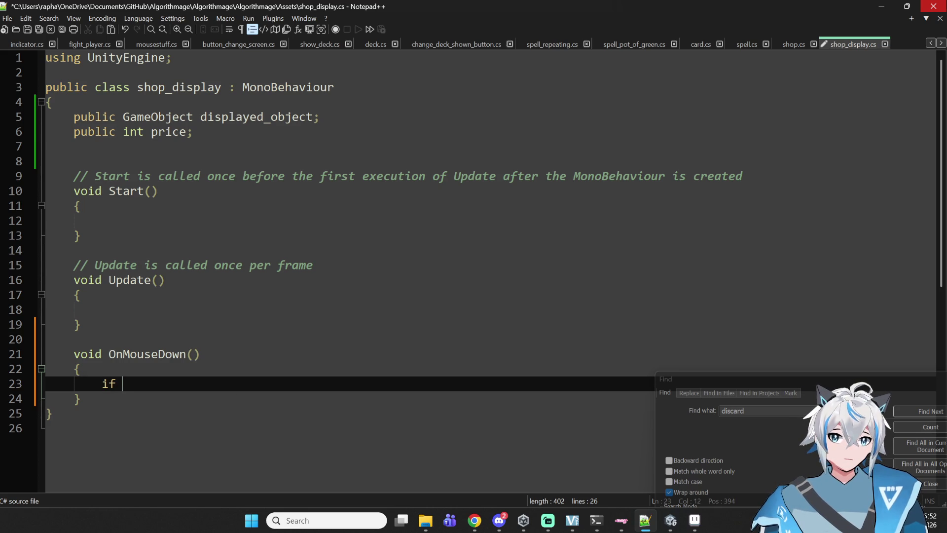
{"action": "type", "text": "player"}
{"action": "key", "text": "BackSpace"}
{"action": "key", "text": "BackSpace"}
{"action": "key", "text": "BackSpace"}
{"action": "type", "text": "settings.player. "}
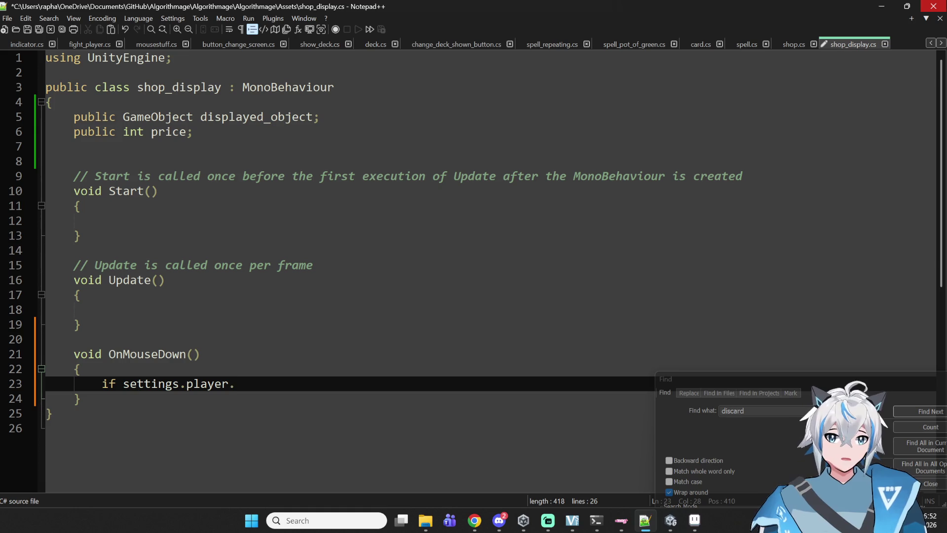
{"action": "type", "text": "money "}
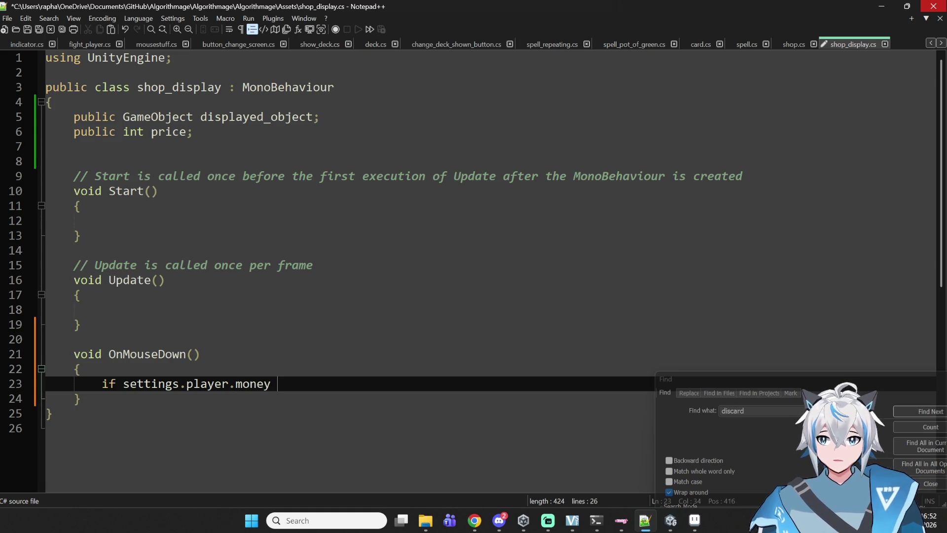
{"action": "type", "text": ">= "}
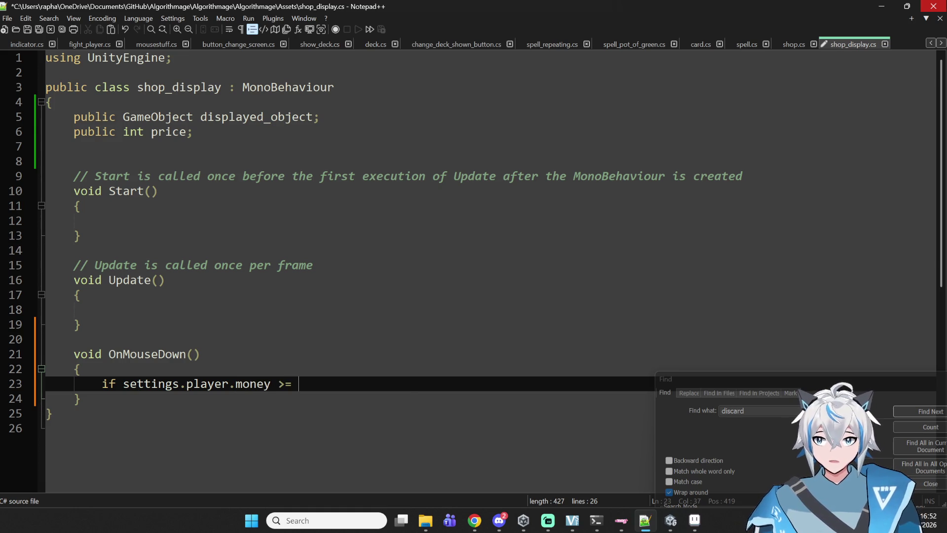
{"action": "type", "text": "price;"}
{"action": "key", "text": "BackSpace"}
{"action": "type", "text": ")"}
{"action": "key", "text": "ctrl+Left"}
{"action": "key", "text": "ctrl+Left"}
{"action": "key", "text": "ctrl+Left"}
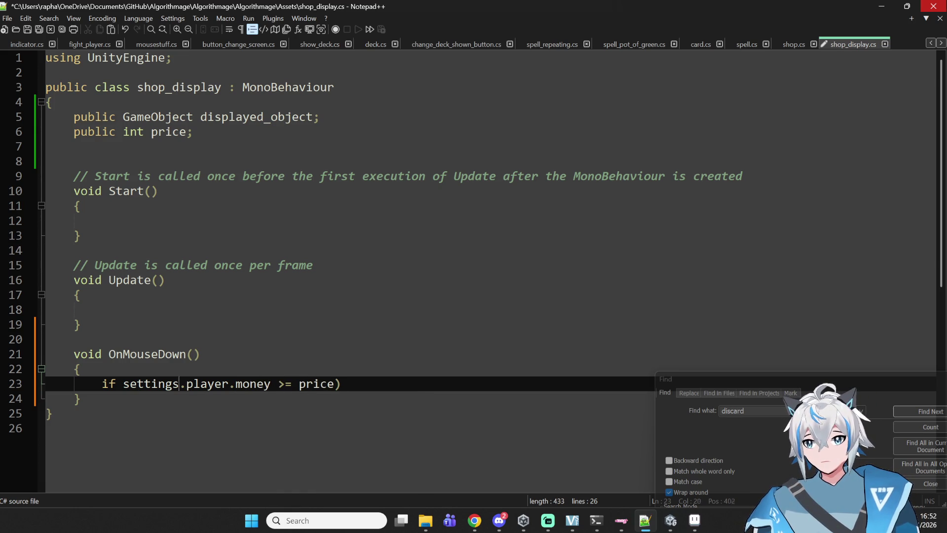
{"action": "type", "text": "("}
{"action": "key", "text": "End"}
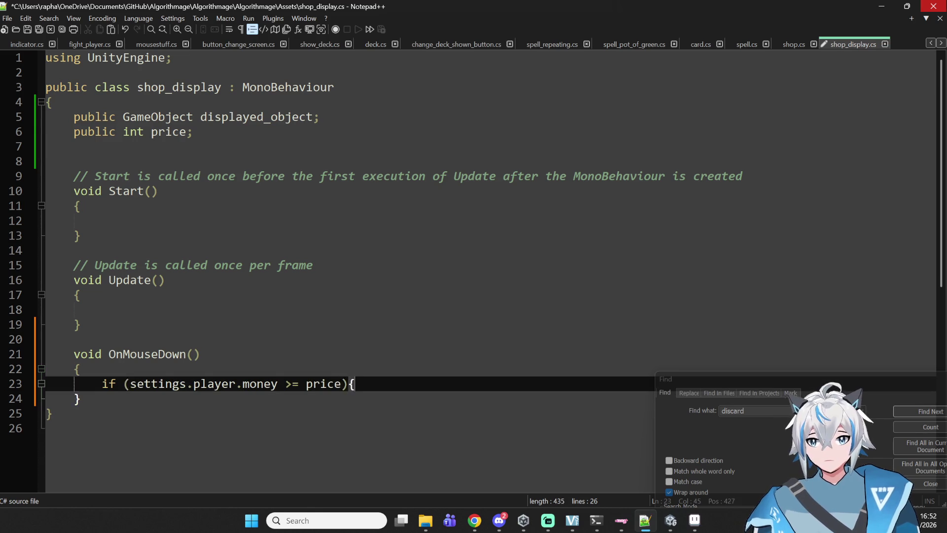
{"action": "type", "text": "{"}
{"action": "key", "text": "Return"}
{"action": "key", "text": "Return"}
{"action": "type", "text": "}"}
Step: Indent inside the if block and begin its body with 'player.'
{"action": "left_click", "coordinate": [46, 414]}
{"action": "key", "text": "Up"}
{"action": "key", "text": "End"}
{"action": "key", "text": "Tab"}
{"action": "left_click", "coordinate": [133, 397]}
{"action": "key", "text": "BackSpace"}
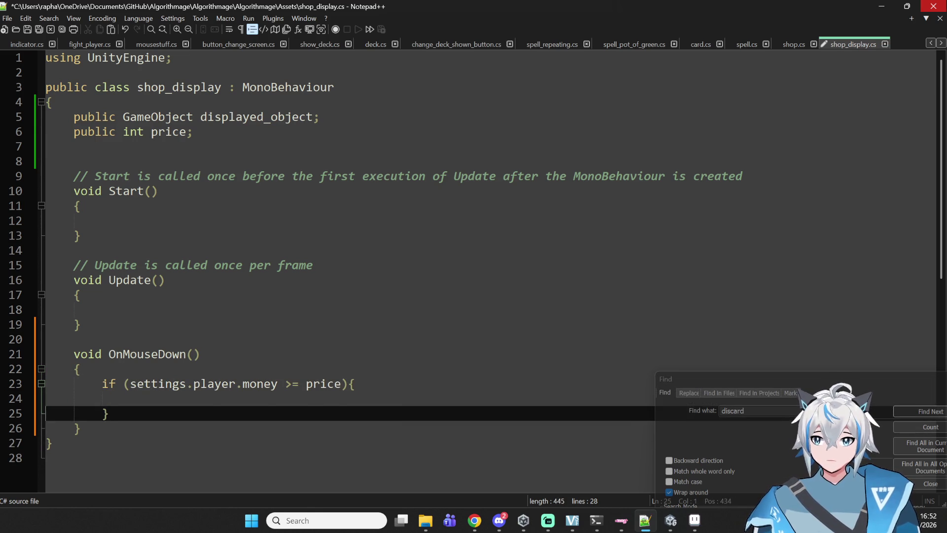
{"action": "type", "text": "player.equip(displayed_object);"}
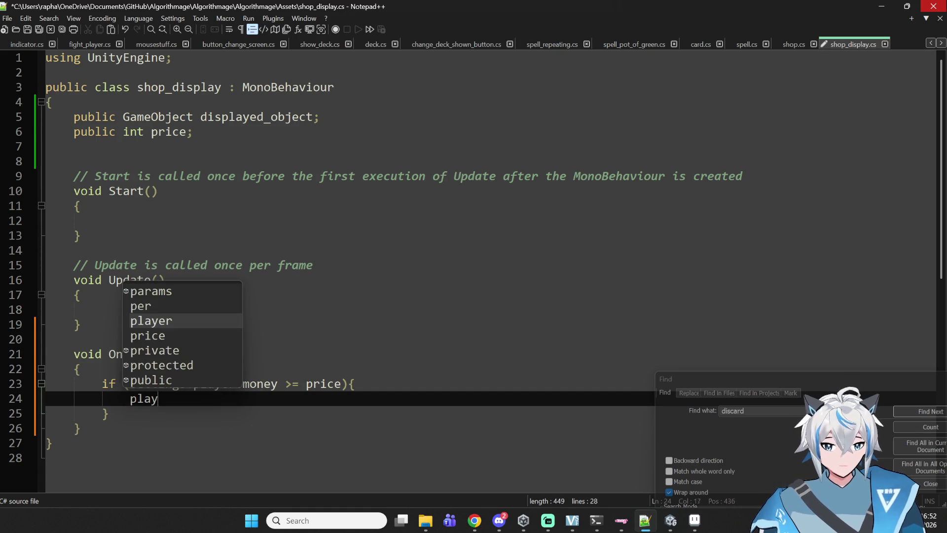
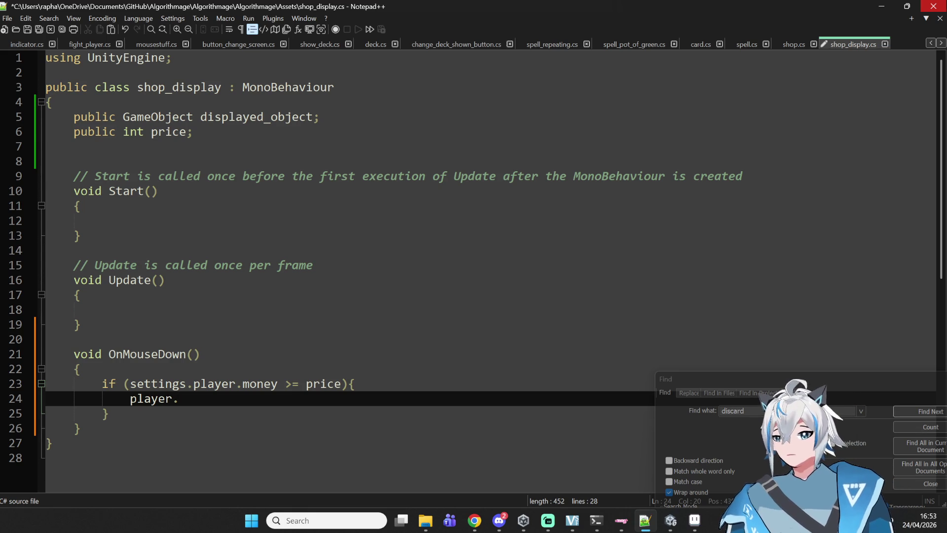
Step: In OnMouseDown, add player.money -= price; above the player.equip(displayed_object); call
{"action": "type", "text": "equip"}
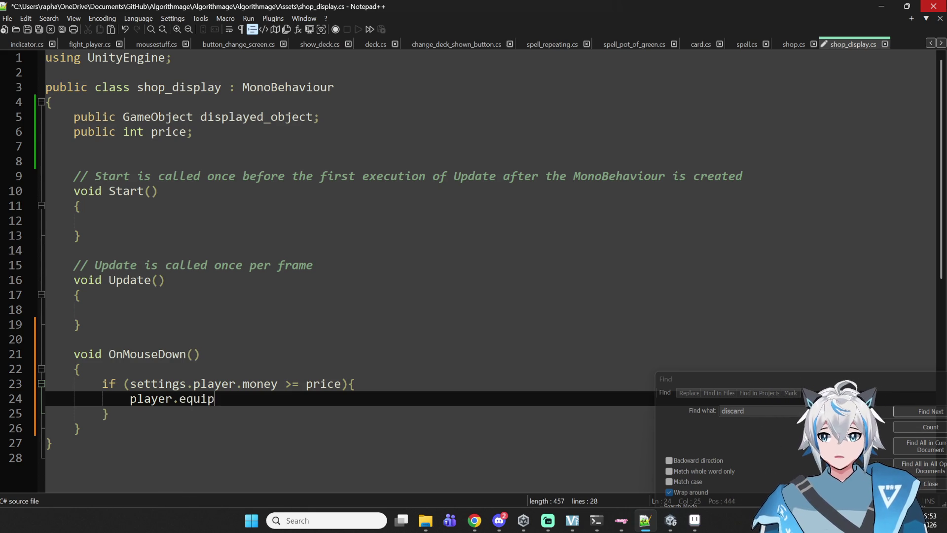
{"action": "type", "text": "()displayed_o"}
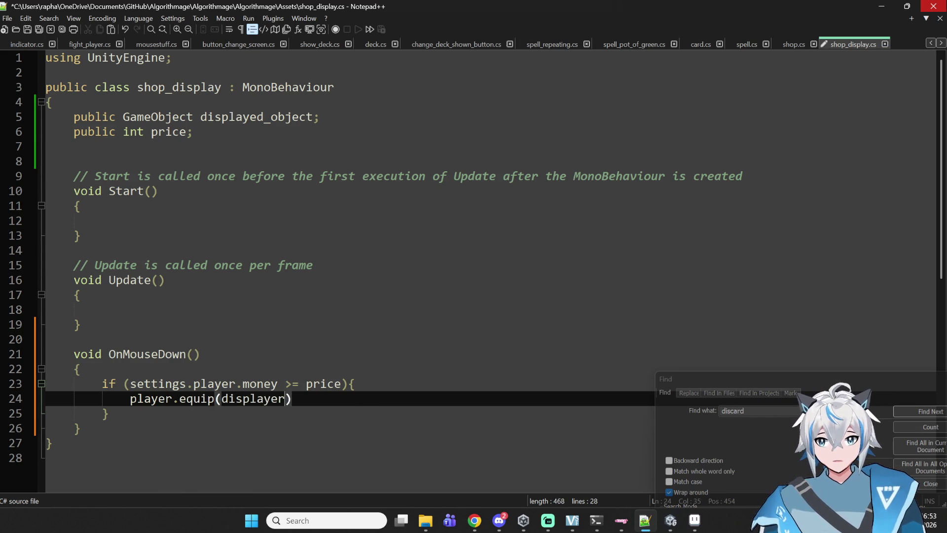
{"action": "type", "text": "bject);"}
{"action": "key", "text": "Home"}
{"action": "key", "text": "Return"}
{"action": "key", "text": "Up"}
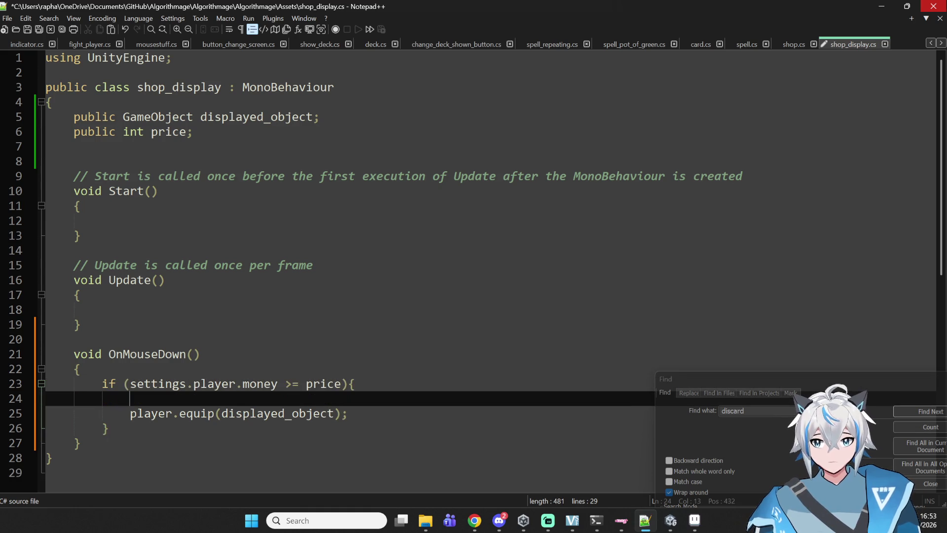
{"action": "type", "text": "play"}
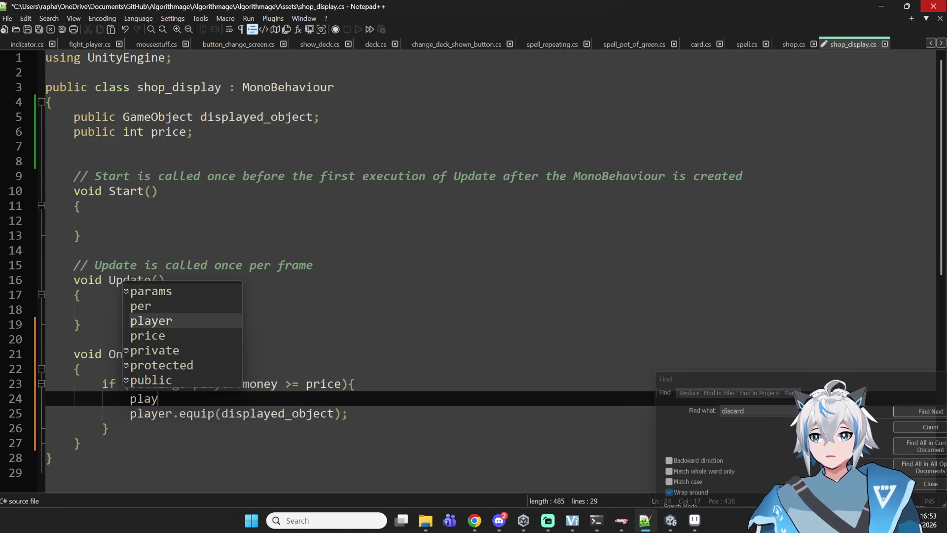
{"action": "key", "text": "BackSpace"}
{"action": "key", "text": "BackSpace"}
{"action": "type", "text": "layer.money (-"}
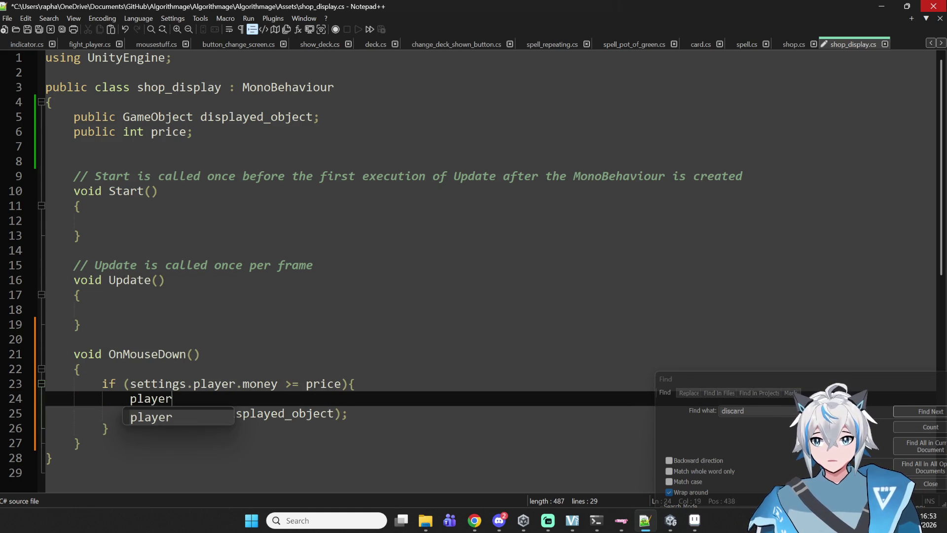
{"action": "key", "text": "BackSpace"}
{"action": "key", "text": "BackSpace"}
{"action": "type", "text": "-= price;"}
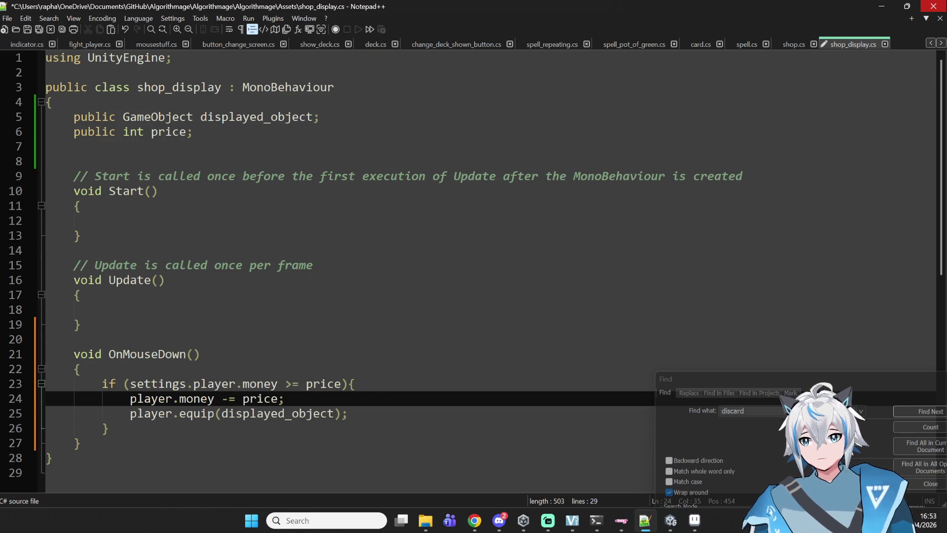
Step: Save shop_display.cs
{"action": "key", "text": "Down"}
{"action": "key", "text": "Down"}
{"action": "key", "text": "Up"}
{"action": "key", "text": "End"}
{"action": "key", "text": "ctrl+s"}
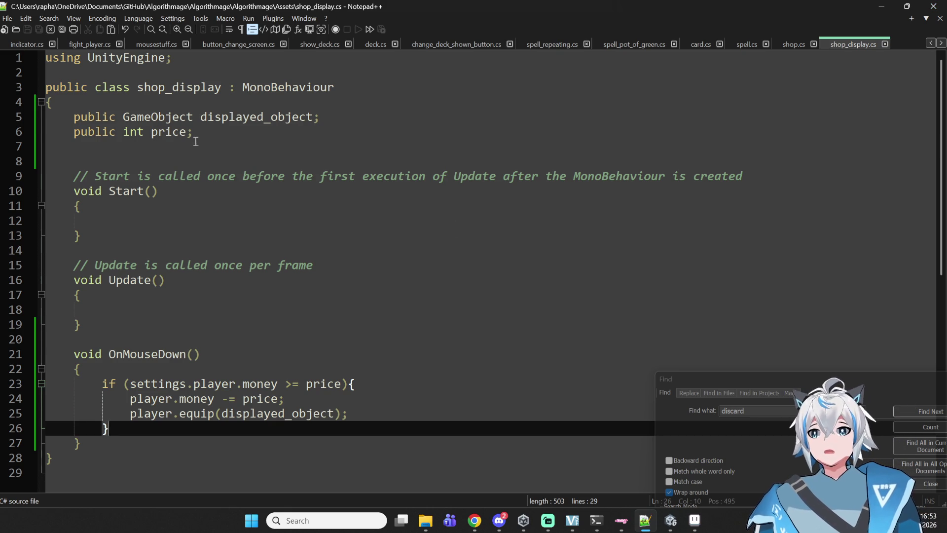
Step: Give price a default value of 100 on line 6 and save shop_display.cs
{"action": "left_click", "coordinate": [148, 117]}
{"action": "left_click", "coordinate": [210, 132]}
{"action": "type", "text": "= 100"}
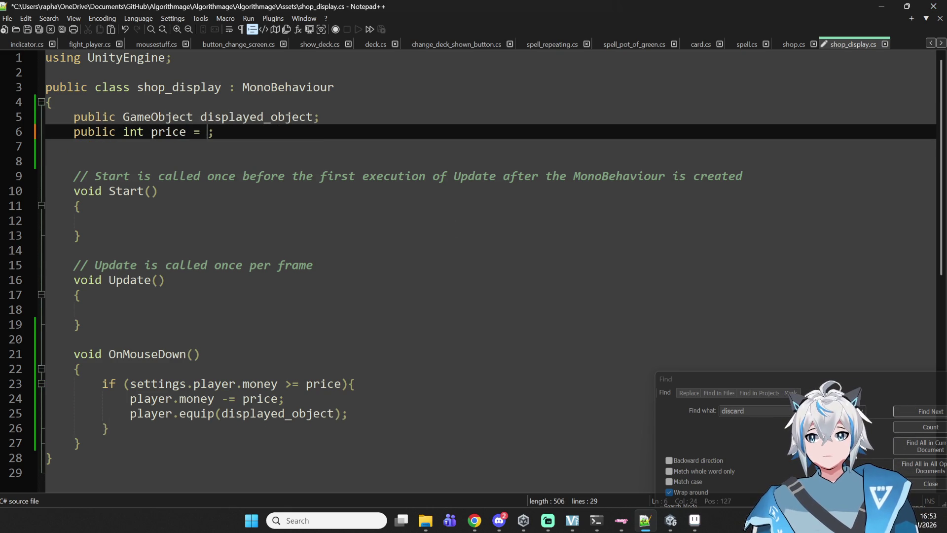
{"action": "key", "text": "ctrl+s"}
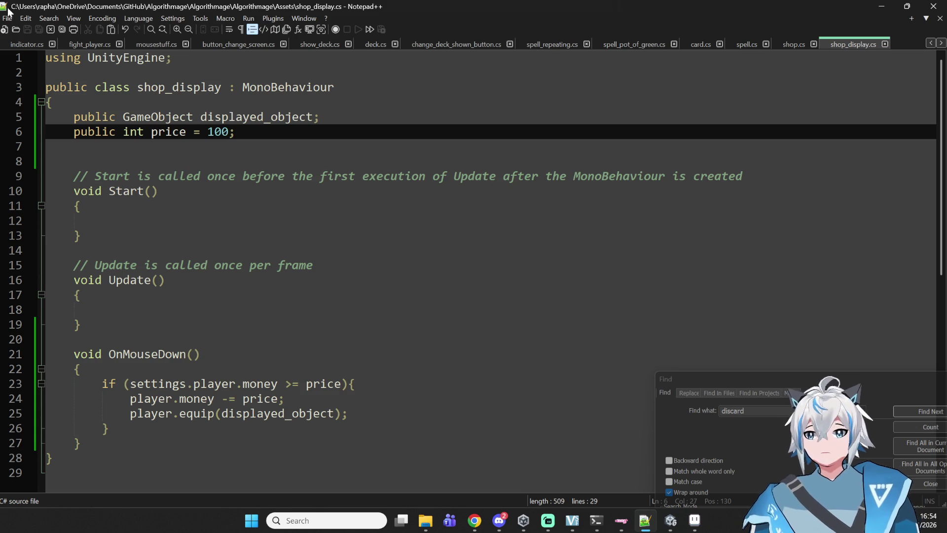
Step: Review the Update method and OnMouseDown purchase logic
{"action": "left_click", "coordinate": [267, 314]}
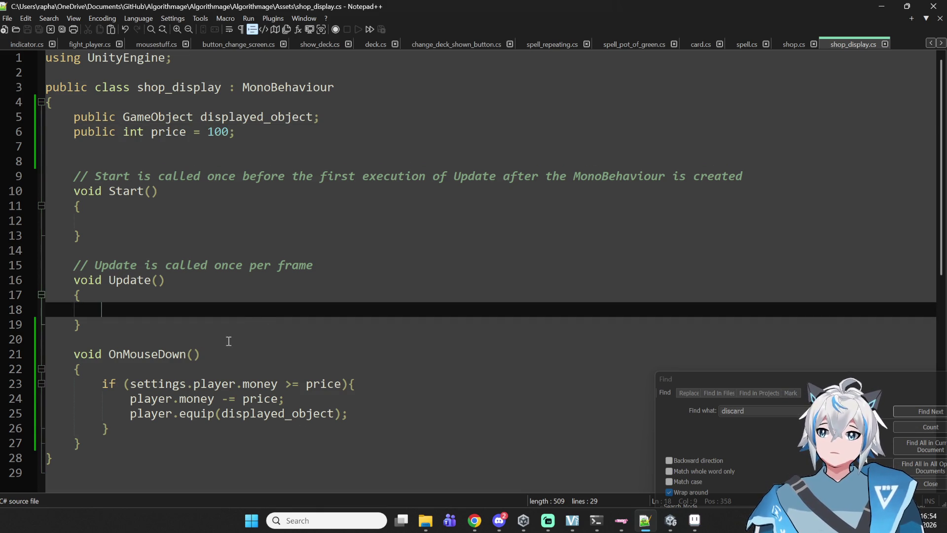
{"action": "left_click", "coordinate": [283, 414]}
{"action": "left_click", "coordinate": [394, 425]}
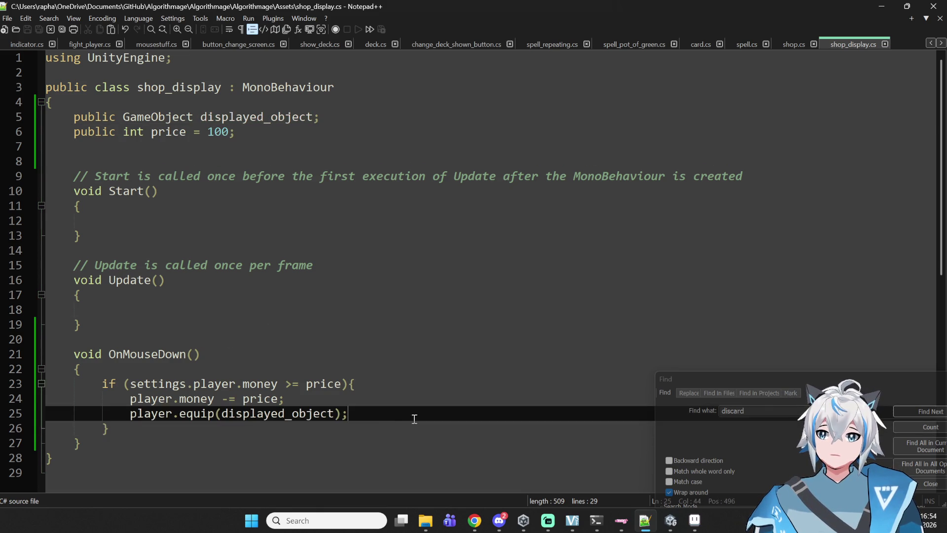
{"action": "scroll", "coordinate": [384, 432], "scroll_direction": "down", "scroll_amount": 2}
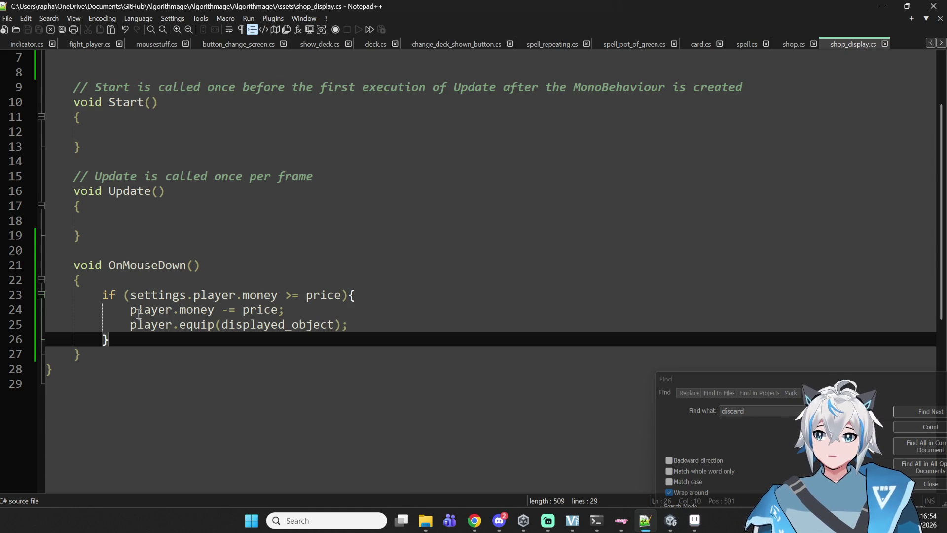
Step: Prefix player with settings. on both the money deduction line and the equip line
{"action": "left_click", "coordinate": [131, 309]}
{"action": "type", "text": "settings."}
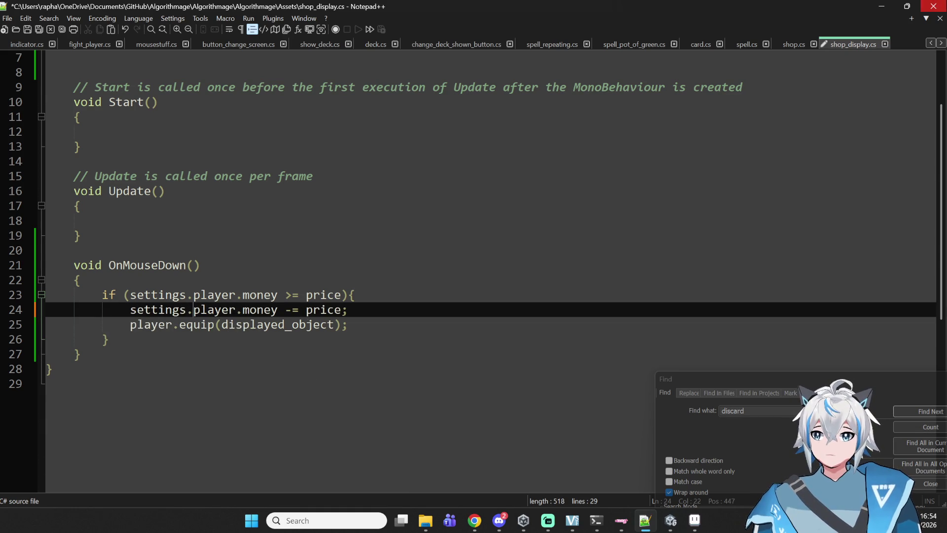
{"action": "key", "text": "Down"}
{"action": "key", "text": "Home"}
{"action": "type", "text": "SE"}
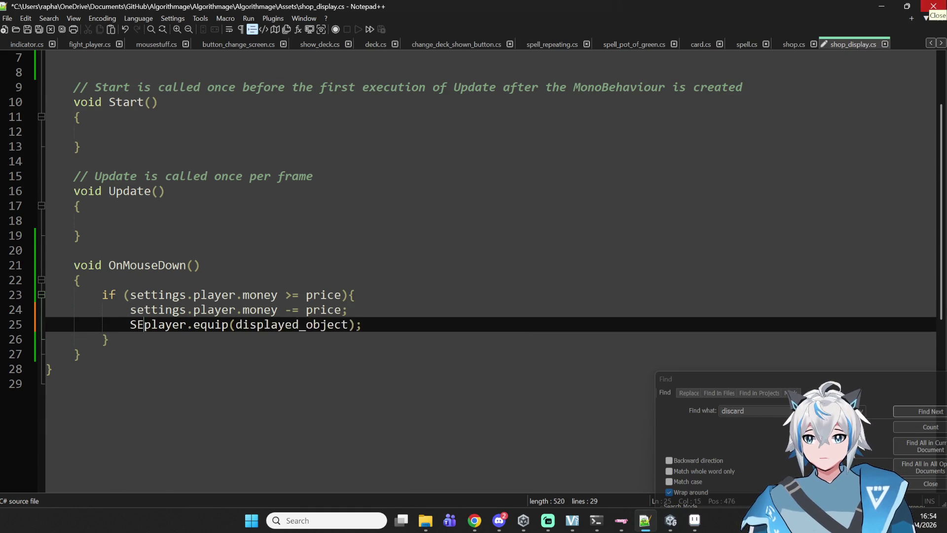
{"action": "key", "text": "BackSpace"}
{"action": "key", "text": "BackSpace"}
{"action": "type", "text": "settings."}
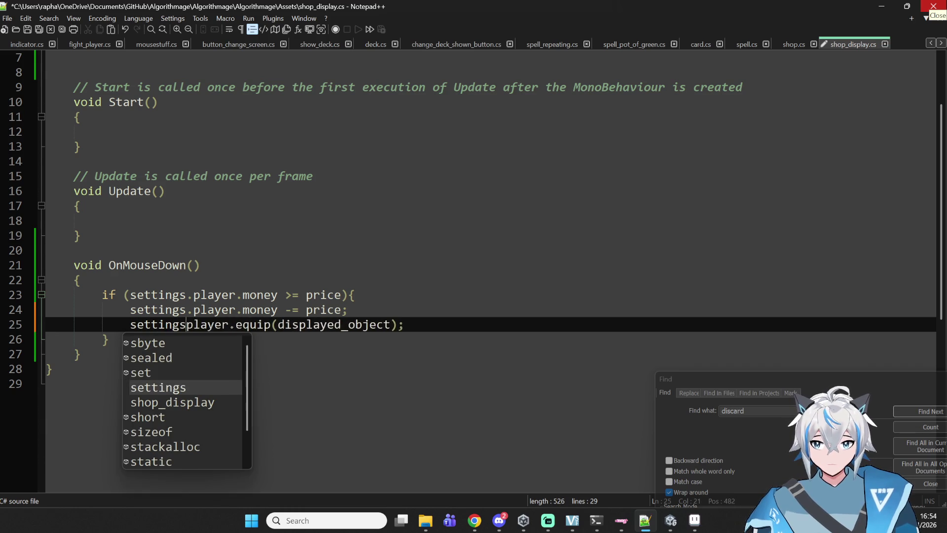
{"action": "double_click", "coordinate": [260, 329]}
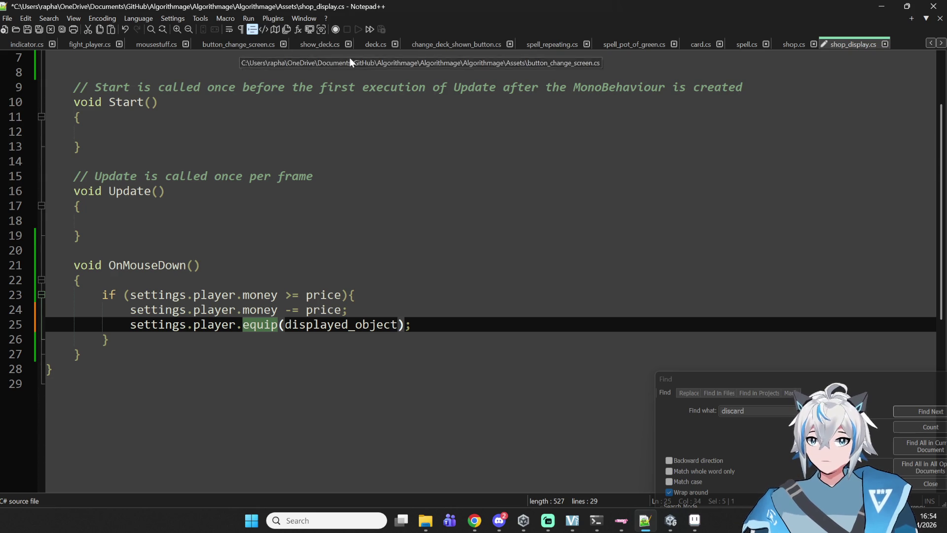
Step: Switch to the character.cs tab to view its Update and turn_begin methods
{"action": "scroll", "coordinate": [691, 42], "scroll_direction": "up", "scroll_amount": 5}
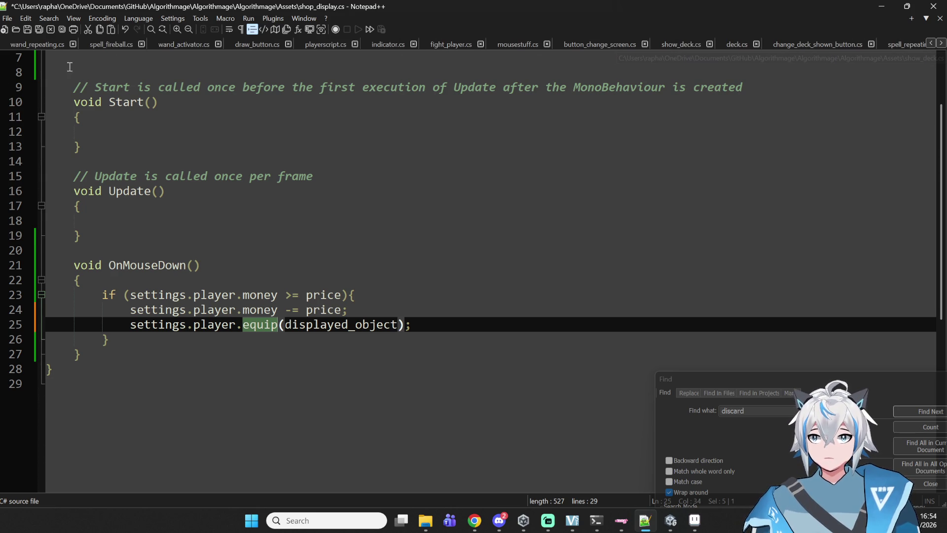
{"action": "scroll", "coordinate": [159, 43], "scroll_direction": "up", "scroll_amount": 1}
{"action": "scroll", "coordinate": [160, 43], "scroll_direction": "up", "scroll_amount": 1}
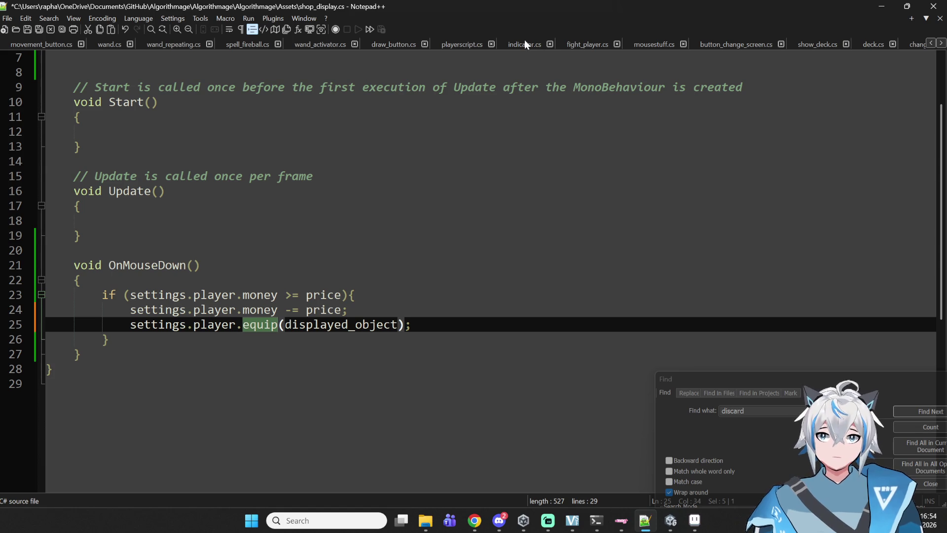
{"action": "scroll", "coordinate": [381, 40], "scroll_direction": "up", "scroll_amount": 3}
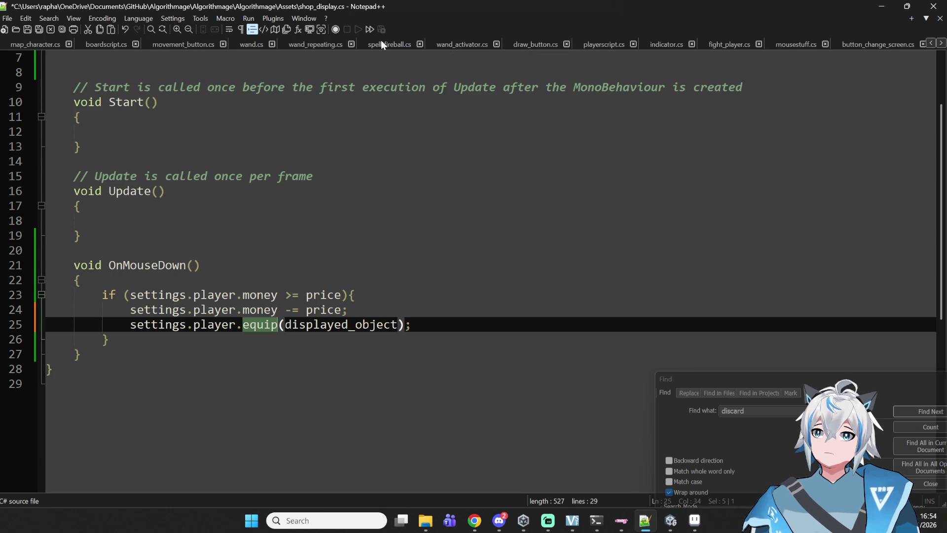
{"action": "scroll", "coordinate": [381, 42], "scroll_direction": "up", "scroll_amount": 6}
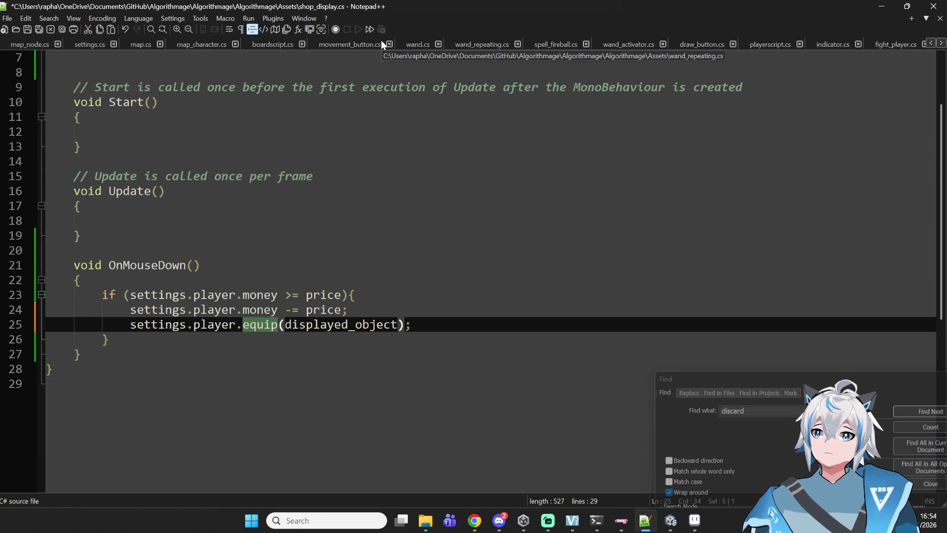
{"action": "scroll", "coordinate": [381, 42], "scroll_direction": "up", "scroll_amount": 4}
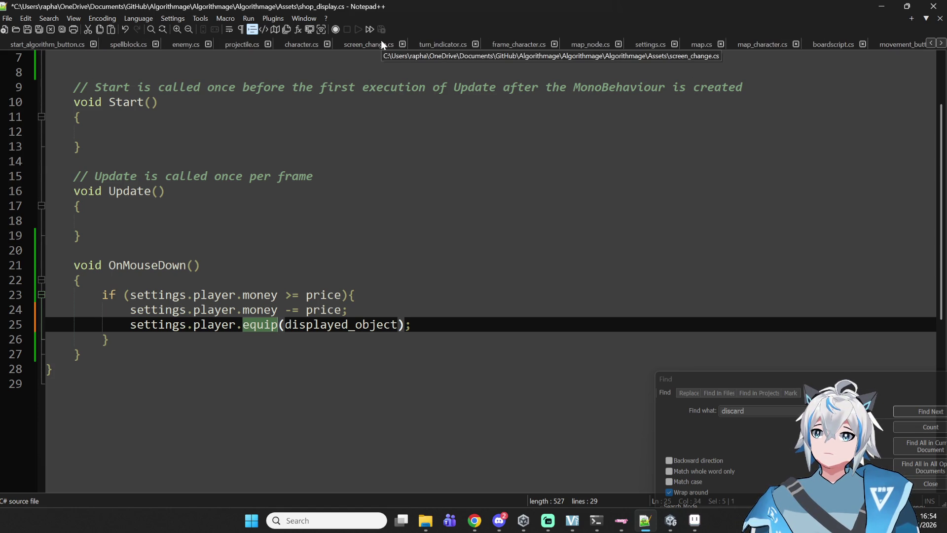
{"action": "left_click", "coordinate": [302, 44]}
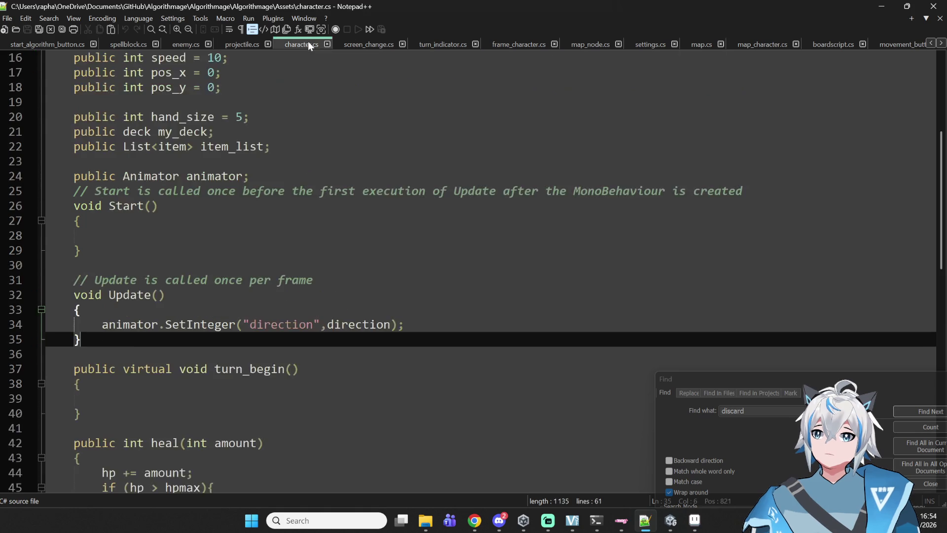
{"action": "scroll", "coordinate": [306, 148], "scroll_direction": "down", "scroll_amount": 10}
{"action": "scroll", "coordinate": [298, 158], "scroll_direction": "up", "scroll_amount": 3}
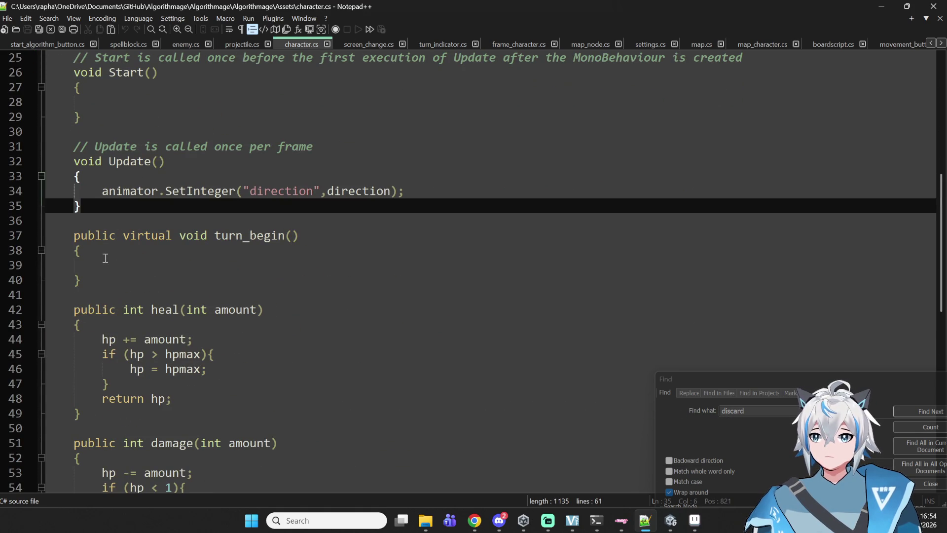
Step: Above turn_begin, declare public void equip(GameObject to_equip) and open its body
{"action": "left_click", "coordinate": [126, 223]}
{"action": "key", "text": "Return"}
{"action": "key", "text": "Return"}
{"action": "key", "text": "Up"}
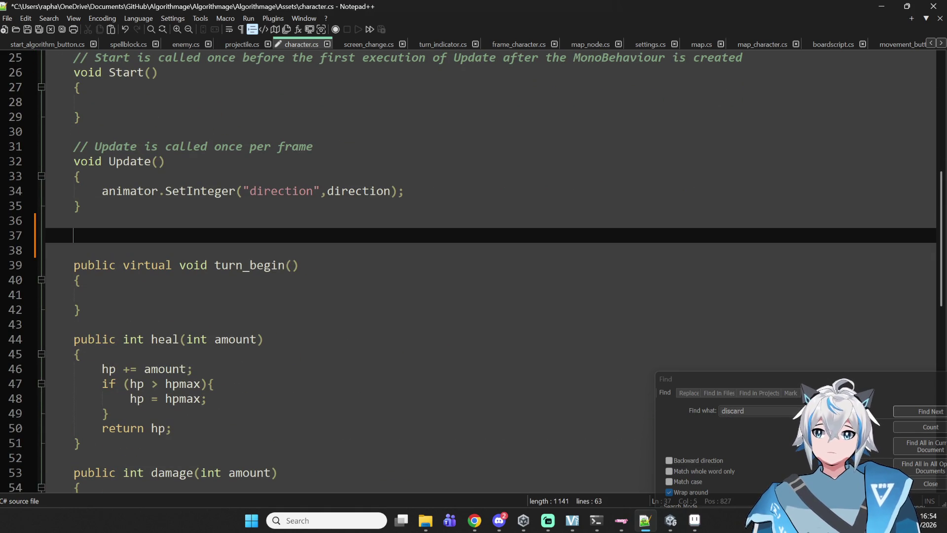
{"action": "type", "text": "public "}
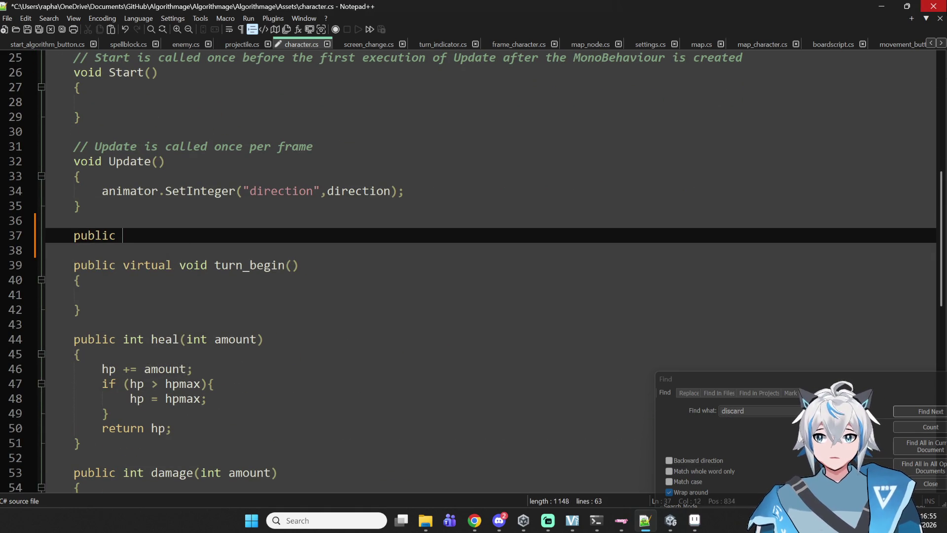
{"action": "type", "text": "void equip(G"}
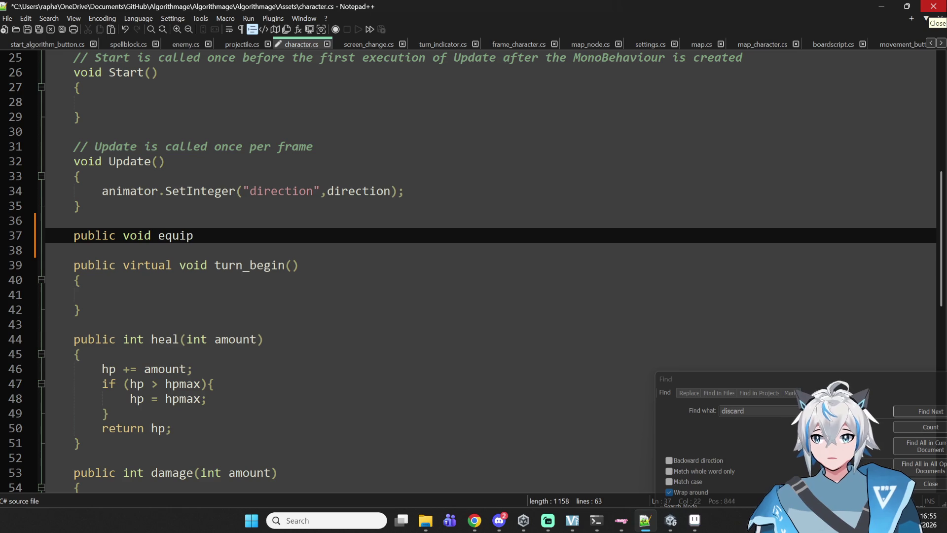
{"action": "type", "text": "ameOb"}
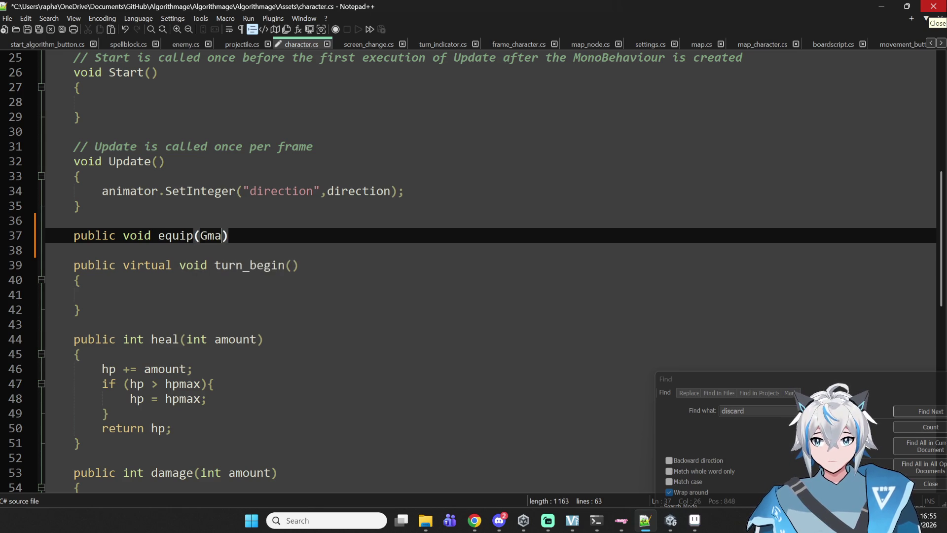
{"action": "type", "text": "ject "}
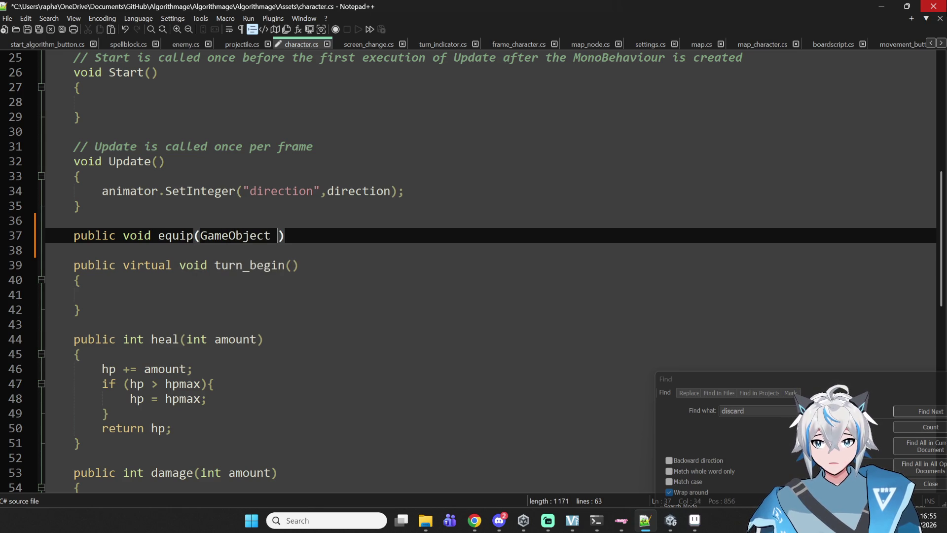
{"action": "type", "text": "to_equip"}
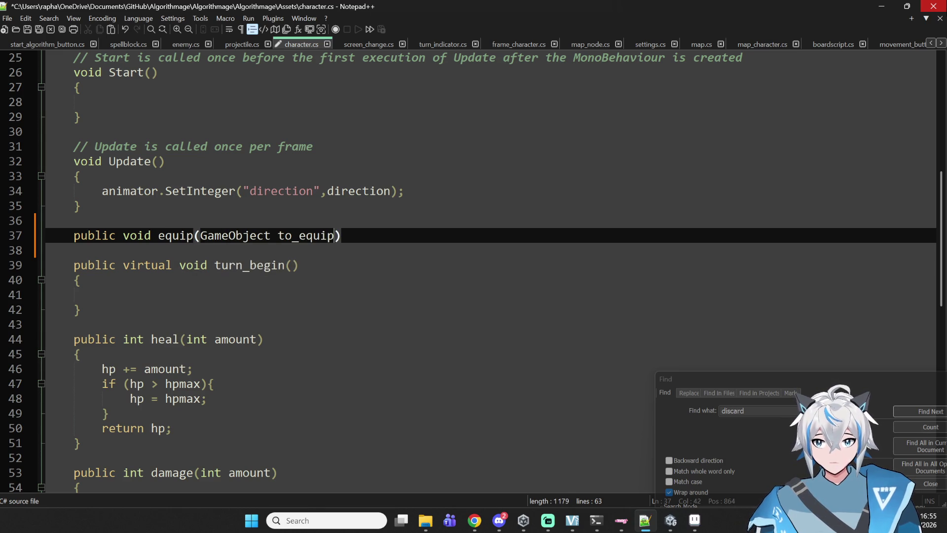
{"action": "key", "text": "Return"}
{"action": "type", "text": "{"}
{"action": "key", "text": "Return"}
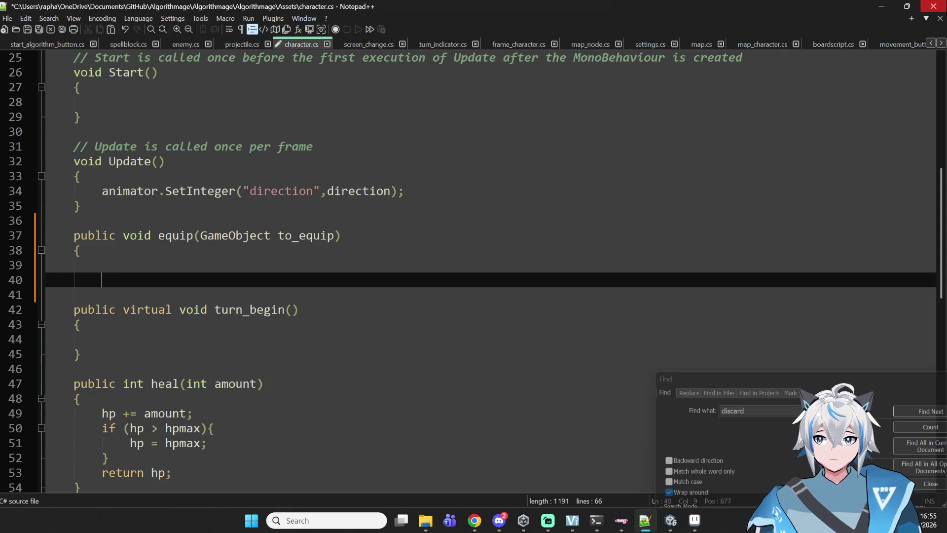
Step: Write the condition if to_equip.GetComponent<item>() != null
{"action": "type", "text": "if "}
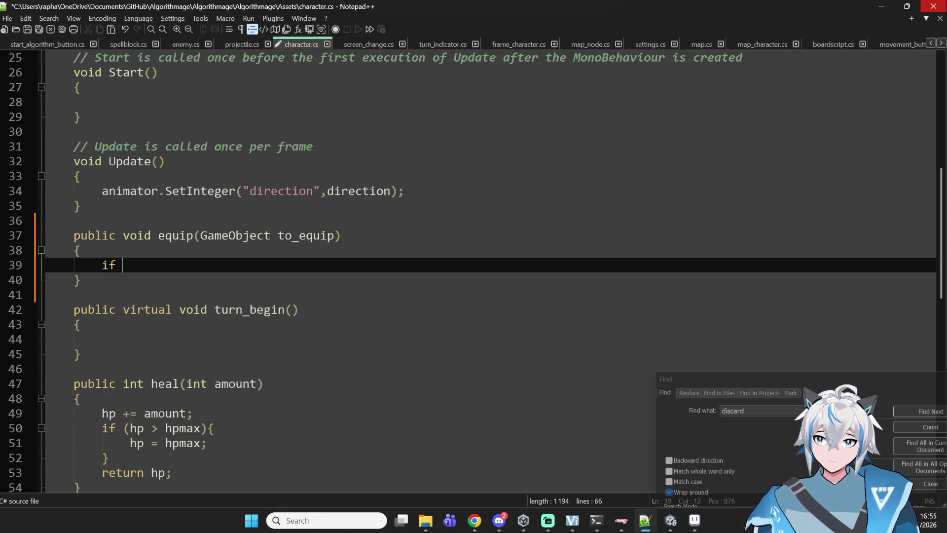
{"action": "type", "text": "GameObj"}
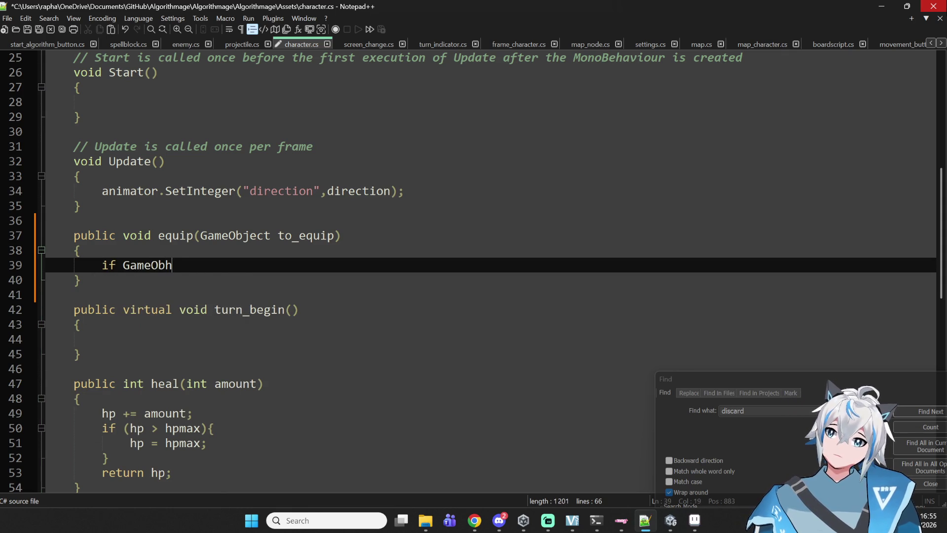
{"action": "type", "text": "ect"}
{"action": "key", "text": "BackSpace"}
{"action": "key", "text": "BackSpace"}
{"action": "key", "text": "BackSpace"}
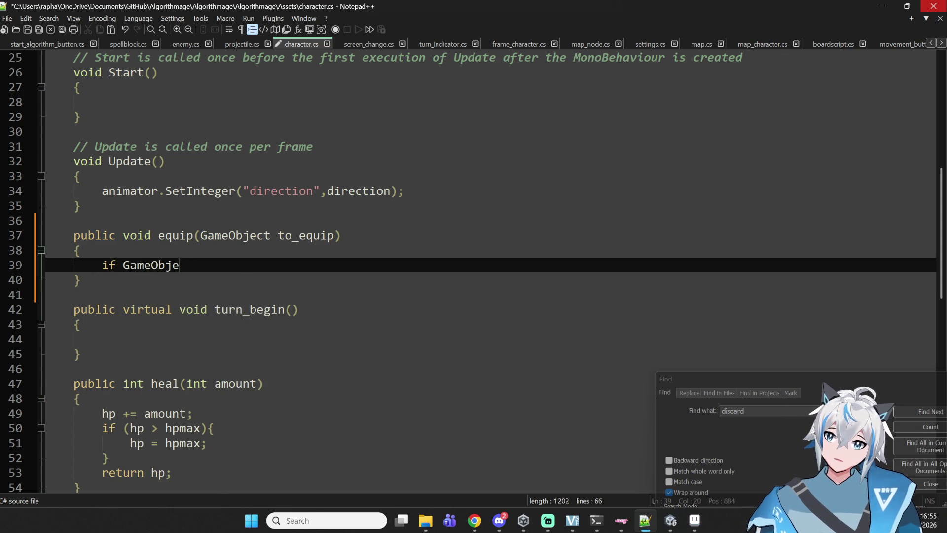
{"action": "type", "text": "to_equip."}
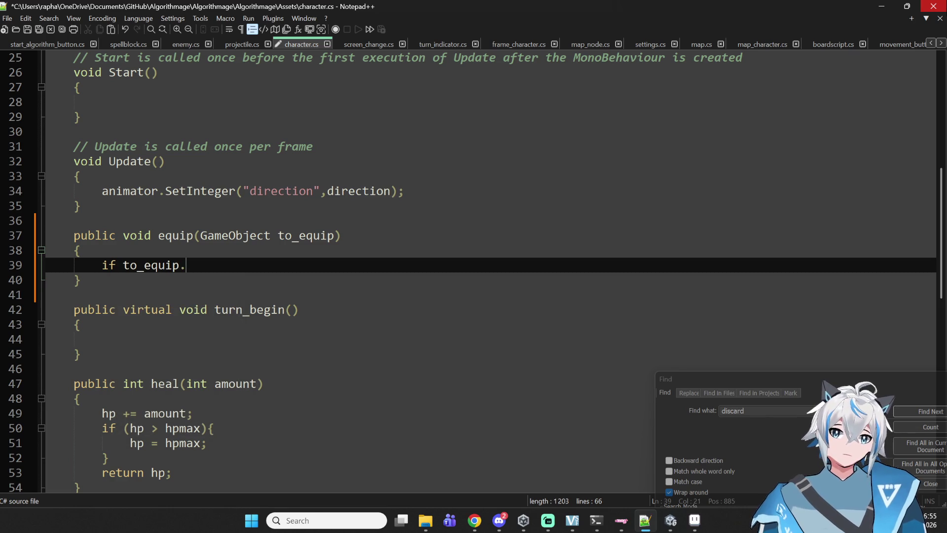
{"action": "type", "text": "GetCompo"}
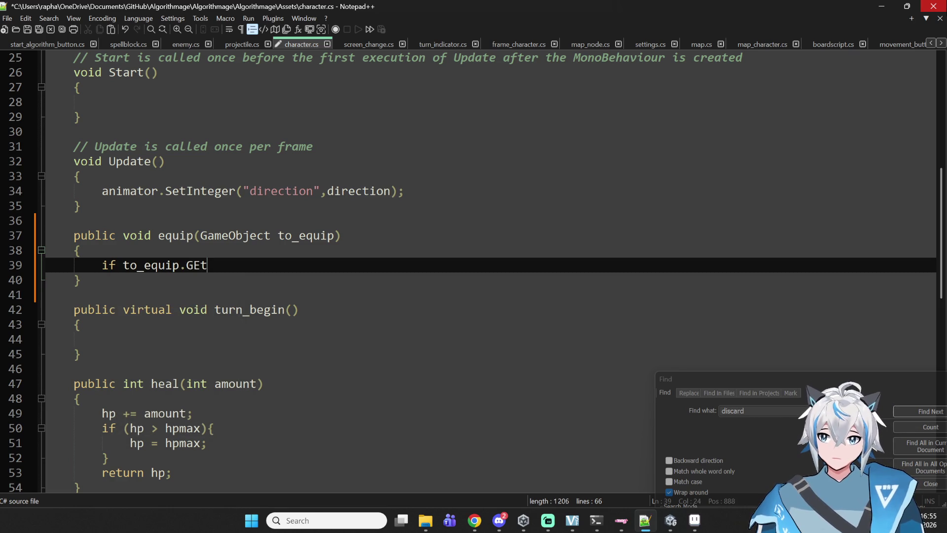
{"action": "type", "text": "nent"}
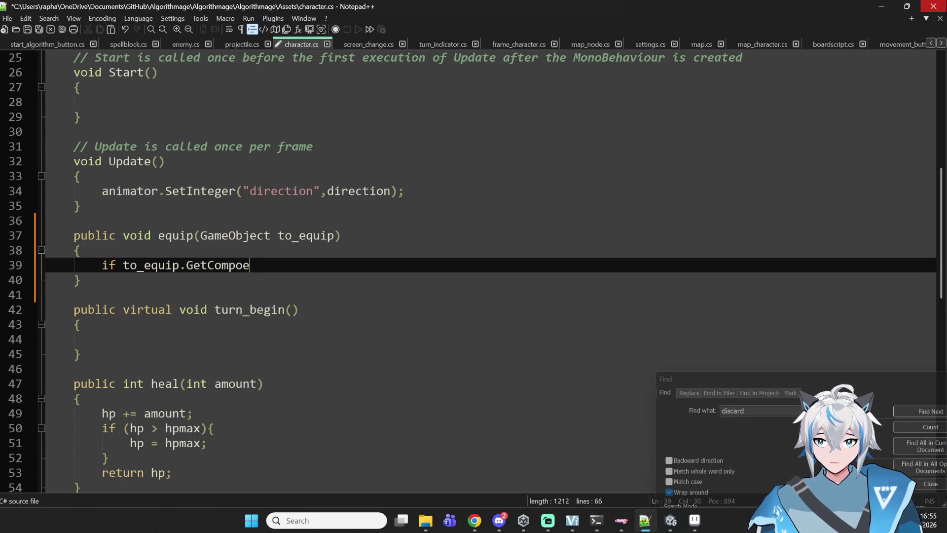
{"action": "type", "text": "<>"}
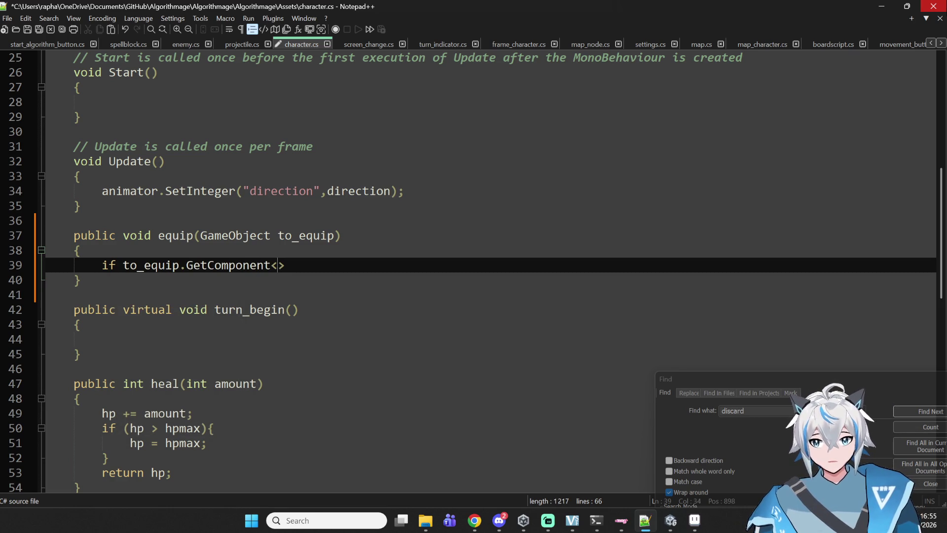
{"action": "type", "text": "item"}
{"action": "key", "text": "Right"}
{"action": "type", "text": "() :"}
{"action": "key", "text": "BackSpace"}
{"action": "type", "text": "!= nulm"}
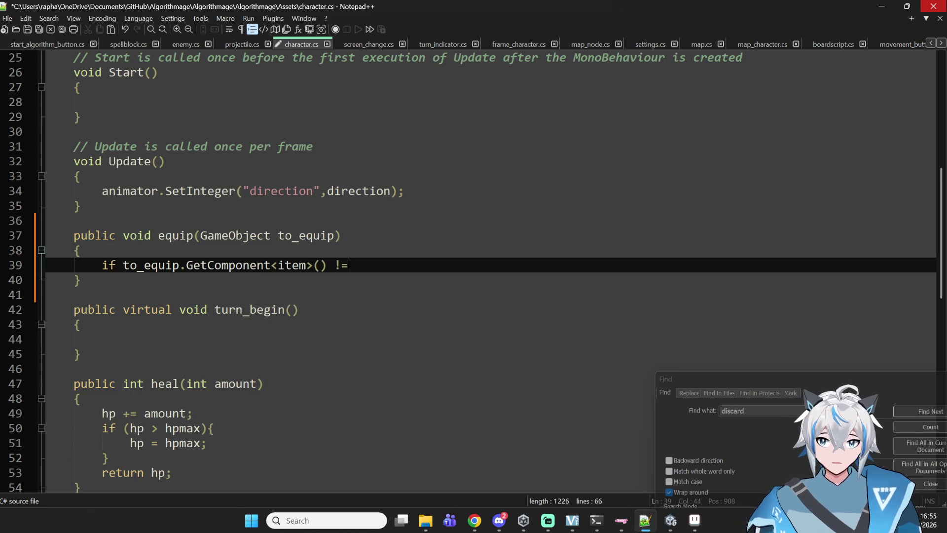
{"action": "key", "text": "BackSpace"}
{"action": "type", "text": "l)"}
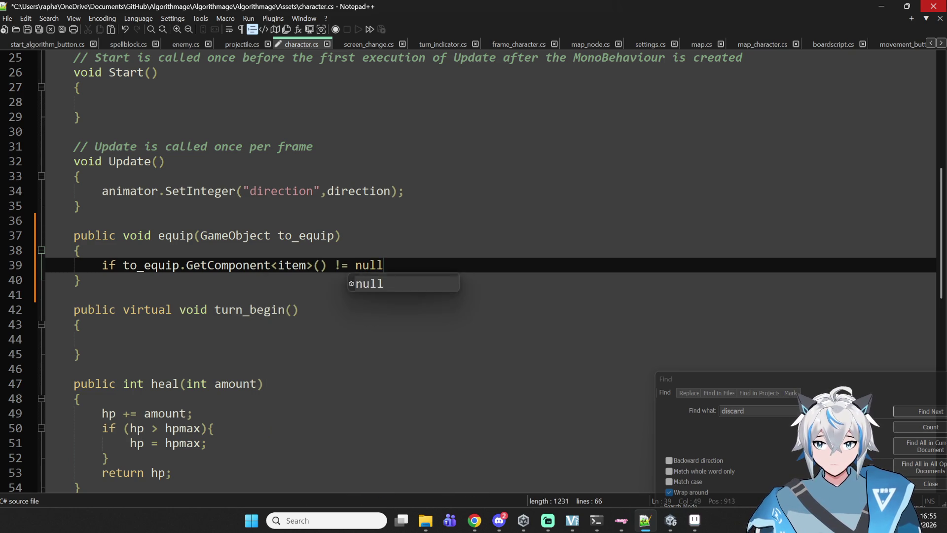
Step: Wrap the item condition in parentheses and add an empty brace block
{"action": "left_click", "coordinate": [128, 254]}
{"action": "key", "text": "Down"}
{"action": "type", "text": "("}
{"action": "left_click", "coordinate": [494, 277]}
{"action": "left_click", "coordinate": [496, 270]}
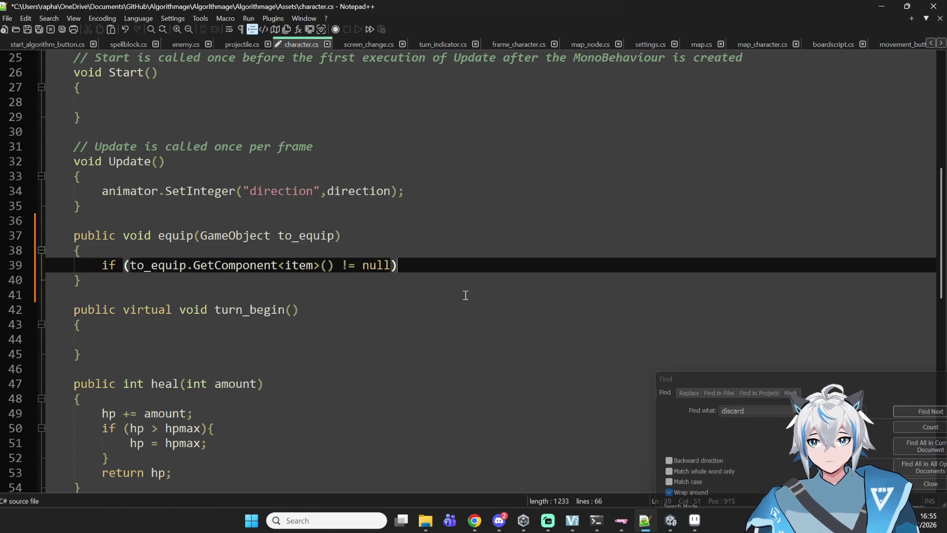
{"action": "type", "text": "{"}
{"action": "key", "text": "Return"}
{"action": "key", "text": "Return"}
{"action": "type", "text": "}"}
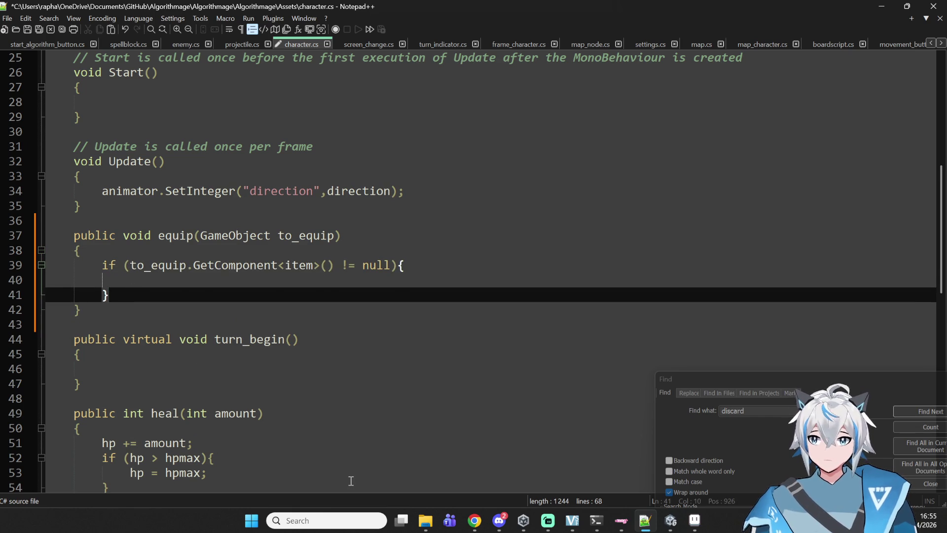
{"action": "key", "text": "Up"}
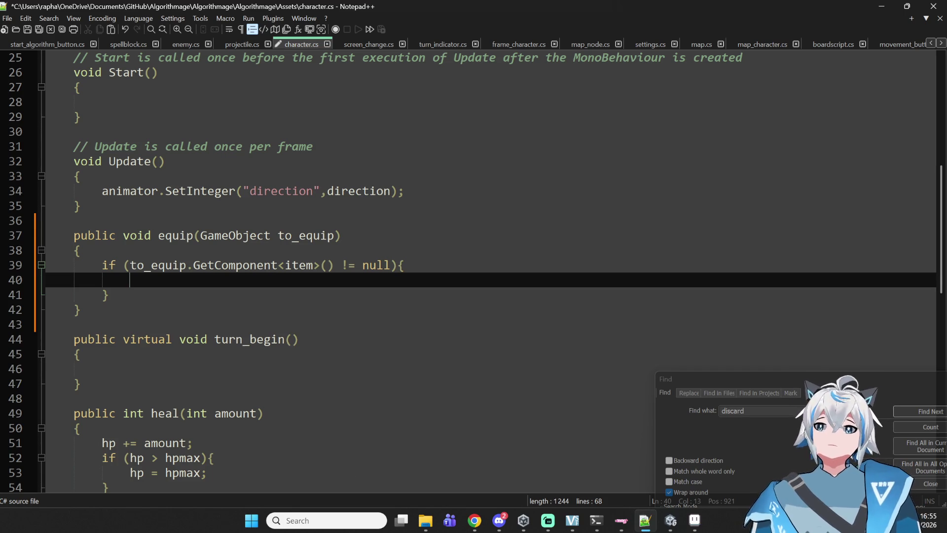
Step: Inside the block, add item_list.Add(to_equip.GetComponent<item>())
{"action": "double_click", "coordinate": [184, 266]}
{"action": "left_click", "coordinate": [261, 257]}
{"action": "left_click", "coordinate": [259, 279]}
{"action": "left_click", "coordinate": [311, 270]}
{"action": "left_click_drag", "start_coordinate": [292, 274], "coordinate": [301, 297]}
{"action": "left_click", "coordinate": [301, 277]}
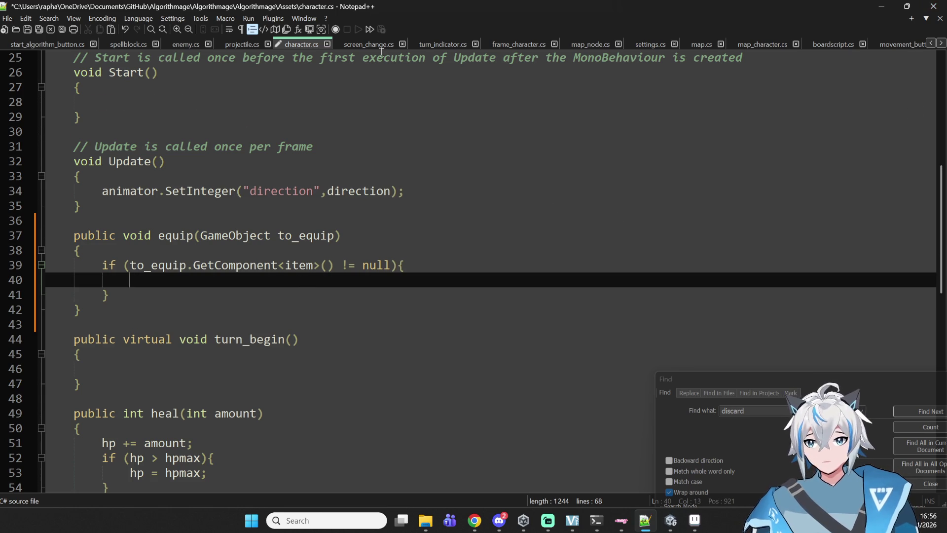
{"action": "scroll", "coordinate": [374, 212], "scroll_direction": "up", "scroll_amount": 8}
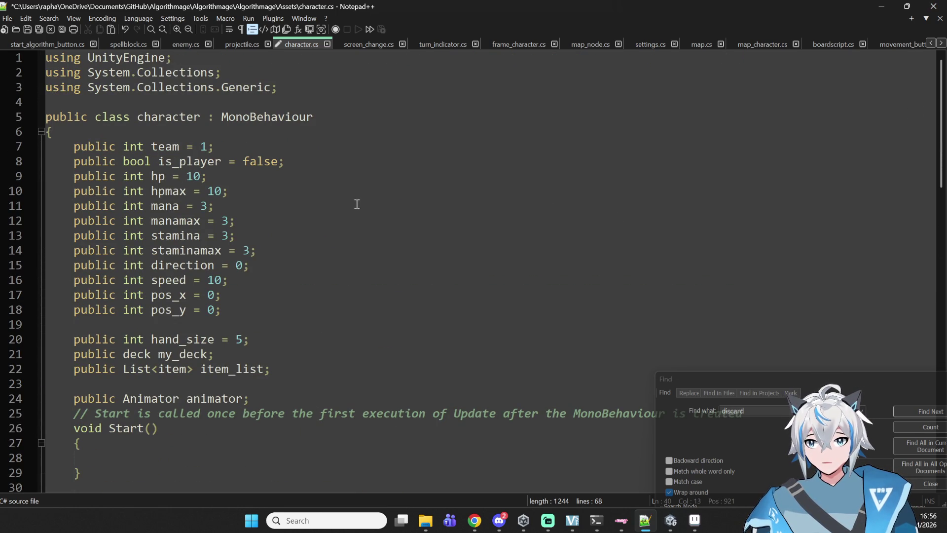
{"action": "type", "text": "item_list."}
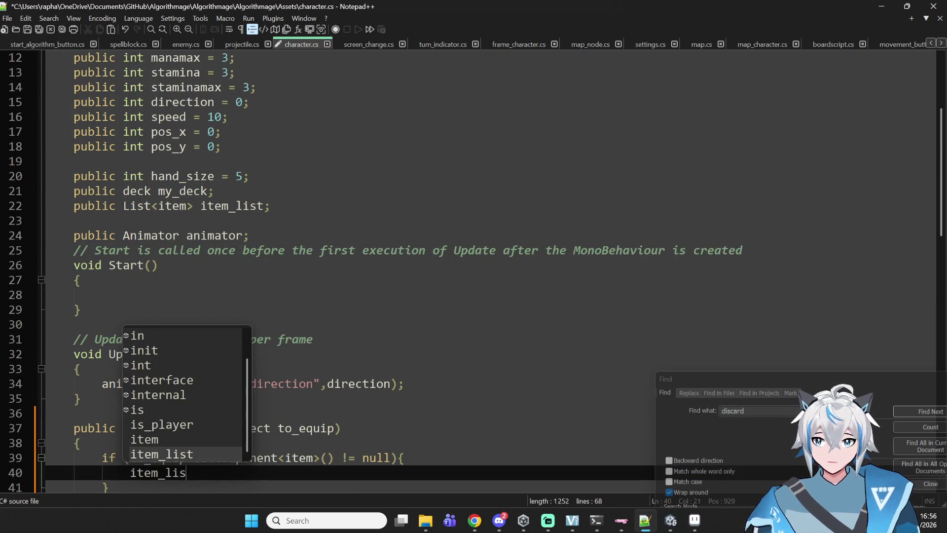
{"action": "type", "text": "Add("}
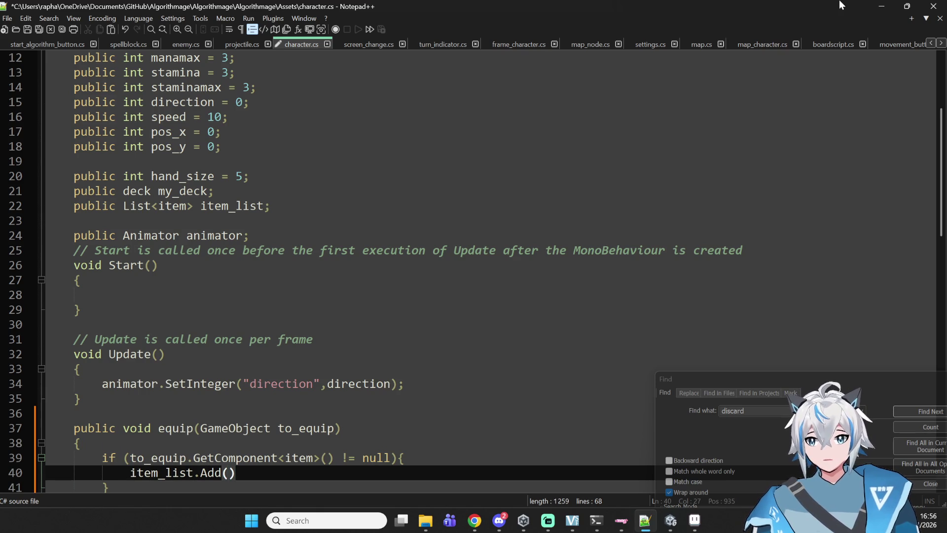
{"action": "type", "text": "to_equip"}
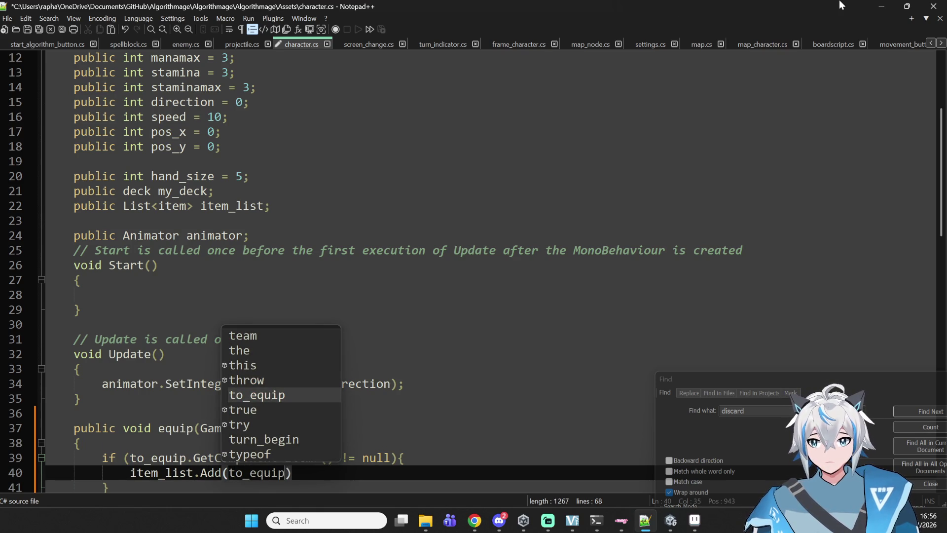
{"action": "left_click", "coordinate": [424, 314]}
{"action": "left_click", "coordinate": [335, 458]}
{"action": "mouse_move", "coordinate": [335, 458]}
{"action": "left_mouse_down"}
{"action": "mouse_move", "coordinate": [164, 459]}
{"action": "mouse_move", "coordinate": [186, 458]}
{"action": "left_mouse_up"}
{"action": "key", "text": "ctrl+c"}
{"action": "left_click", "coordinate": [285, 472]}
{"action": "key", "text": "ctrl+v"}
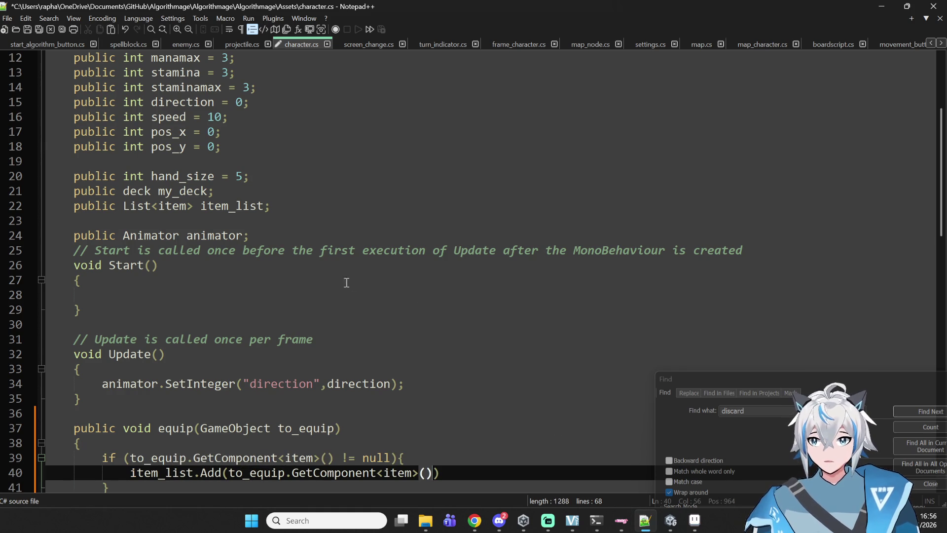
Step: Check the item_list declaration, then begin a second if (to_equip check below the block
{"action": "left_click", "coordinate": [297, 190]}
{"action": "left_click", "coordinate": [296, 234]}
{"action": "left_click", "coordinate": [315, 203]}
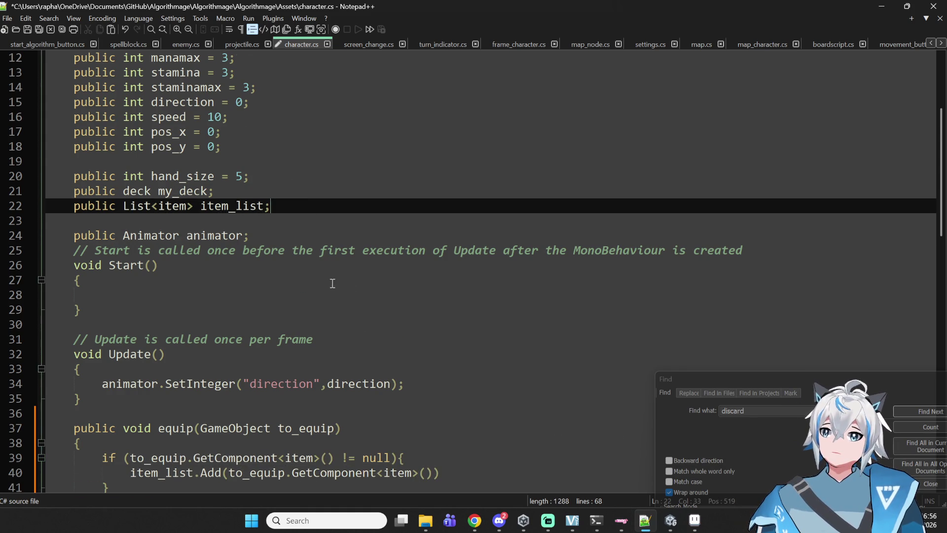
{"action": "scroll", "coordinate": [334, 283], "scroll_direction": "down", "scroll_amount": 3}
{"action": "left_click", "coordinate": [501, 351]}
{"action": "left_click", "coordinate": [513, 312]}
{"action": "left_click", "coordinate": [500, 324]}
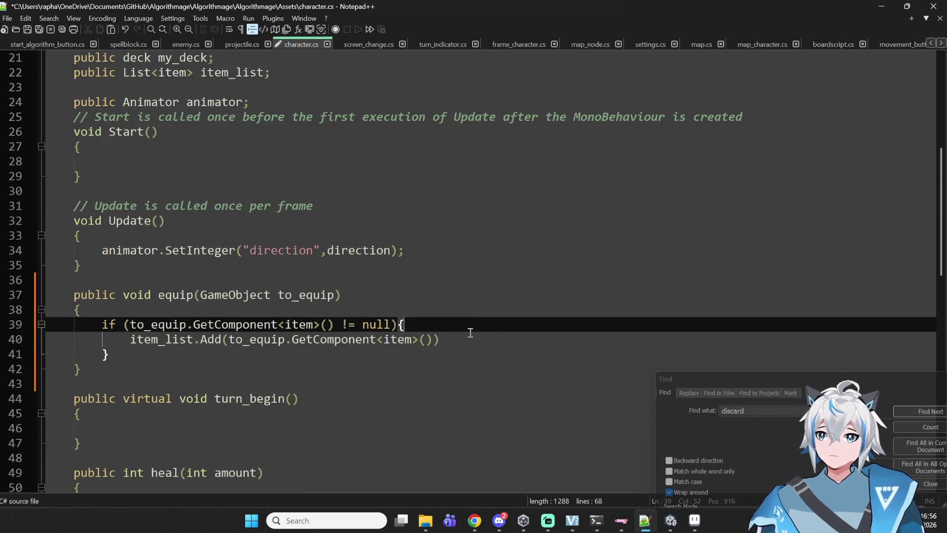
{"action": "left_click", "coordinate": [466, 340]}
{"action": "left_click", "coordinate": [432, 339]}
{"action": "left_click", "coordinate": [404, 354]}
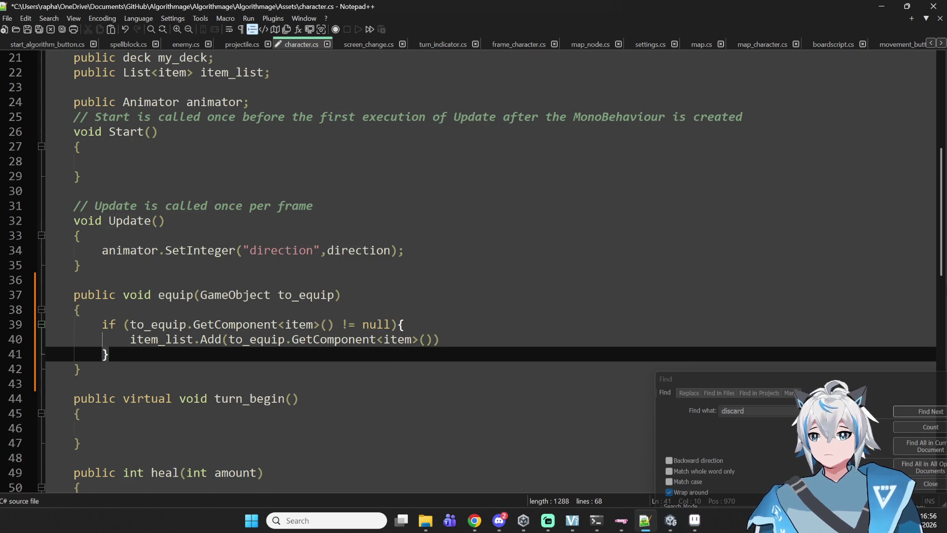
{"action": "key", "text": "Return"}
{"action": "type", "text": "if (t"}
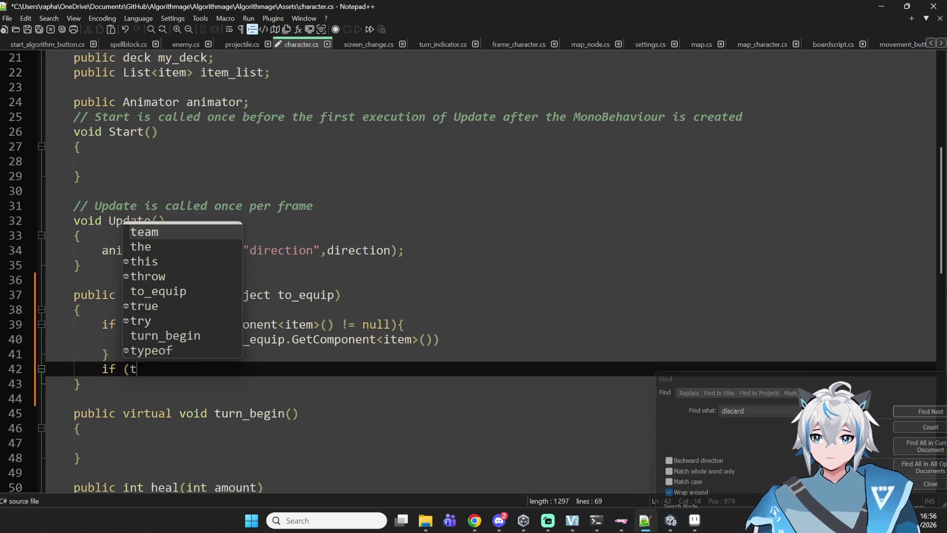
{"action": "type", "text": "o_equip;"}
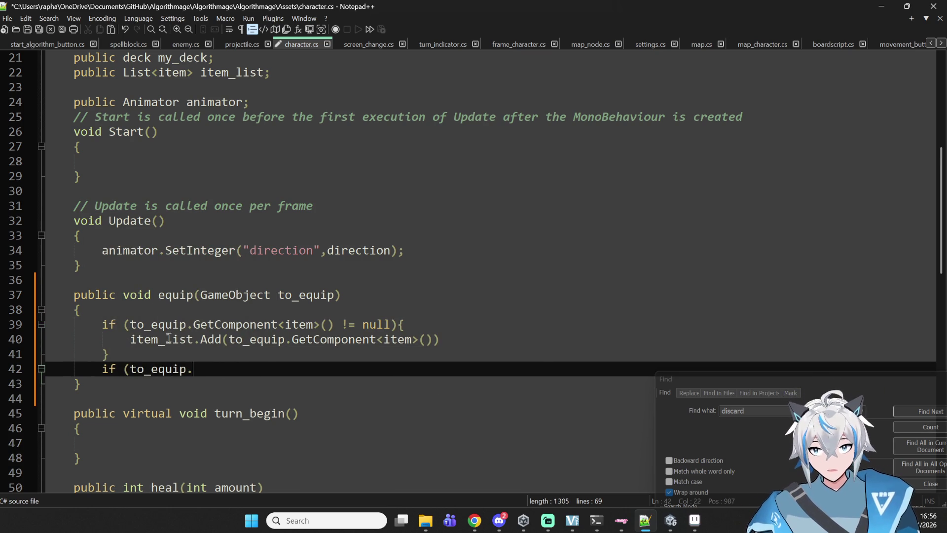
Step: Make the second check if (to_equip.GetComponent<spell>() != null) and open its block
{"action": "left_click_drag", "start_coordinate": [193, 321], "coordinate": [334, 319]}
{"action": "key", "text": "ctrl+c"}
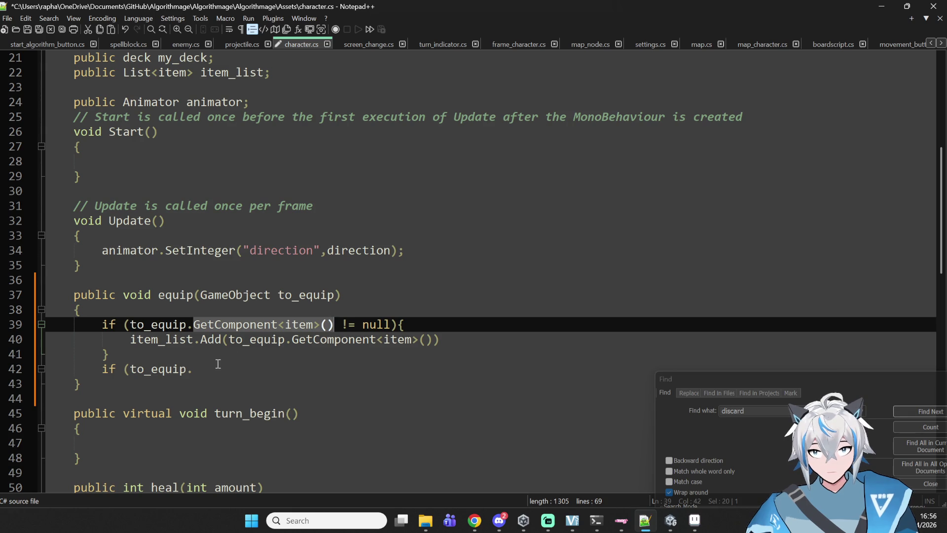
{"action": "left_click", "coordinate": [218, 365]}
{"action": "key", "text": "ctrl+v"}
{"action": "key", "text": "Left"}
{"action": "key", "text": "Left"}
{"action": "key", "text": "Left"}
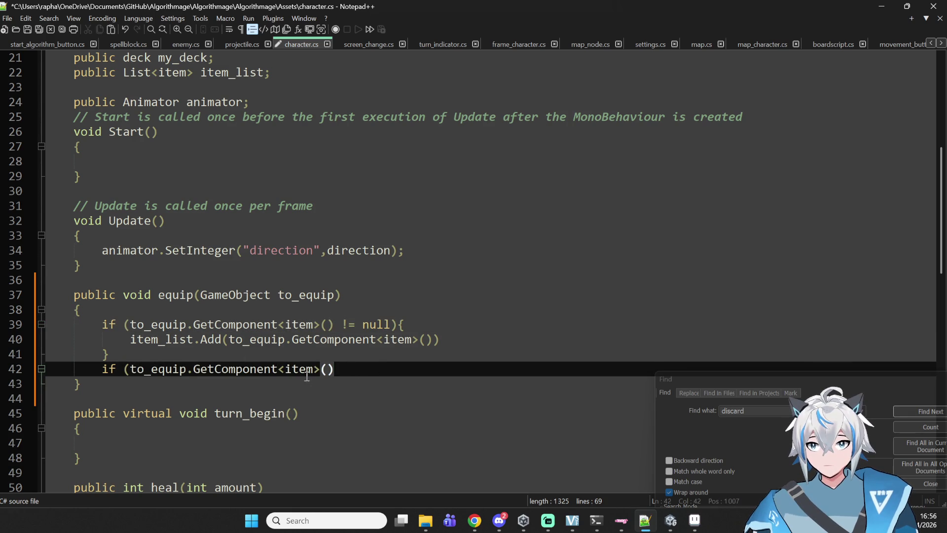
{"action": "key", "text": "ctrl+shift+Left"}
{"action": "type", "text": "spell>()"}
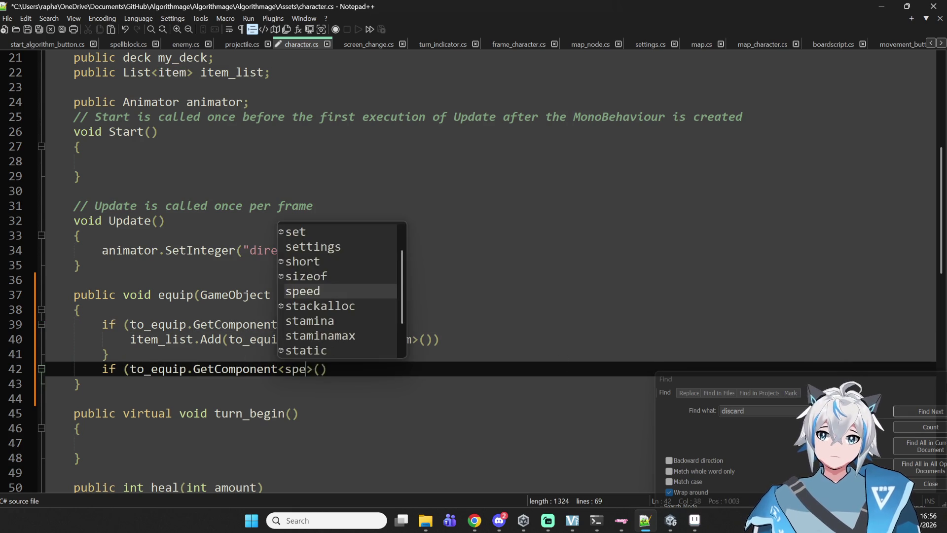
{"action": "type", "text": " != null"}
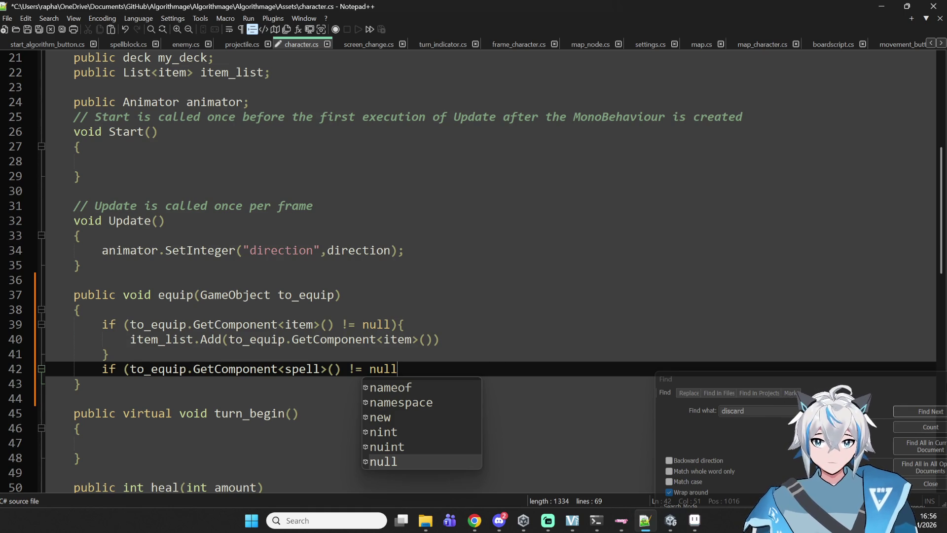
{"action": "type", "text": "){"}
{"action": "key", "text": "Return"}
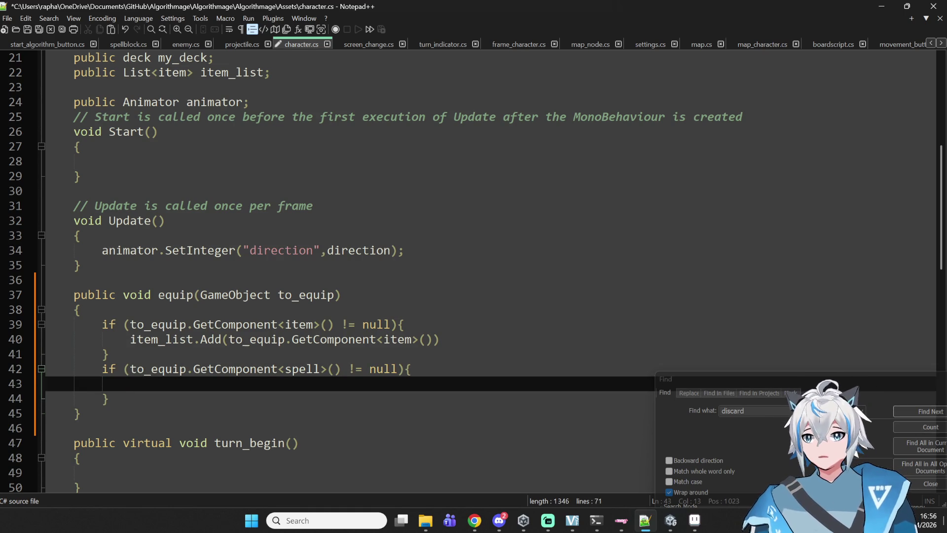
Step: Inside the spell block, call my_deck.full_deck.Add() with an empty argument
{"action": "scroll", "coordinate": [503, 339], "scroll_direction": "up", "scroll_amount": 3}
{"action": "double_click", "coordinate": [166, 192]}
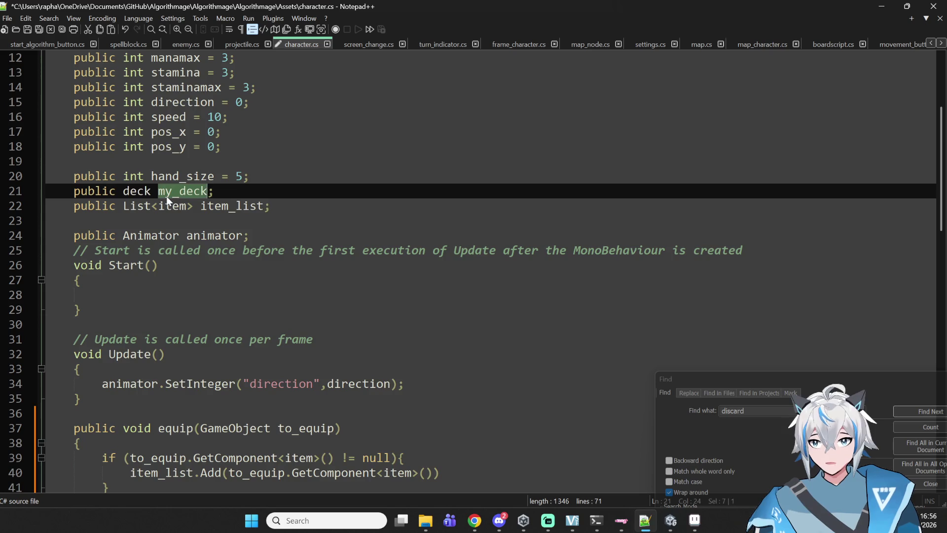
{"action": "key", "text": "ctrl+c"}
{"action": "scroll", "coordinate": [247, 296], "scroll_direction": "down", "scroll_amount": 3}
{"action": "left_click", "coordinate": [328, 385]}
{"action": "key", "text": "ctrl+v"}
{"action": "type", "text": "."}
{"action": "scroll", "coordinate": [334, 105], "scroll_direction": "up", "scroll_amount": 3}
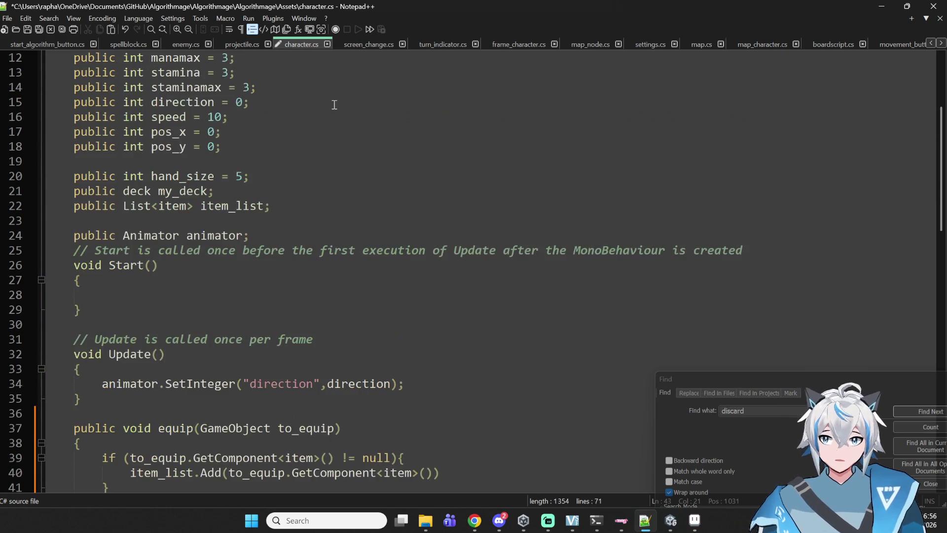
{"action": "type", "text": "full_deck"}
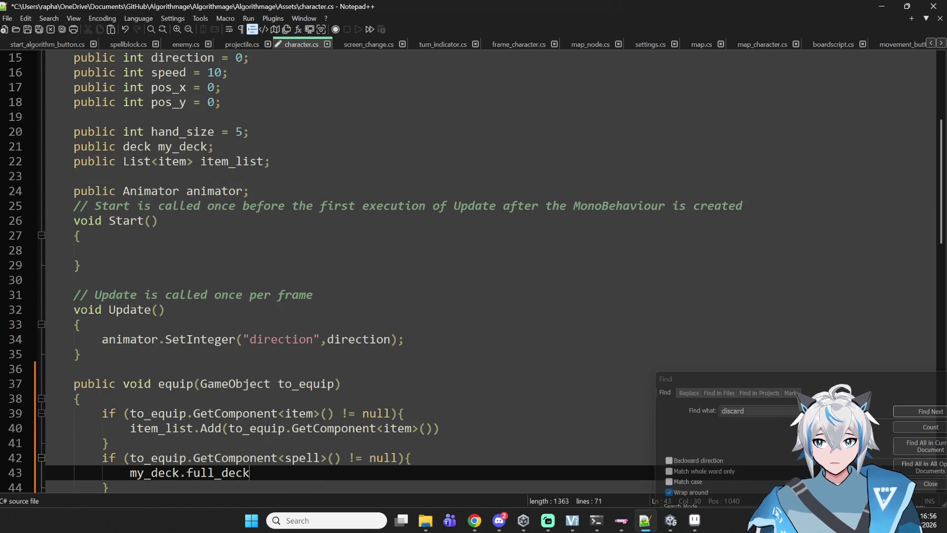
{"action": "type", "text": ".A"}
{"action": "key", "text": "Return"}
{"action": "type", "text": "()"}
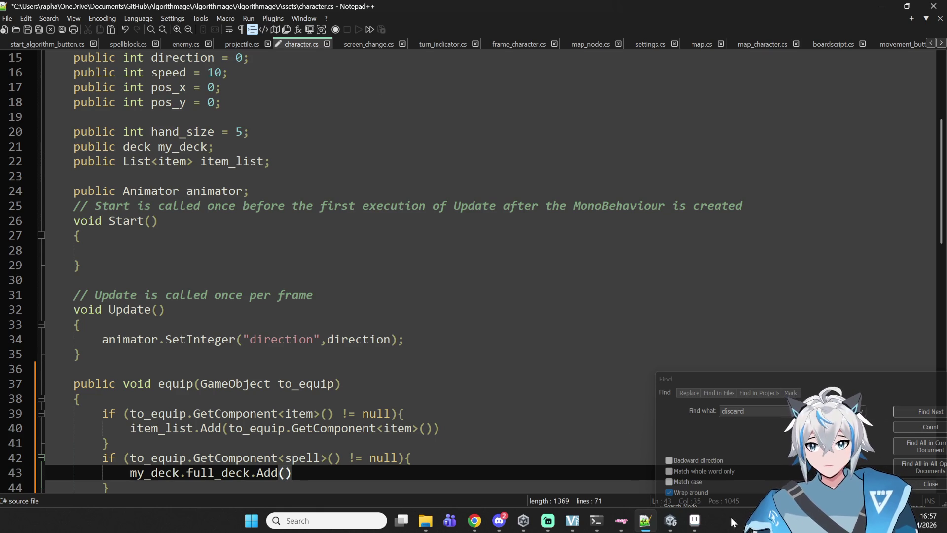
Step: Select and review the spell condition on line 42
{"action": "left_click", "coordinate": [346, 459]}
{"action": "left_click_drag", "start_coordinate": [340, 458], "coordinate": [125, 458]}
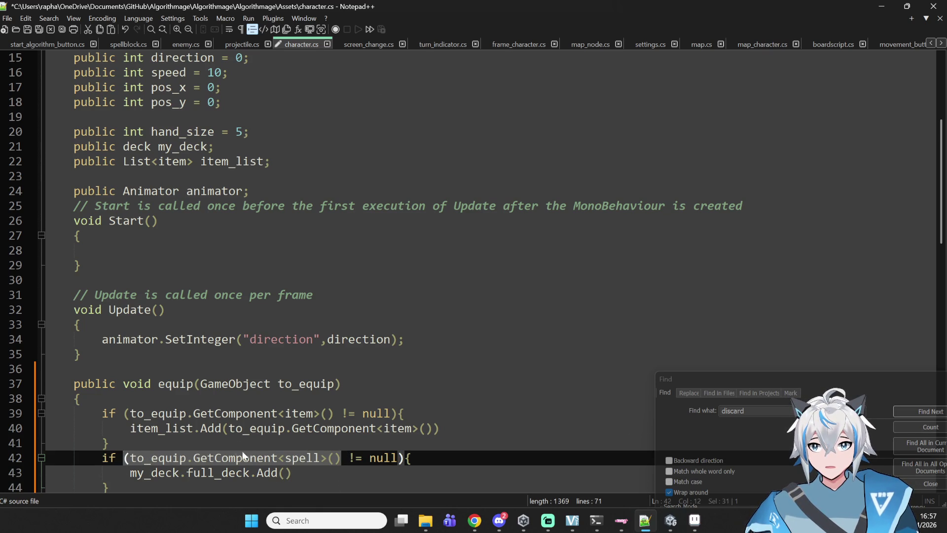
{"action": "left_click", "coordinate": [225, 444]}
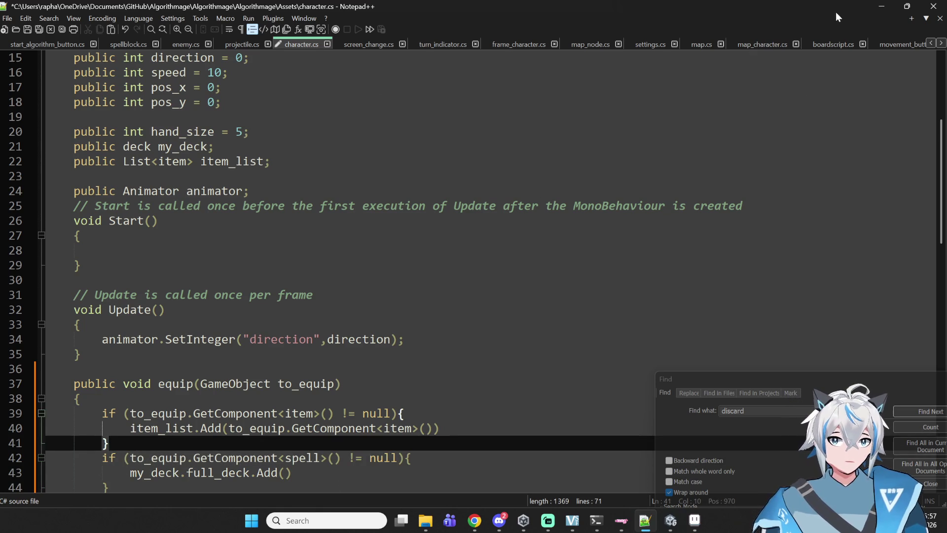
{"action": "scroll", "coordinate": [836, 40], "scroll_direction": "down", "scroll_amount": 10}
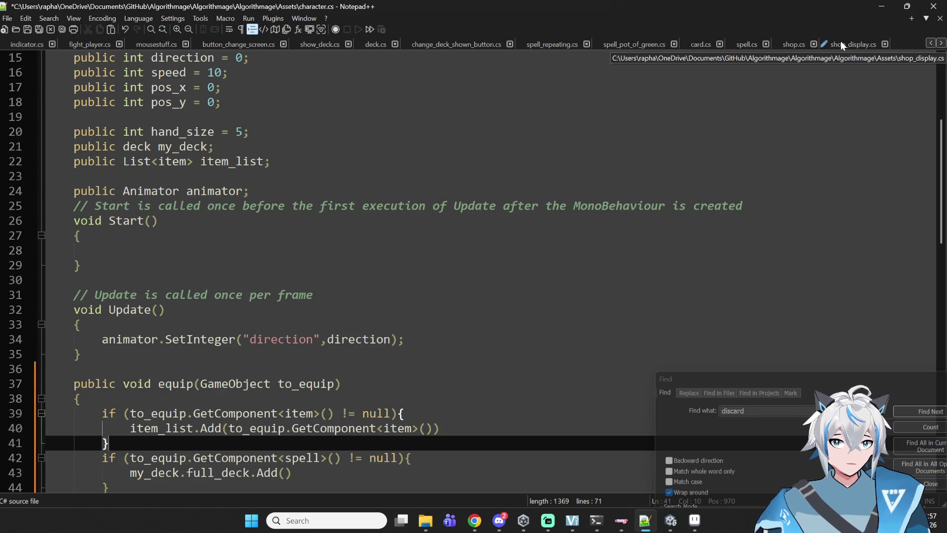
Step: Change the second check's component type from spell to card
{"action": "scroll", "coordinate": [840, 41], "scroll_direction": "up", "scroll_amount": 10}
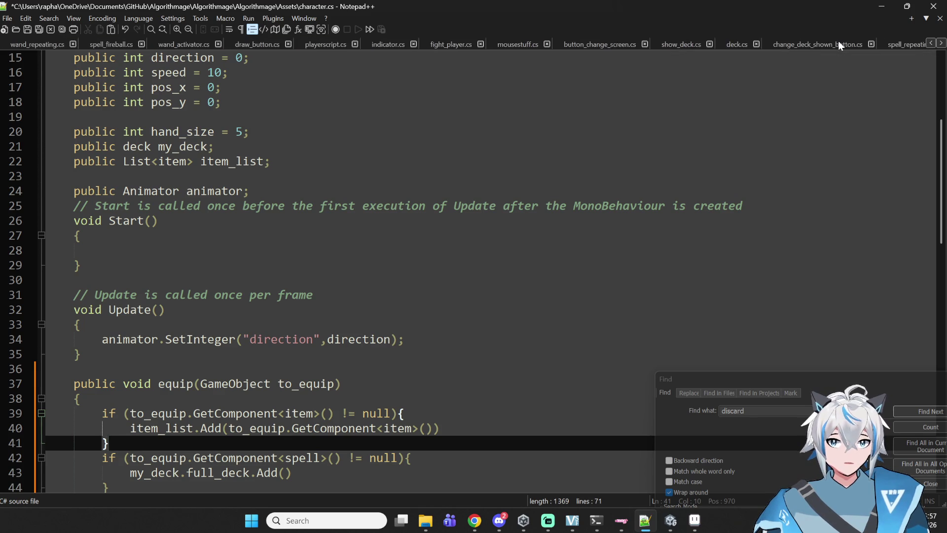
{"action": "scroll", "coordinate": [839, 42], "scroll_direction": "up", "scroll_amount": 5}
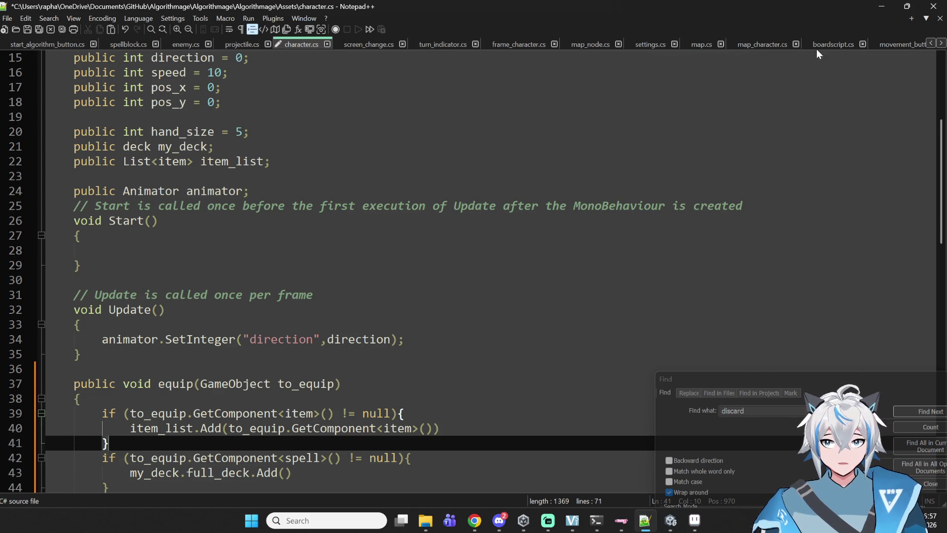
{"action": "scroll", "coordinate": [809, 51], "scroll_direction": "up", "scroll_amount": 2}
{"action": "scroll", "coordinate": [539, 163], "scroll_direction": "down", "scroll_amount": 8}
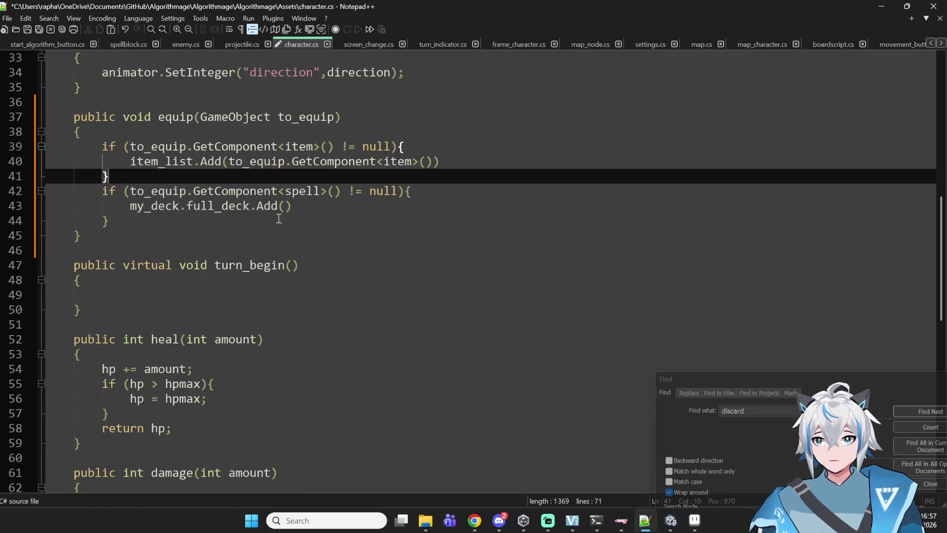
{"action": "double_click", "coordinate": [298, 189]}
{"action": "type", "text": "card"}
{"action": "left_click", "coordinate": [285, 205]}
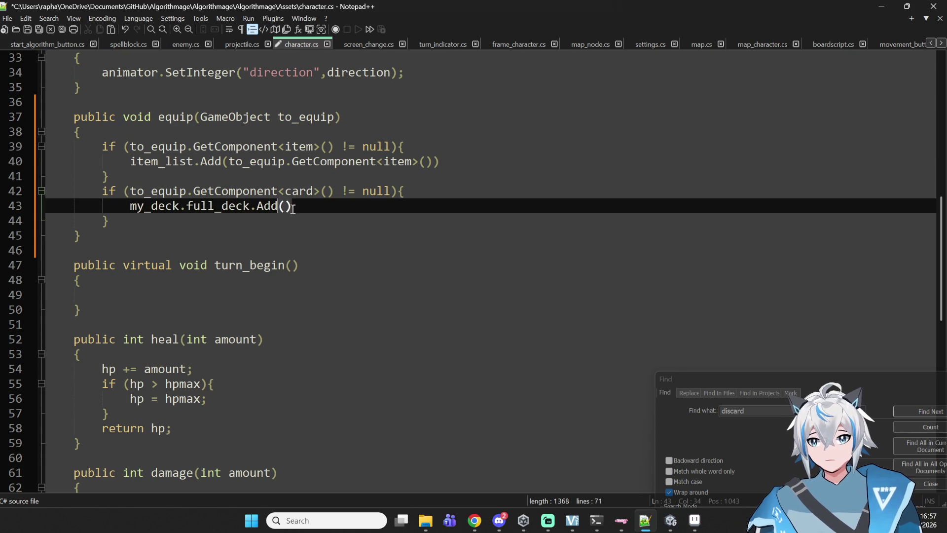
{"action": "key", "text": "super+v"}
{"action": "key", "text": "Escape"}
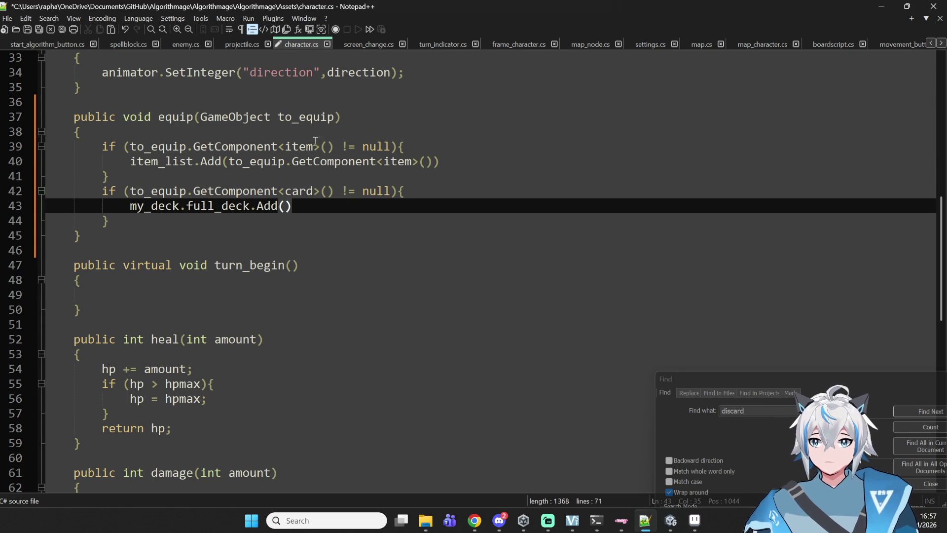
Step: Pass to_equip.GetComponent<card>() into my_deck.full_deck.Add(), end both Add lines with semicolons, and save
{"action": "left_click_drag", "start_coordinate": [330, 192], "coordinate": [124, 192]}
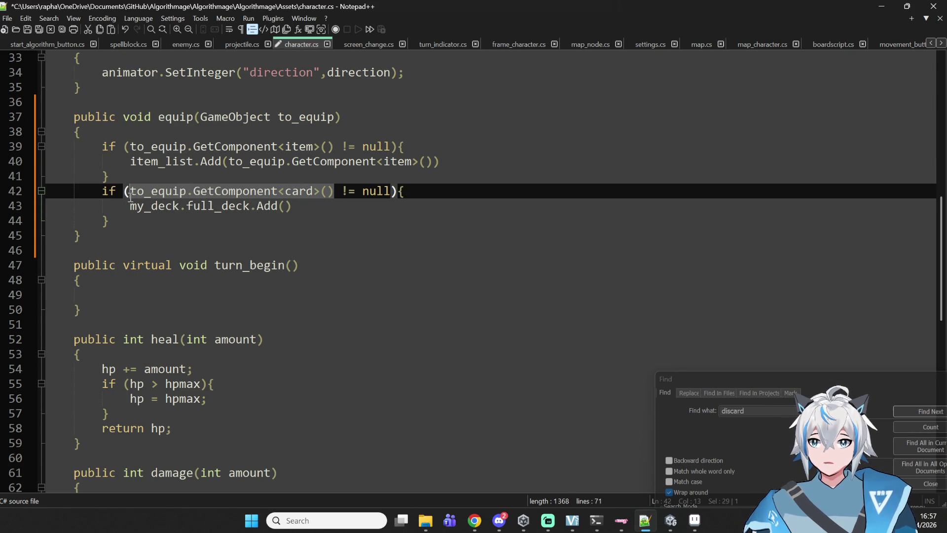
{"action": "key", "text": "ctrl+c"}
{"action": "left_click", "coordinate": [280, 206]}
{"action": "key", "text": "ctrl+v"}
{"action": "key", "text": "End"}
{"action": "type", "text": ";"}
{"action": "left_click", "coordinate": [593, 164]}
{"action": "type", "text": ";"}
{"action": "key", "text": "ctrl+s"}
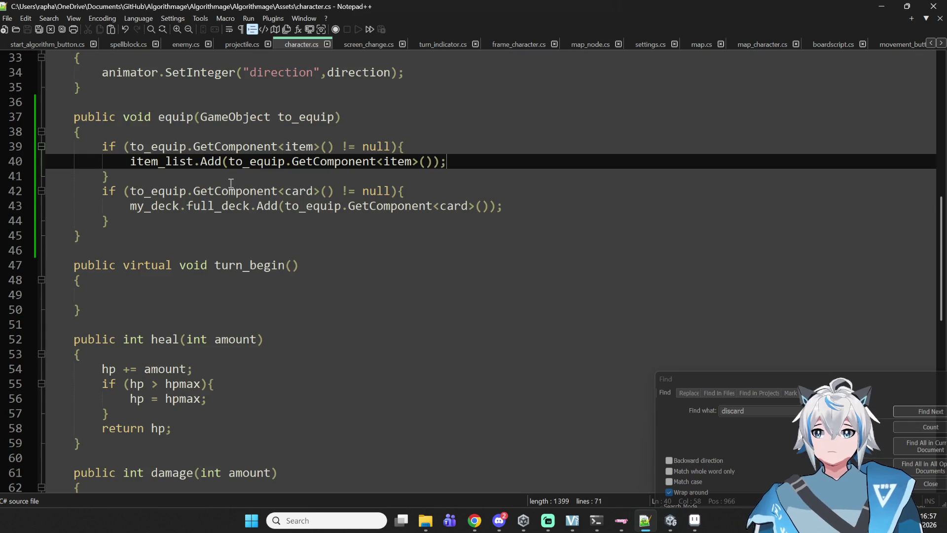
{"action": "scroll", "coordinate": [231, 183], "scroll_direction": "up", "scroll_amount": 11}
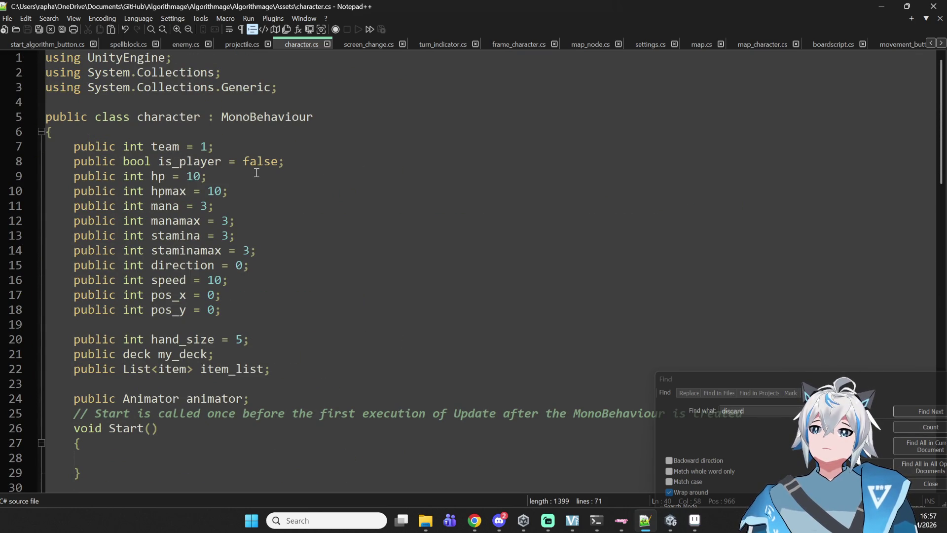
{"action": "double_click", "coordinate": [191, 339]}
{"action": "double_click", "coordinate": [189, 356]}
{"action": "double_click", "coordinate": [190, 369]}
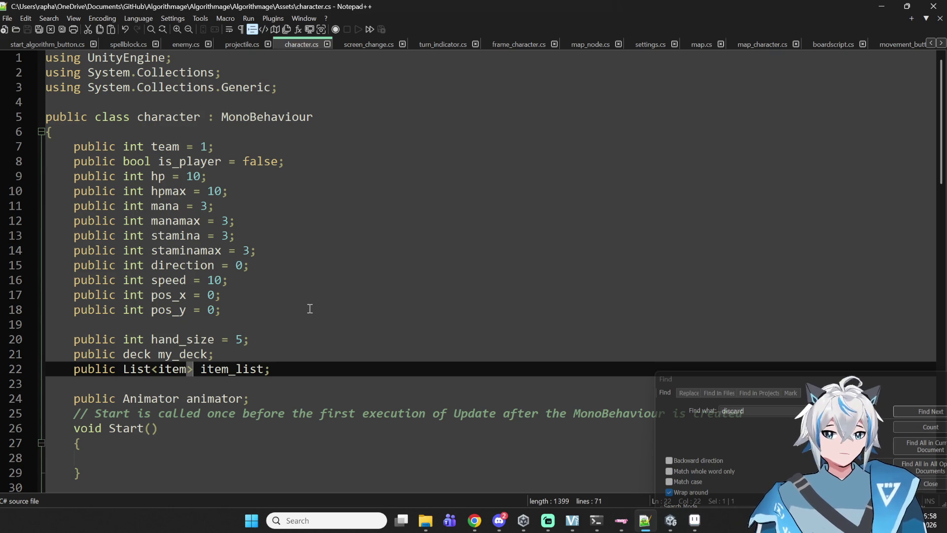
{"action": "scroll", "coordinate": [310, 309], "scroll_direction": "down", "scroll_amount": 4}
{"action": "left_click", "coordinate": [205, 267]}
{"action": "scroll", "coordinate": [215, 304], "scroll_direction": "down", "scroll_amount": 4}
{"action": "double_click", "coordinate": [199, 325]}
{"action": "double_click", "coordinate": [148, 325]}
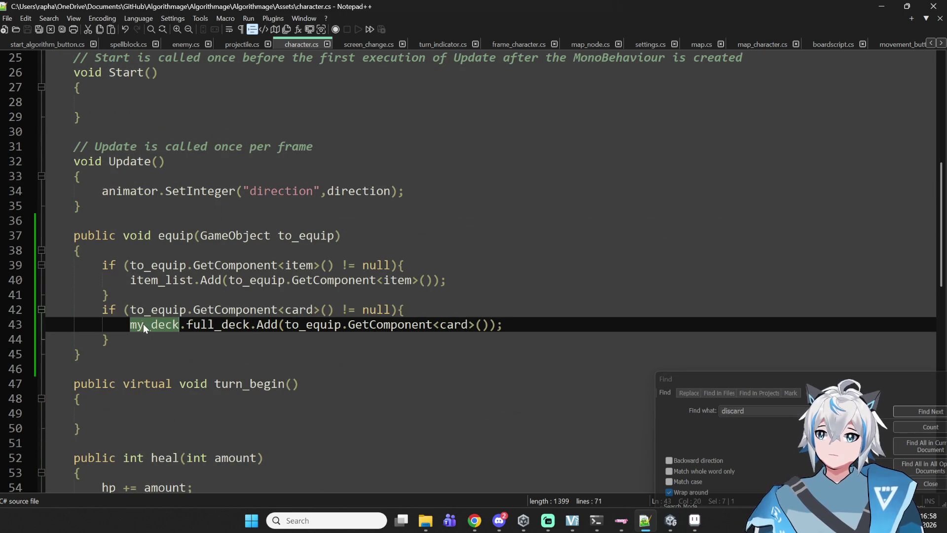
{"action": "left_click", "coordinate": [182, 223]}
{"action": "double_click", "coordinate": [181, 234]}
{"action": "left_click", "coordinate": [375, 235]}
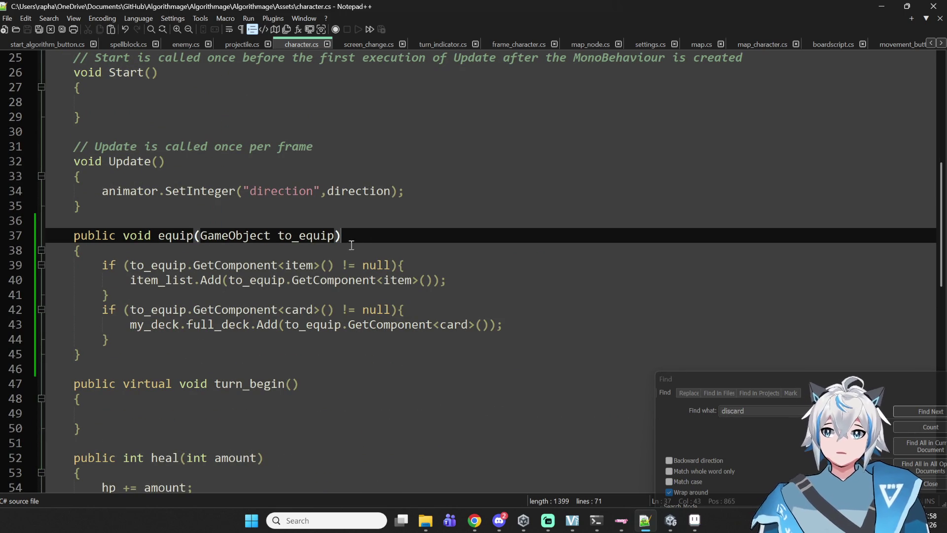
{"action": "scroll", "coordinate": [301, 274], "scroll_direction": "up", "scroll_amount": 8}
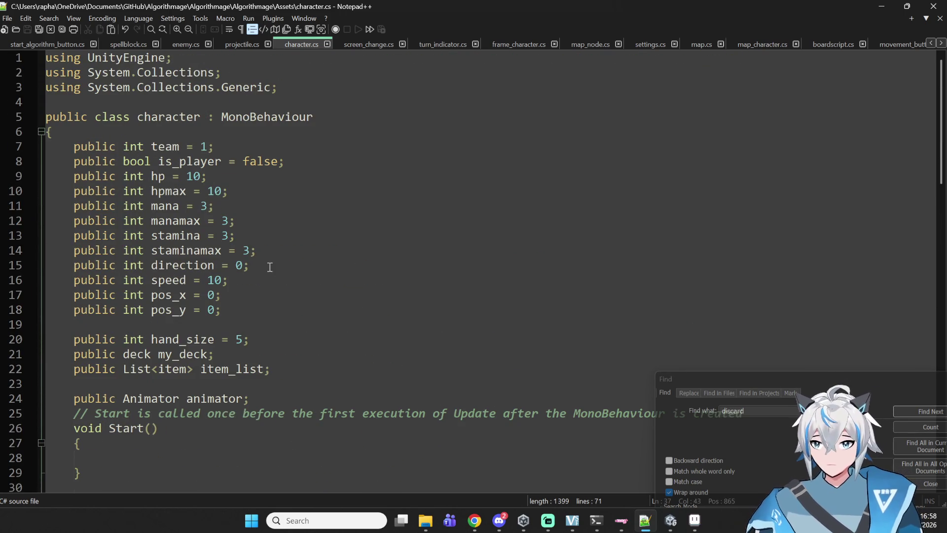
{"action": "scroll", "coordinate": [113, 393], "scroll_direction": "down", "scroll_amount": 5}
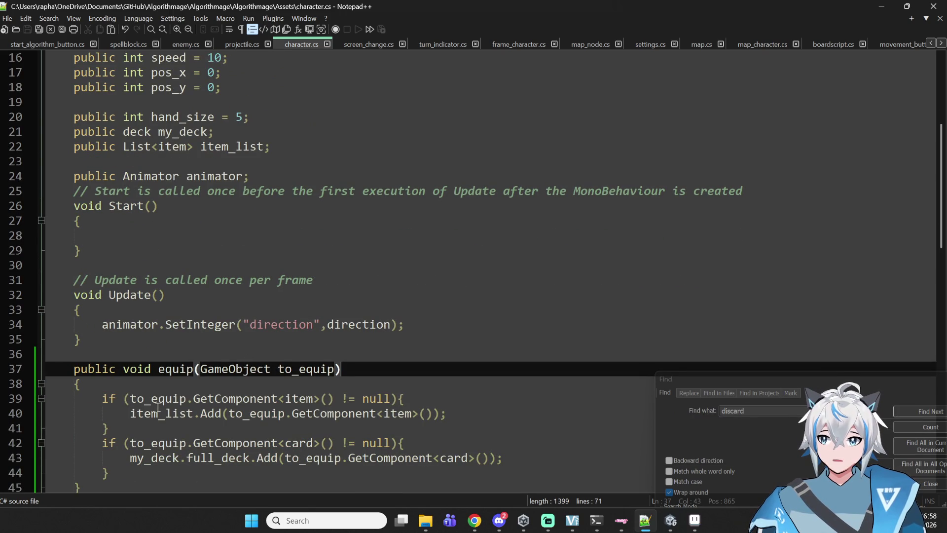
{"action": "double_click", "coordinate": [157, 399]}
{"action": "left_click", "coordinate": [194, 413]}
{"action": "double_click", "coordinate": [211, 414]}
{"action": "double_click", "coordinate": [256, 413]}
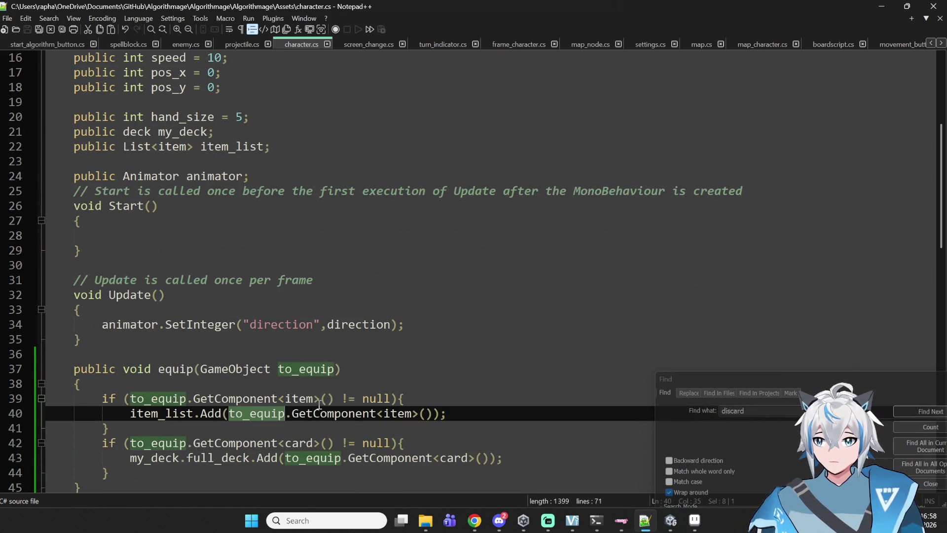
{"action": "left_click_drag", "start_coordinate": [474, 413], "coordinate": [170, 399]}
{"action": "left_click", "coordinate": [131, 414]}
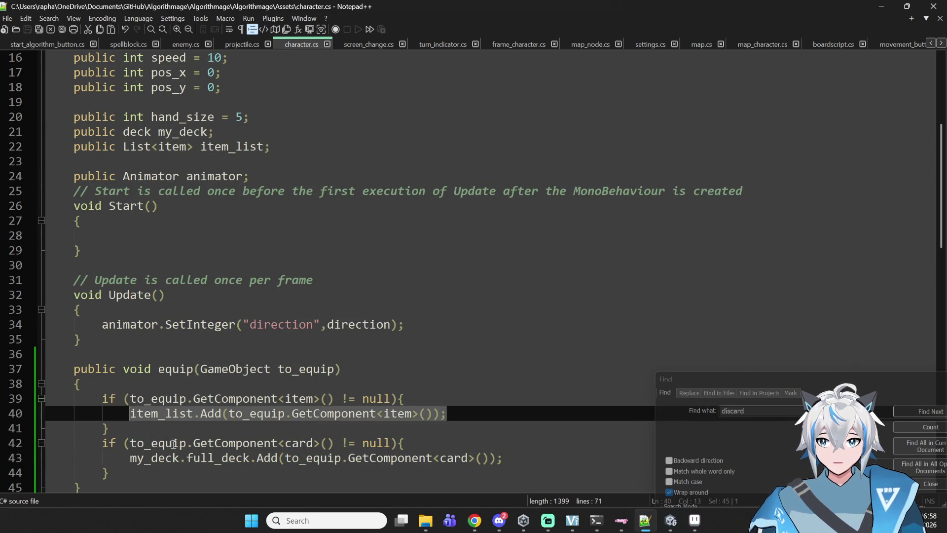
{"action": "left_click", "coordinate": [172, 444]}
{"action": "double_click", "coordinate": [168, 458]}
{"action": "left_click", "coordinate": [249, 458]}
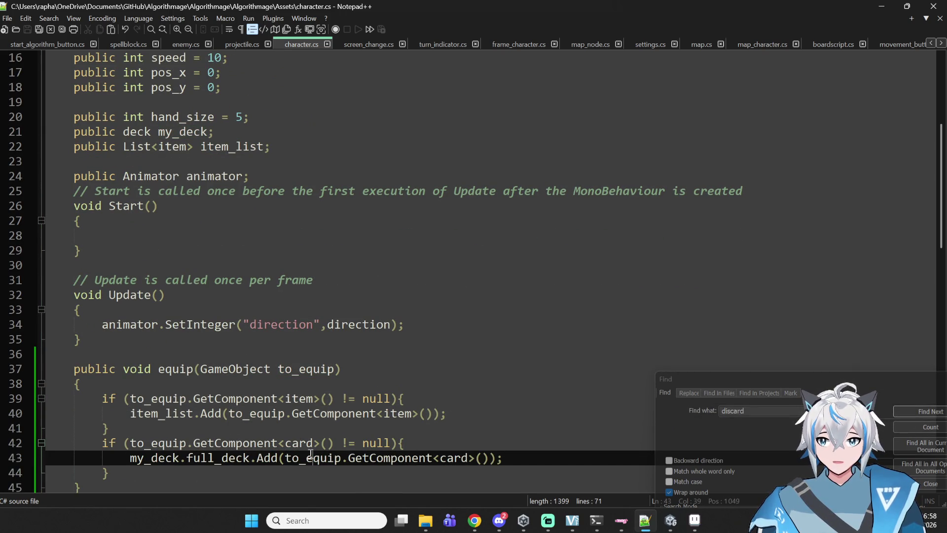
{"action": "double_click", "coordinate": [302, 443]}
{"action": "left_click", "coordinate": [587, 462]}
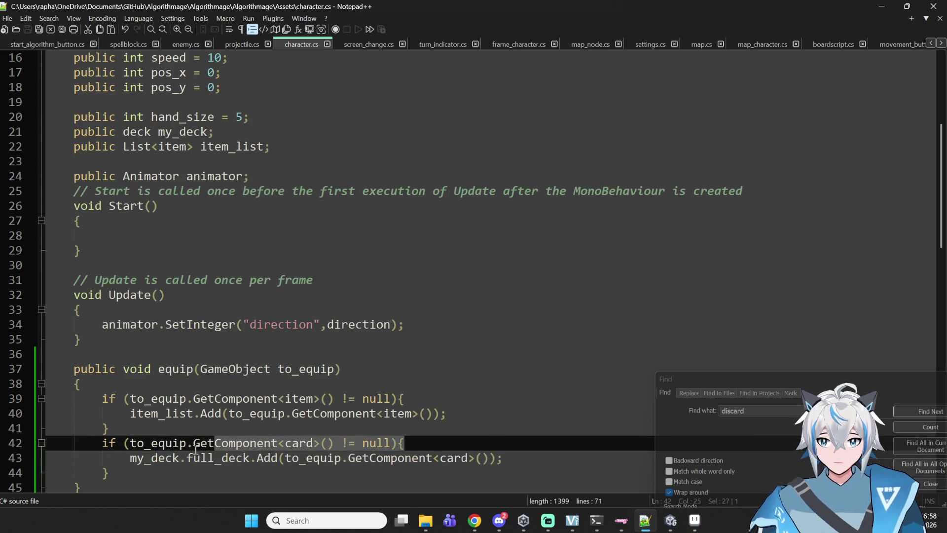
{"action": "left_click_drag", "start_coordinate": [104, 458], "coordinate": [519, 461]}
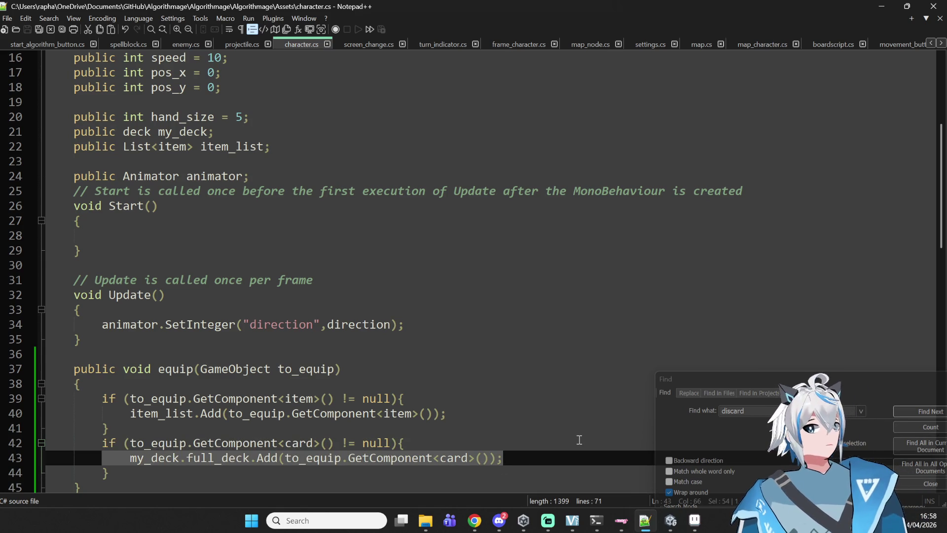
{"action": "scroll", "coordinate": [211, 97], "scroll_direction": "up", "scroll_amount": 5}
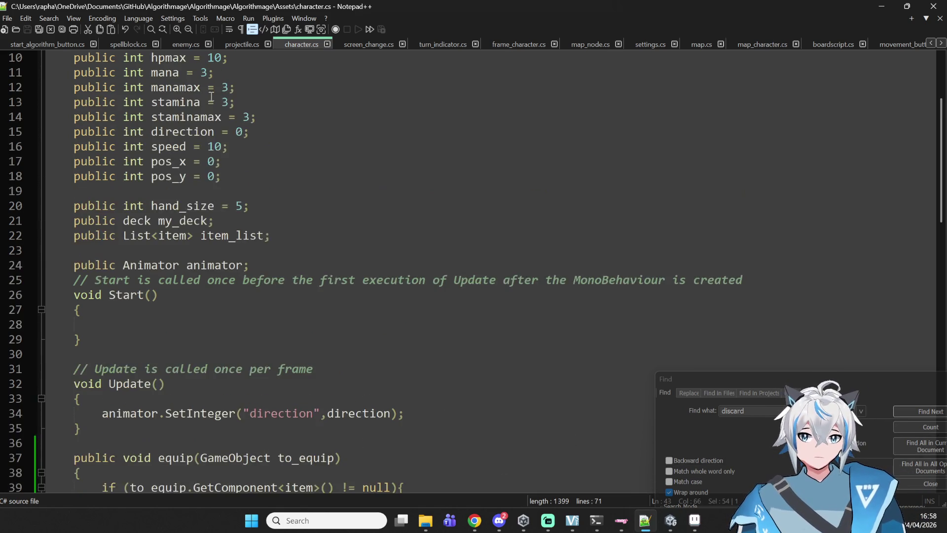
{"action": "scroll", "coordinate": [211, 97], "scroll_direction": "down", "scroll_amount": 8}
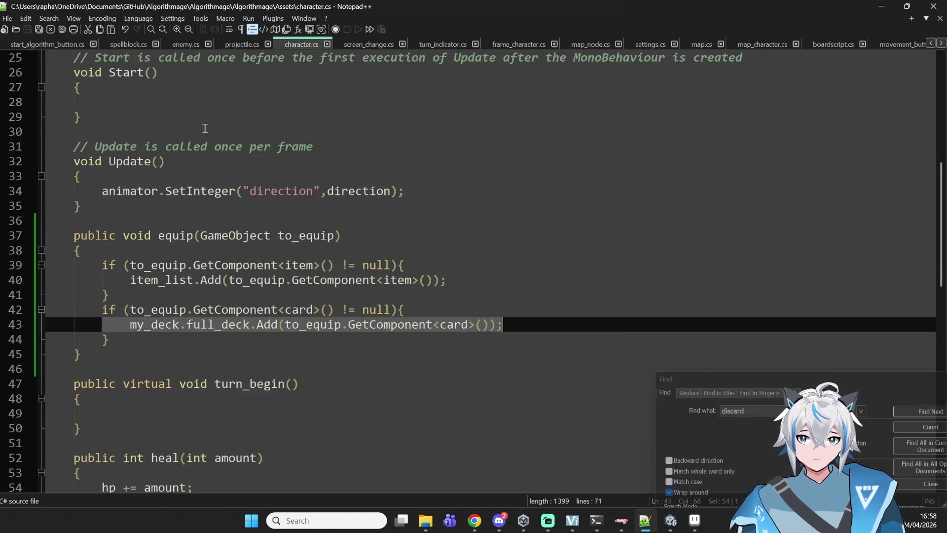
{"action": "left_click", "coordinate": [109, 339]}
{"action": "key", "text": "Return"}
{"action": "key", "text": "Return"}
Step: Duplicate the card check block in equip and change 'card' to 'wand' in the copy
{"action": "key", "text": "Up"}
{"action": "key", "text": "Up"}
{"action": "key", "text": "shift+Up"}
{"action": "key", "text": "shift+Up"}
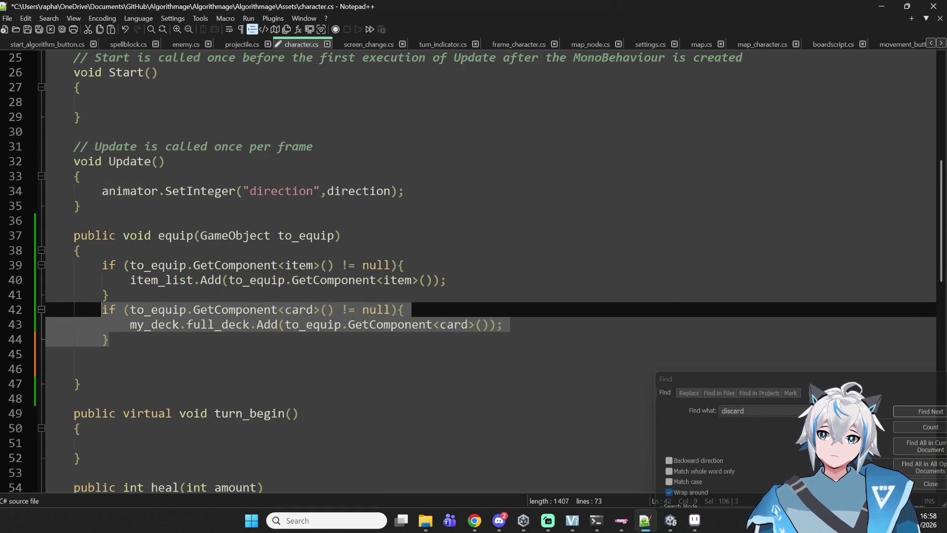
{"action": "key", "text": "ctrl+c"}
{"action": "key", "text": "Down"}
{"action": "key", "text": "Down"}
{"action": "key", "text": "Down"}
{"action": "key", "text": "ctrl+v"}
{"action": "key", "text": "Up"}
{"action": "key", "text": "Up"}
{"action": "key", "text": "Right"}
{"action": "key", "text": "Right"}
{"action": "key", "text": "Right"}
{"action": "double_click", "coordinate": [277, 359]}
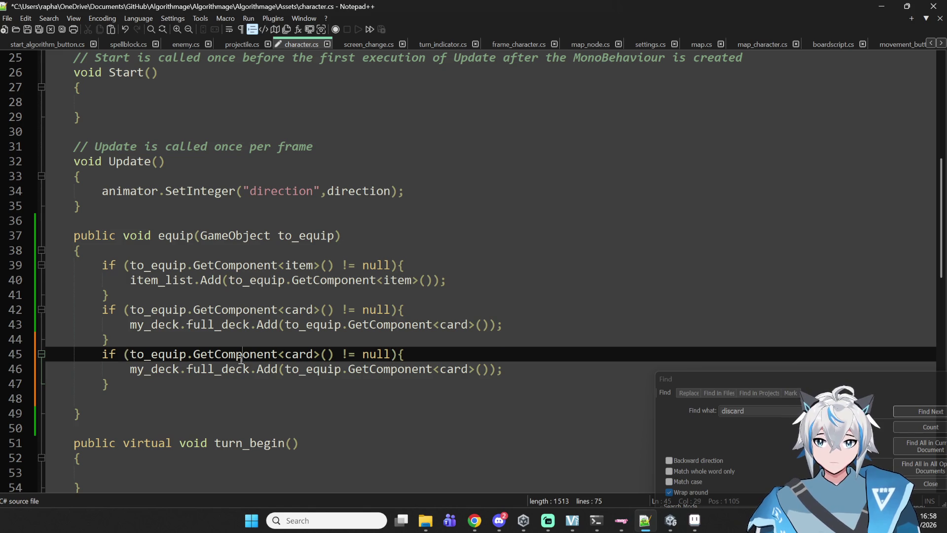
{"action": "left_click", "coordinate": [285, 368]}
{"action": "double_click", "coordinate": [295, 355]}
{"action": "type", "text": "wa "}
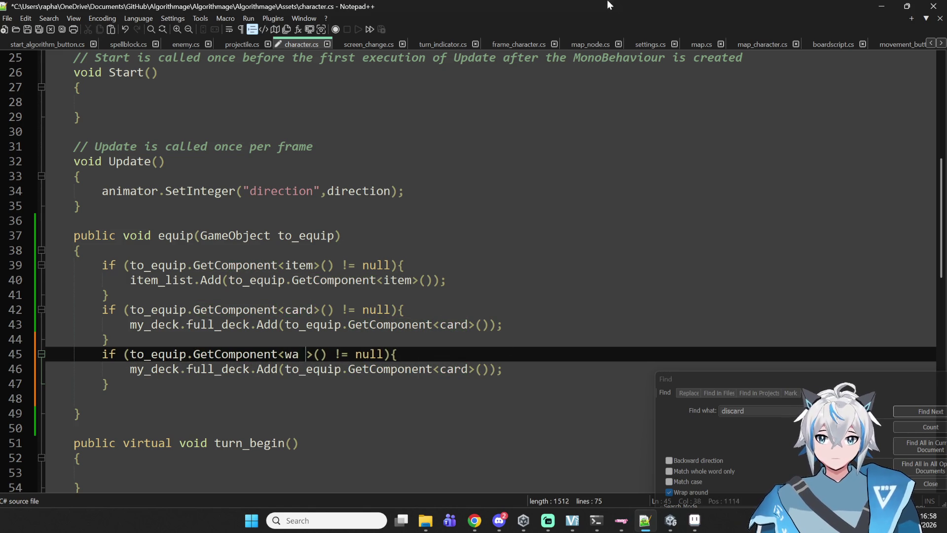
{"action": "type", "text": "nd"}
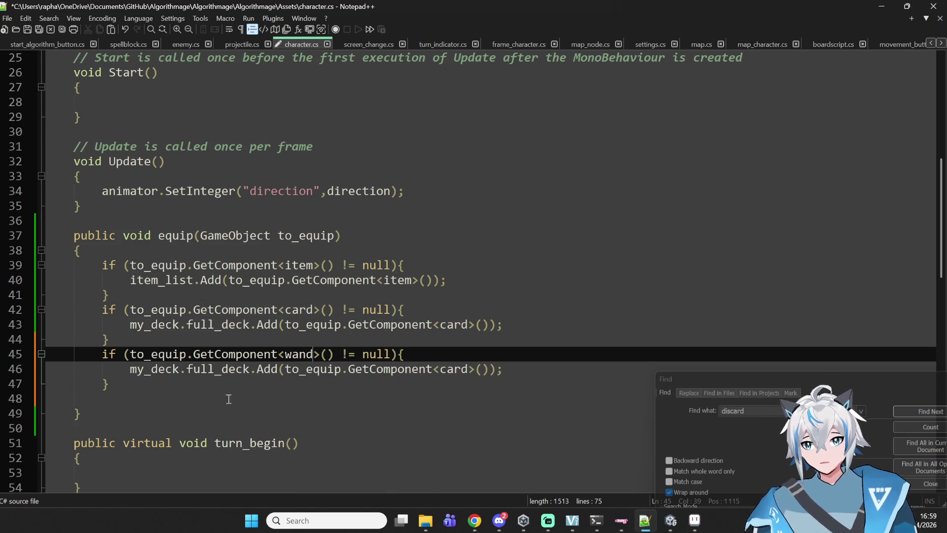
Step: Delete the copied deck Add line to leave the wand check empty, and save character.cs
{"action": "mouse_move", "coordinate": [127, 362]}
{"action": "left_mouse_down"}
{"action": "mouse_move", "coordinate": [525, 372]}
{"action": "mouse_move", "coordinate": [123, 355]}
{"action": "mouse_move", "coordinate": [127, 369]}
{"action": "left_mouse_up"}
{"action": "key", "text": "BackSpace"}
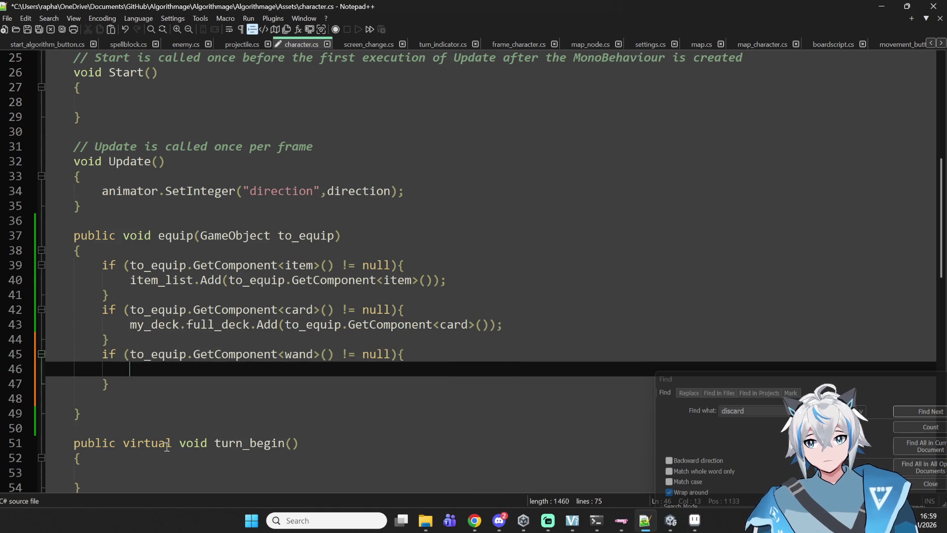
{"action": "key", "text": "ctrl+s"}
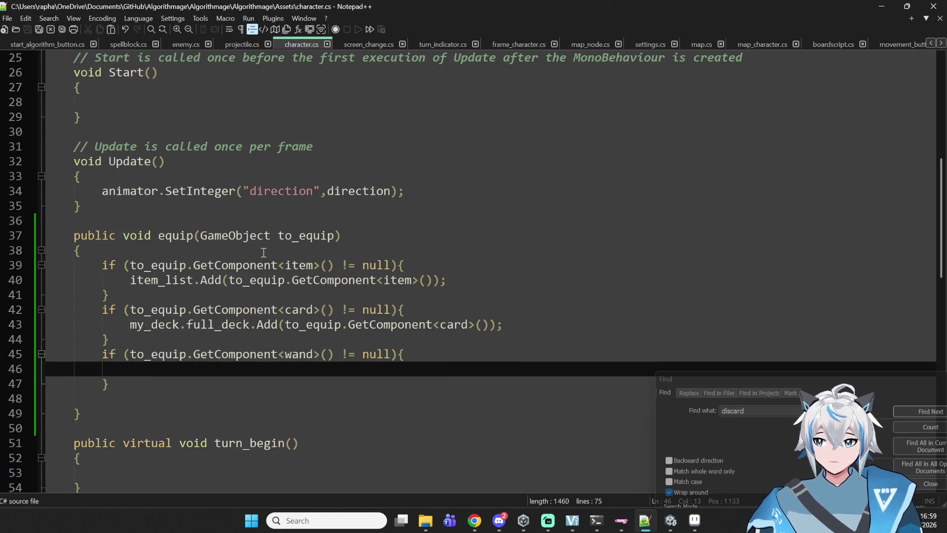
{"action": "scroll", "coordinate": [263, 252], "scroll_direction": "up", "scroll_amount": 7}
{"action": "scroll", "coordinate": [392, 191], "scroll_direction": "down", "scroll_amount": 3}
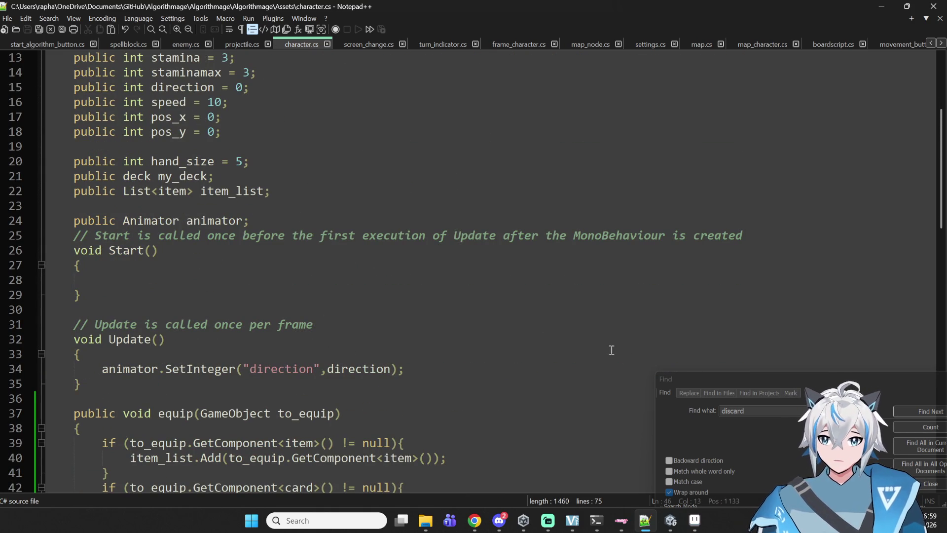
Step: Re-enable the Toilet text object and drag its 'BRB Toilet' text lower in the Scene view
{"action": "left_click", "coordinate": [670, 520]}
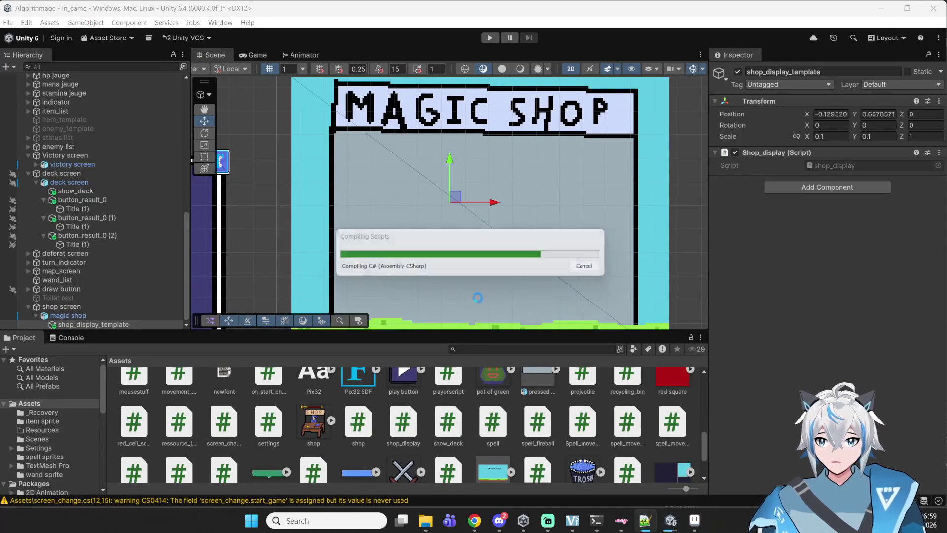
{"action": "scroll", "coordinate": [388, 158], "scroll_direction": "down", "scroll_amount": 8}
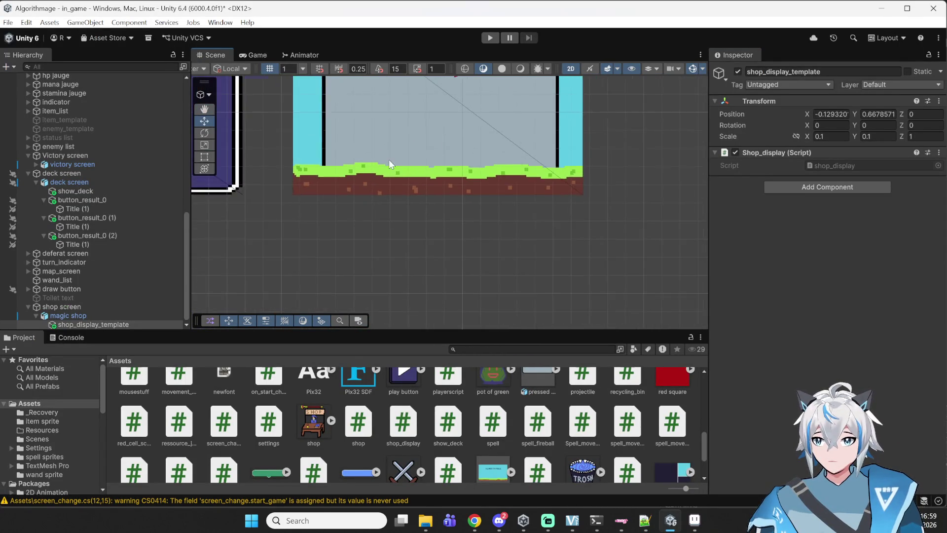
{"action": "left_click", "coordinate": [58, 298]}
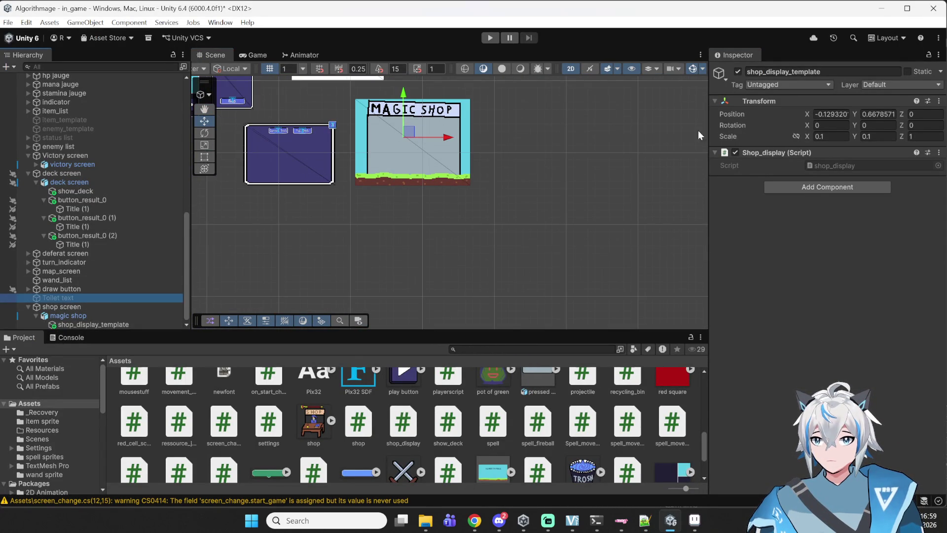
{"action": "left_click", "coordinate": [738, 72]}
{"action": "scroll", "coordinate": [366, 214], "scroll_direction": "up", "scroll_amount": 1}
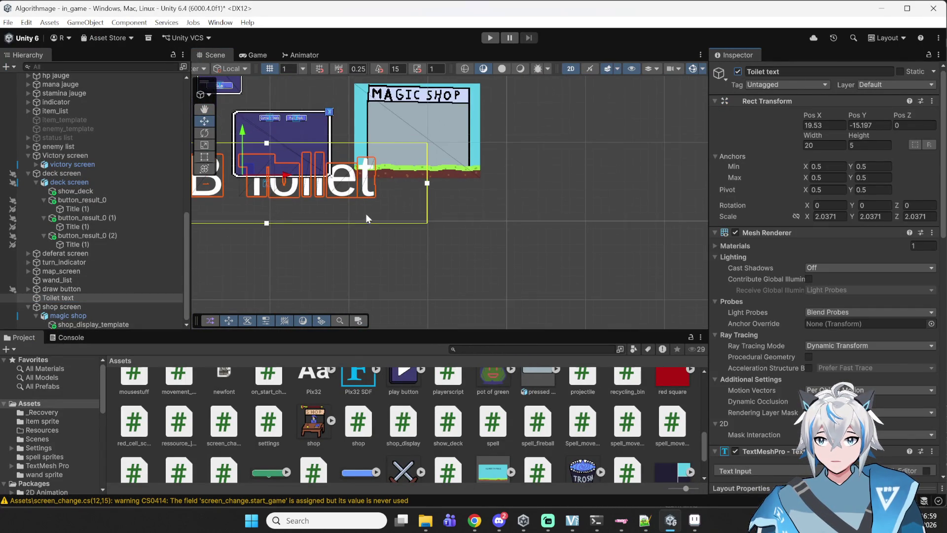
{"action": "left_click", "coordinate": [353, 194]}
{"action": "left_click", "coordinate": [353, 194]}
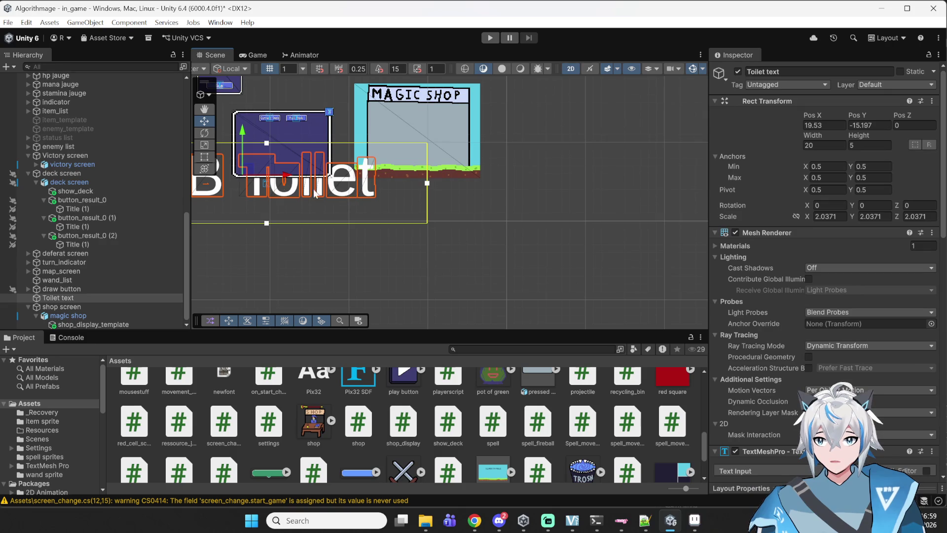
{"action": "mouse_move", "coordinate": [245, 159]}
{"action": "left_mouse_down"}
{"action": "mouse_move", "coordinate": [271, 217]}
{"action": "mouse_move", "coordinate": [505, 266]}
{"action": "left_mouse_up"}
{"action": "scroll", "coordinate": [547, 248], "scroll_direction": "down", "scroll_amount": 1}
{"action": "scroll", "coordinate": [547, 248], "scroll_direction": "up", "scroll_amount": 4}
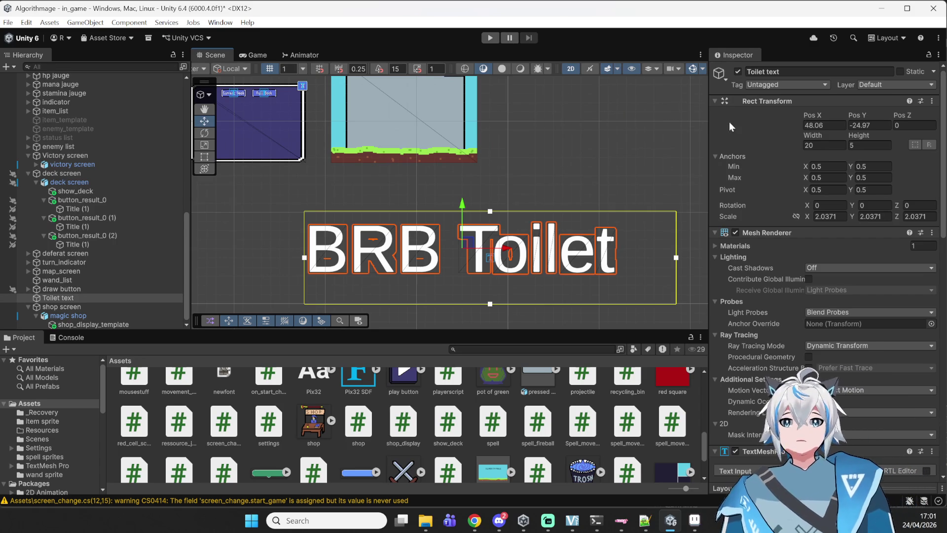
Step: Deactivate the Toilet text object so 'BRB Toilet' no longer shows in the scene
{"action": "left_click", "coordinate": [738, 72]}
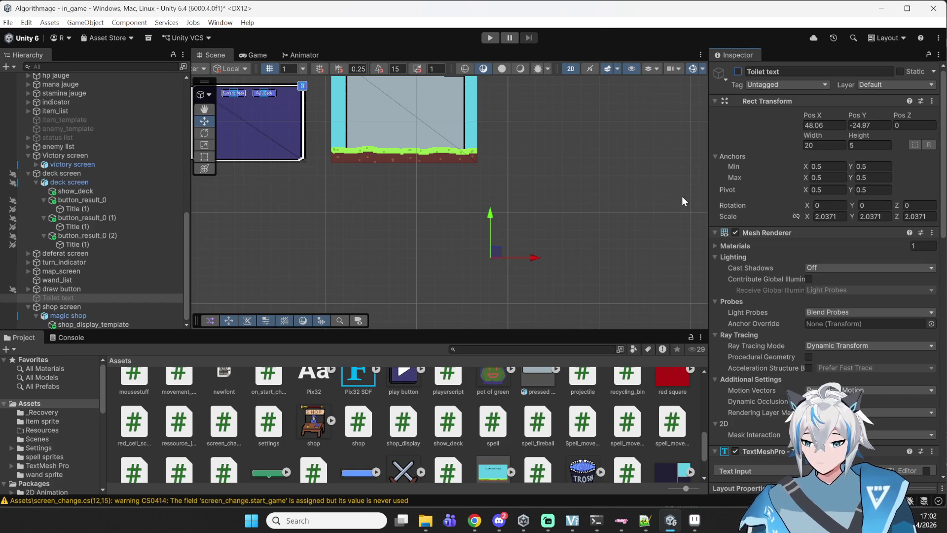
Step: Pan the Scene view to the Magic Shop panel and inspect the shop screen object
{"action": "mouse_move", "coordinate": [682, 197]}
{"action": "left_mouse_down"}
{"action": "mouse_move", "coordinate": [732, 253]}
{"action": "mouse_move", "coordinate": [786, 278]}
{"action": "mouse_move", "coordinate": [611, 269]}
{"action": "left_mouse_up"}
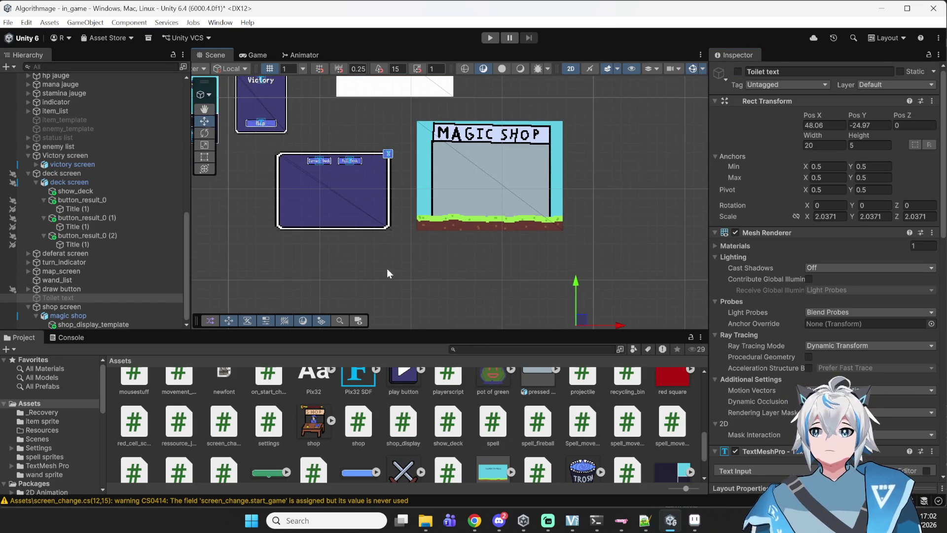
{"action": "left_click", "coordinate": [93, 306]}
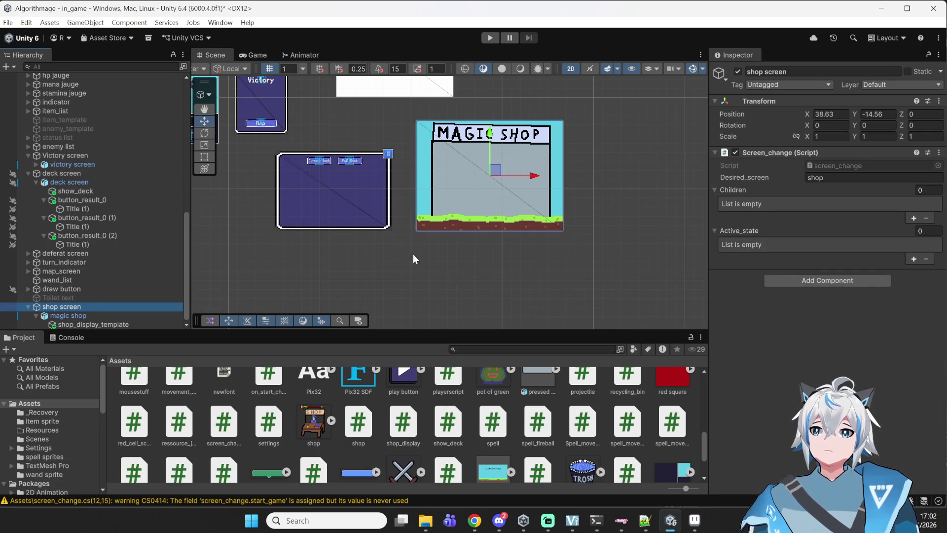
{"action": "mouse_move", "coordinate": [500, 206]}
{"action": "left_mouse_down"}
{"action": "mouse_move", "coordinate": [462, 222]}
{"action": "mouse_move", "coordinate": [467, 275]}
{"action": "left_mouse_up"}
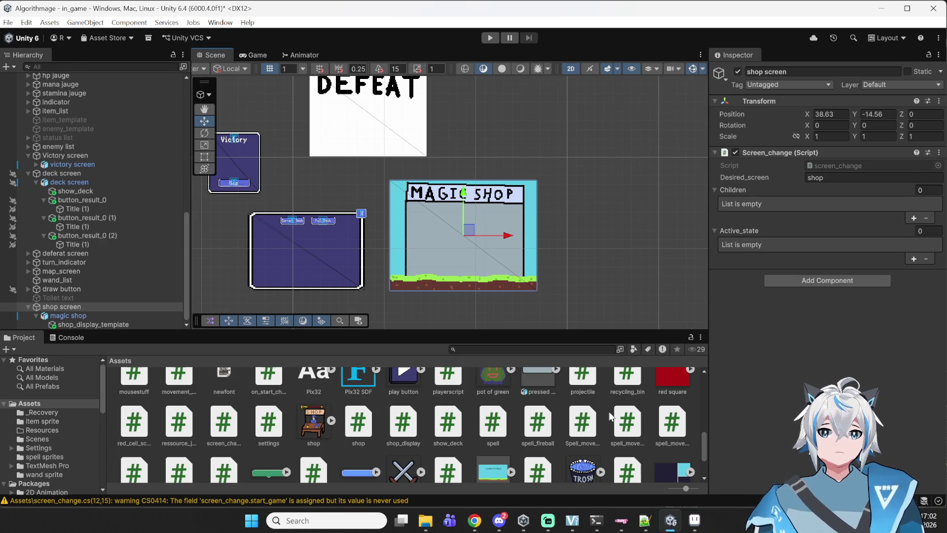
Step: Return to character.cs in Notepad++ and scroll to the equip method
{"action": "left_click", "coordinate": [641, 527]}
{"action": "left_click", "coordinate": [641, 528]}
{"action": "left_click", "coordinate": [640, 528]}
{"action": "scroll", "coordinate": [389, 220], "scroll_direction": "down", "scroll_amount": 6}
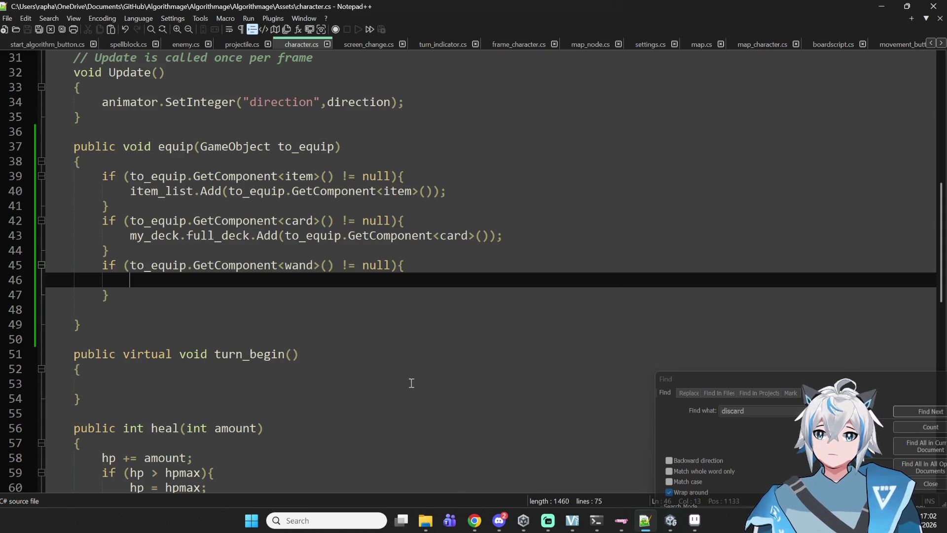
Step: Close the music browser, switch to shop_display.cs, and save it
{"action": "left_click", "coordinate": [474, 521]}
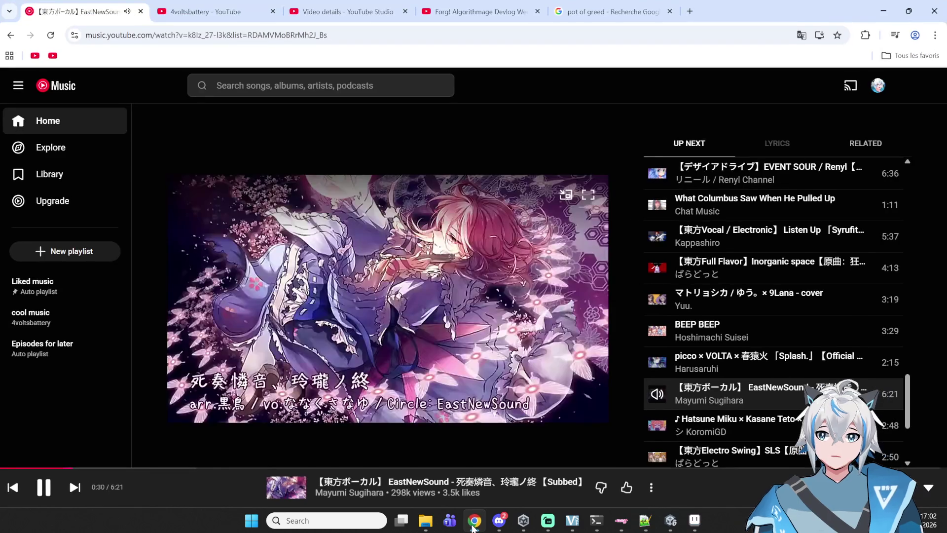
{"action": "left_click", "coordinate": [476, 523]}
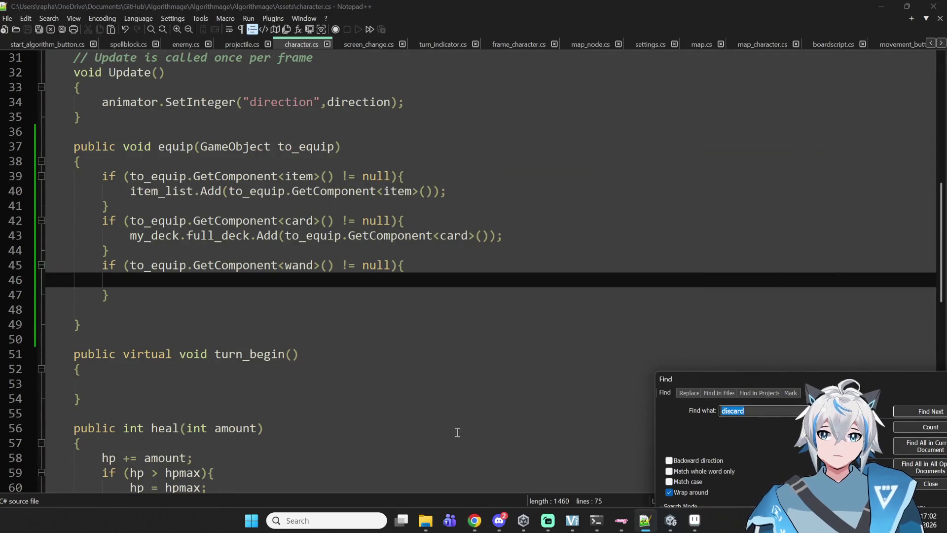
{"action": "scroll", "coordinate": [873, 45], "scroll_direction": "down", "scroll_amount": 10}
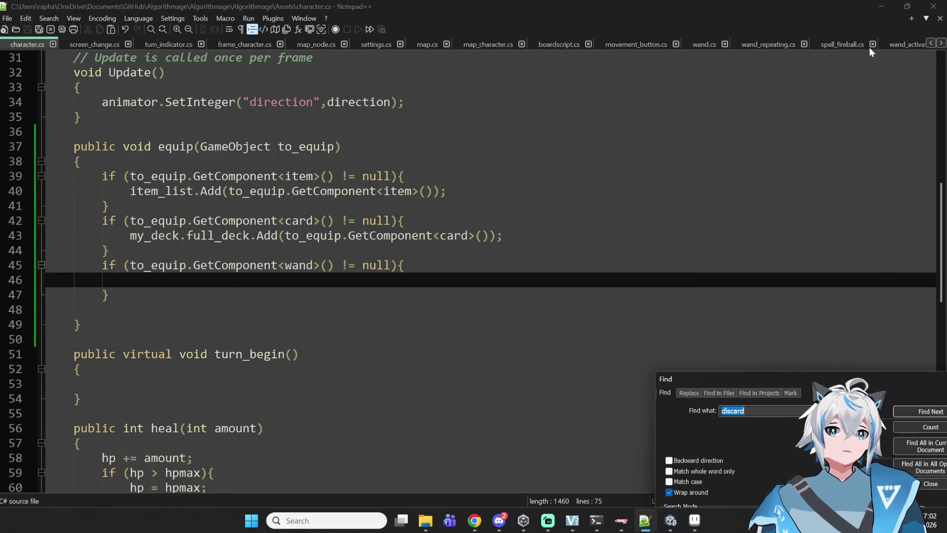
{"action": "scroll", "coordinate": [867, 43], "scroll_direction": "down", "scroll_amount": 3}
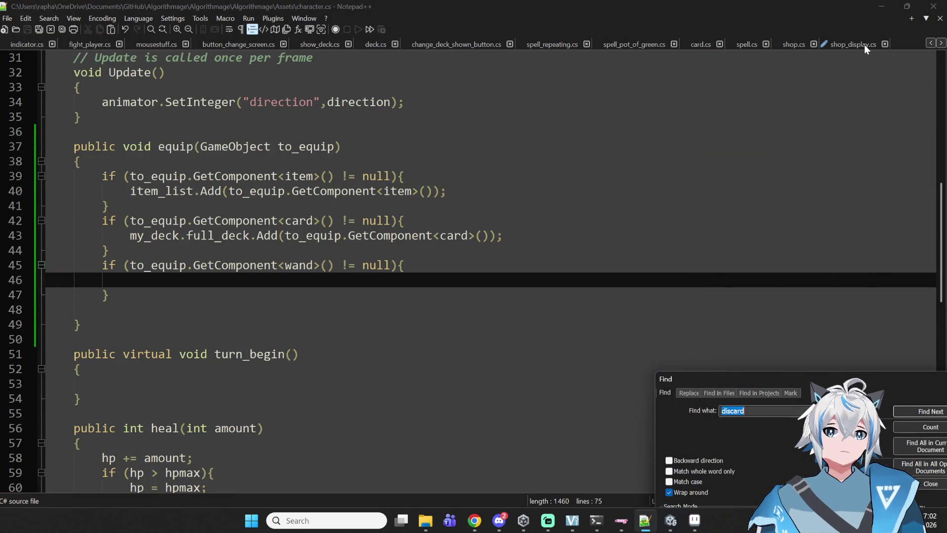
{"action": "left_click", "coordinate": [865, 45]}
{"action": "left_click", "coordinate": [451, 340]}
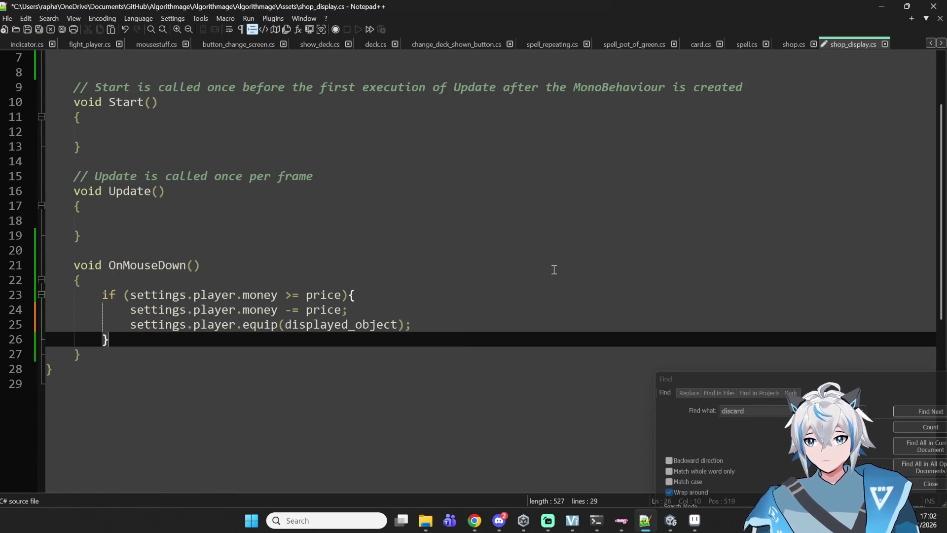
{"action": "key", "text": "ctrl+s"}
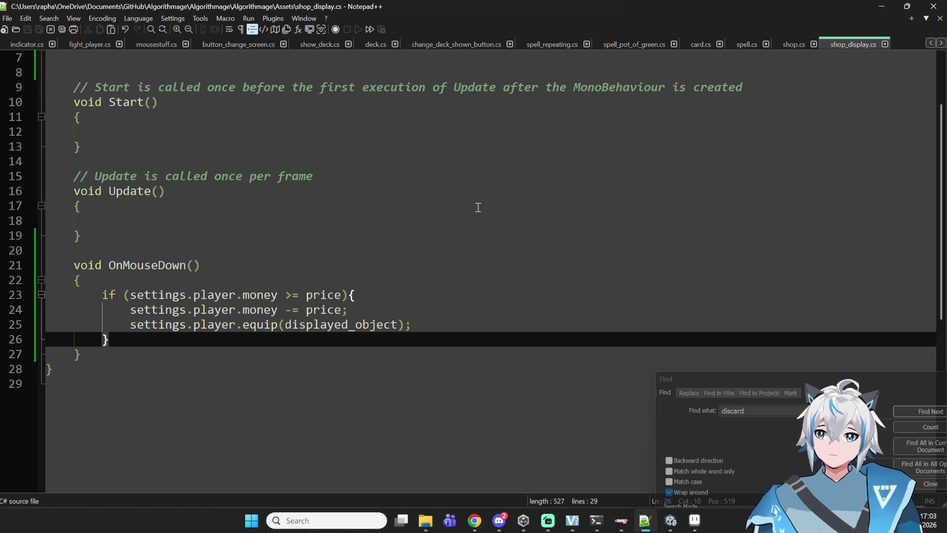
Step: Review the OnMouseDown if block's purchase code, then move on to shop.cs
{"action": "left_click_drag", "start_coordinate": [437, 329], "coordinate": [76, 337]}
{"action": "left_click_drag", "start_coordinate": [98, 294], "coordinate": [199, 362]}
{"action": "left_click", "coordinate": [199, 362]}
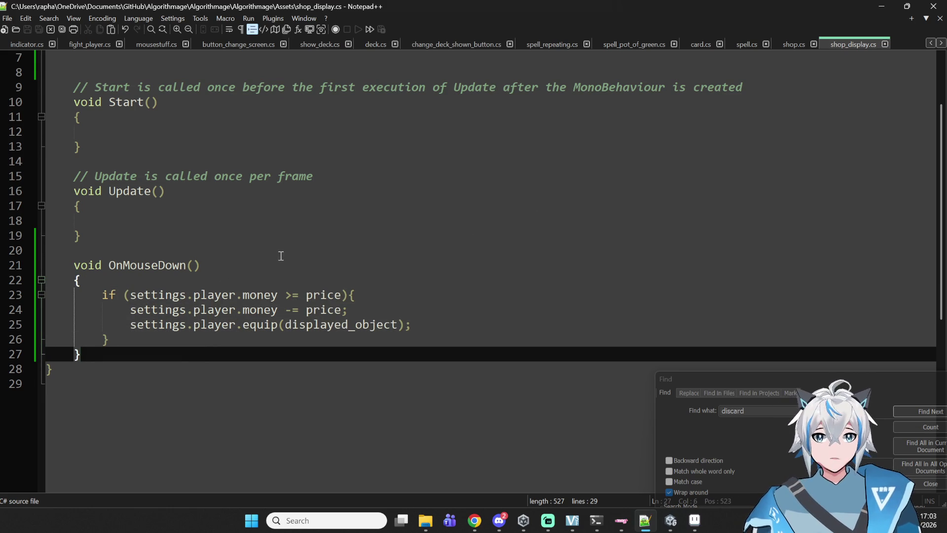
{"action": "left_click", "coordinate": [794, 45]}
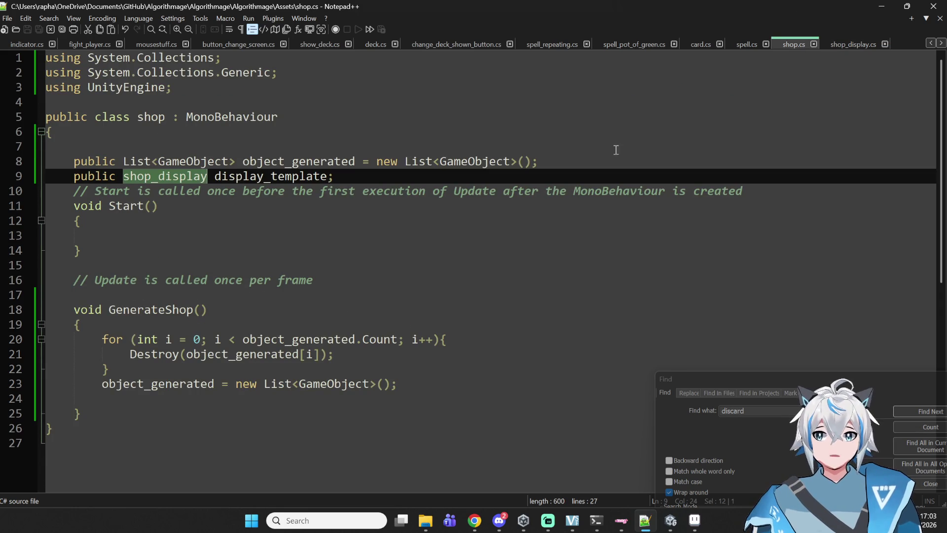
Step: At the end of GenerateShop, add an empty loop: for (int i = 0; i < 8; i++) { }
{"action": "left_click", "coordinate": [839, 45]}
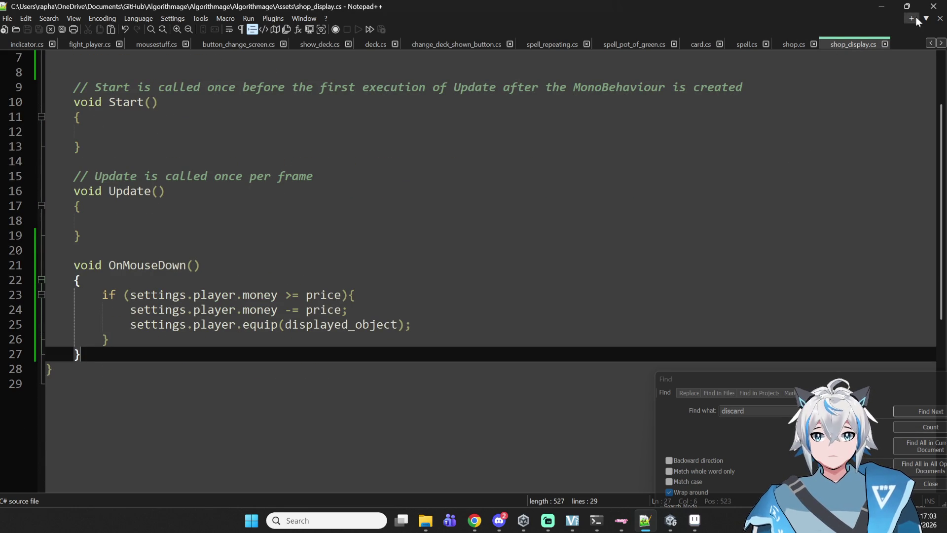
{"action": "left_click", "coordinate": [795, 46]}
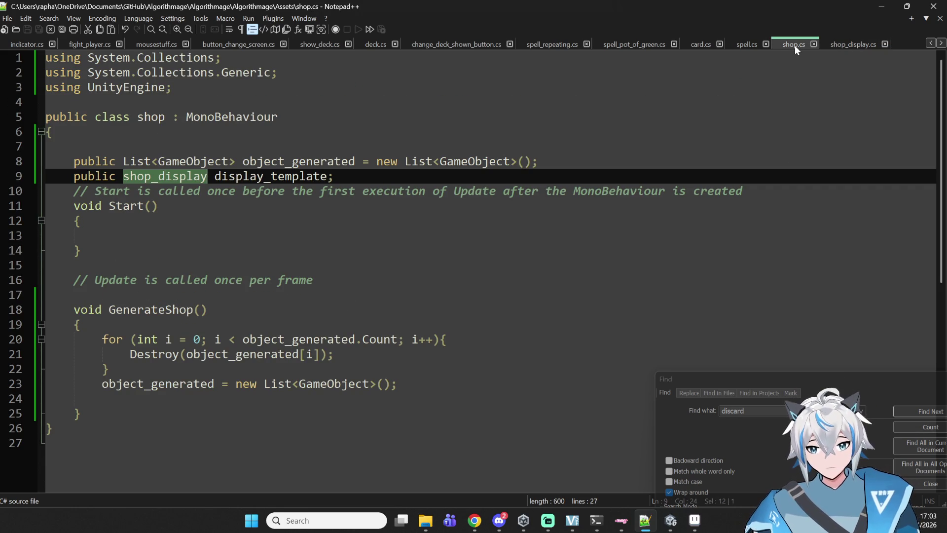
{"action": "scroll", "coordinate": [284, 365], "scroll_direction": "down", "scroll_amount": 2}
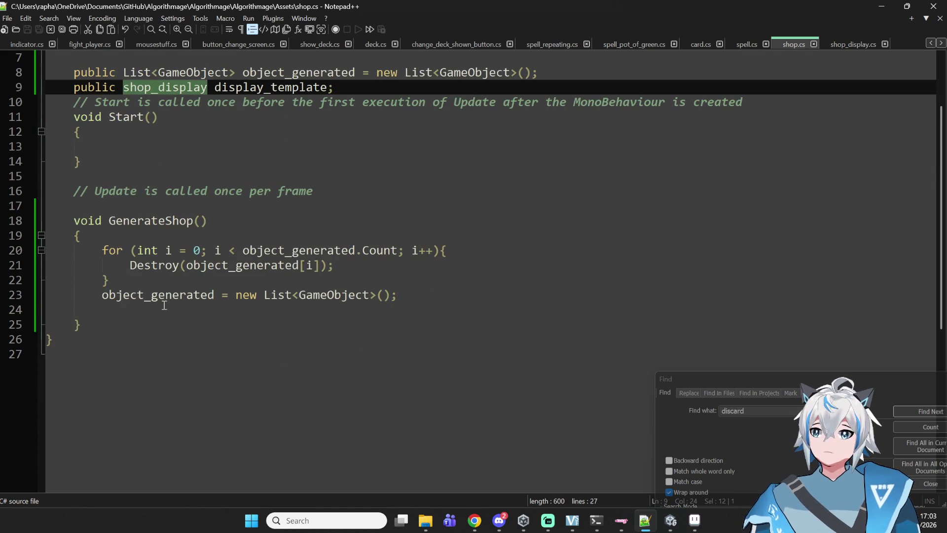
{"action": "left_click", "coordinate": [168, 323]}
{"action": "key", "text": "Up"}
{"action": "key", "text": "Return"}
{"action": "key", "text": "Return"}
{"action": "key", "text": "Up"}
{"action": "type", "text": "for int i"}
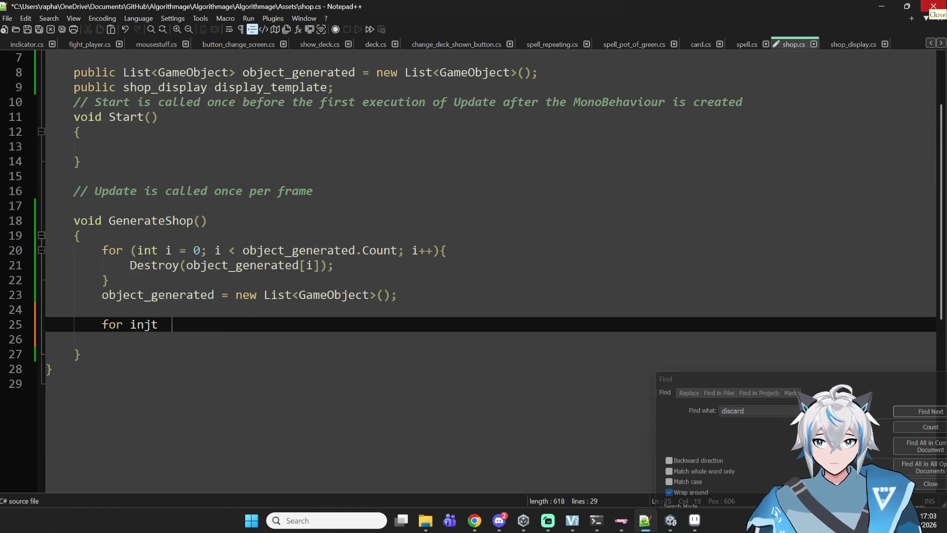
{"action": "type", "text": " = 0; i "}
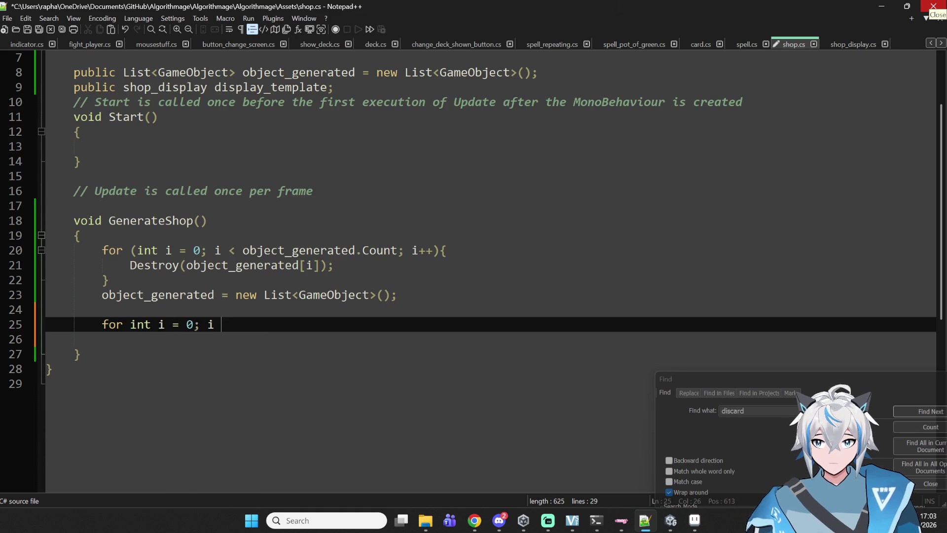
{"action": "type", "text": "<  "}
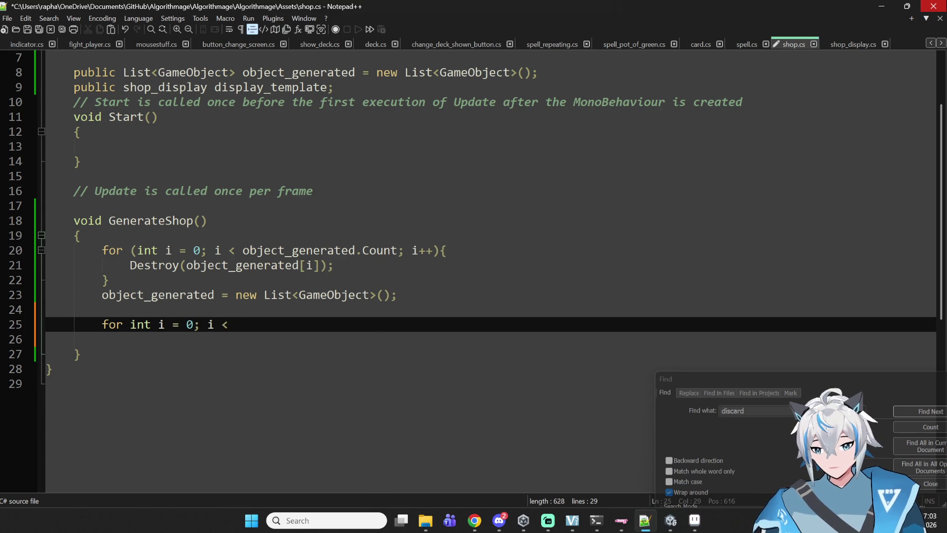
{"action": "type", "text": "8; i++)"}
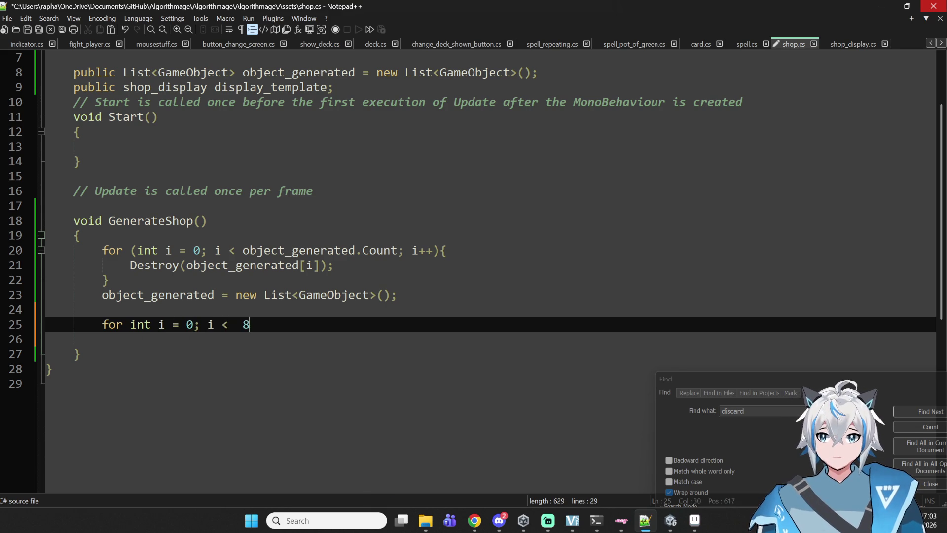
{"action": "left_click", "coordinate": [256, 324]}
{"action": "type", "text": "("}
{"action": "left_click", "coordinate": [299, 324]}
{"action": "type", "text": "{"}
{"action": "key", "text": "Return"}
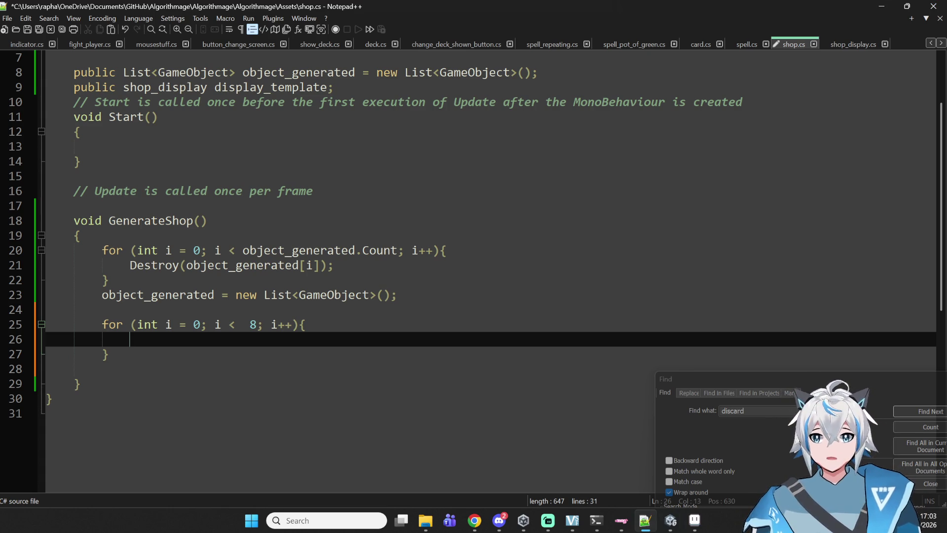
Step: Switch to Unity and select the spell list object at the top of the Hierarchy
{"action": "mouse_move", "coordinate": [643, 521]}
{"action": "mouse_move", "coordinate": [674, 528]}
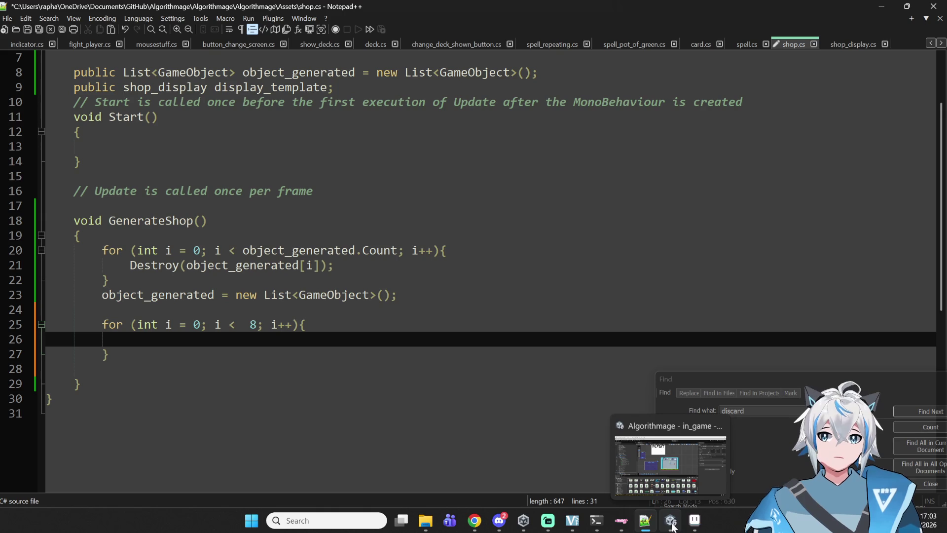
{"action": "left_click", "coordinate": [670, 527]}
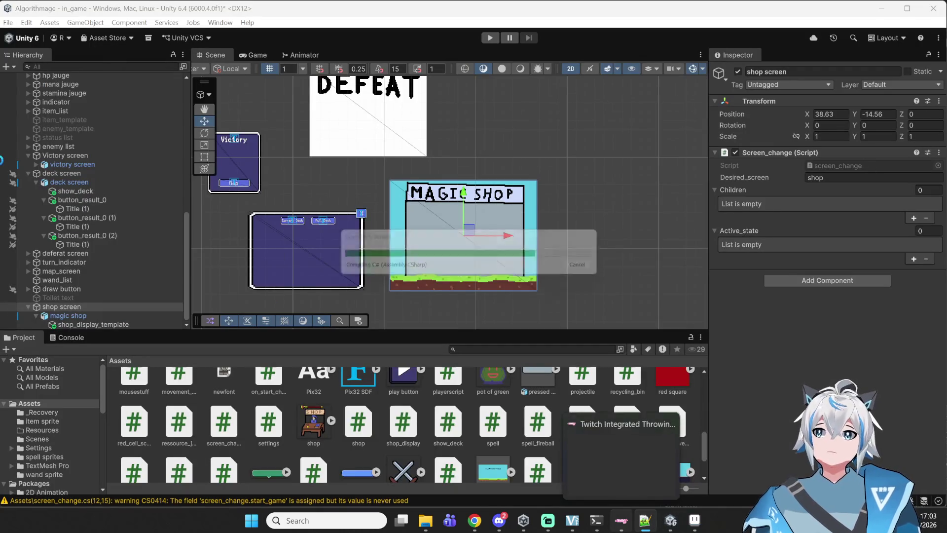
{"action": "scroll", "coordinate": [32, 156], "scroll_direction": "up", "scroll_amount": 10}
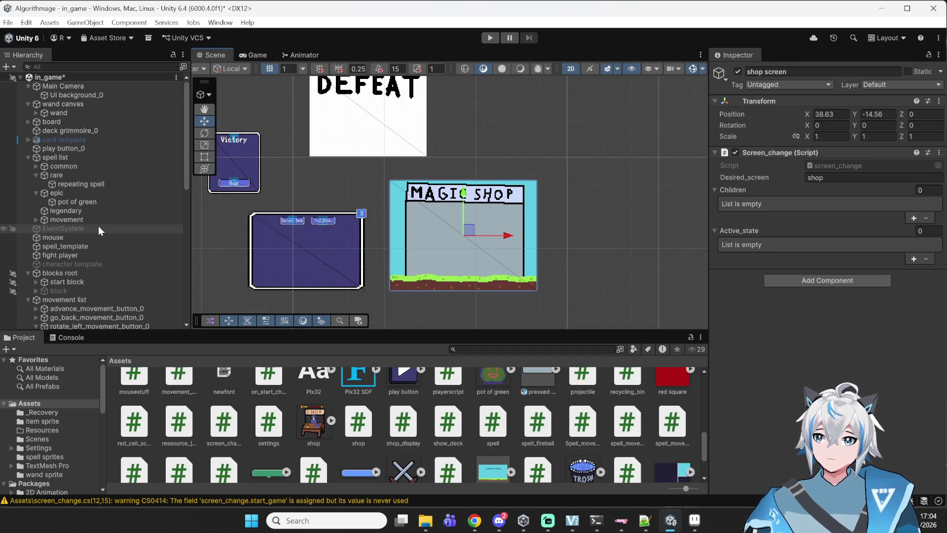
{"action": "left_click", "coordinate": [78, 157]}
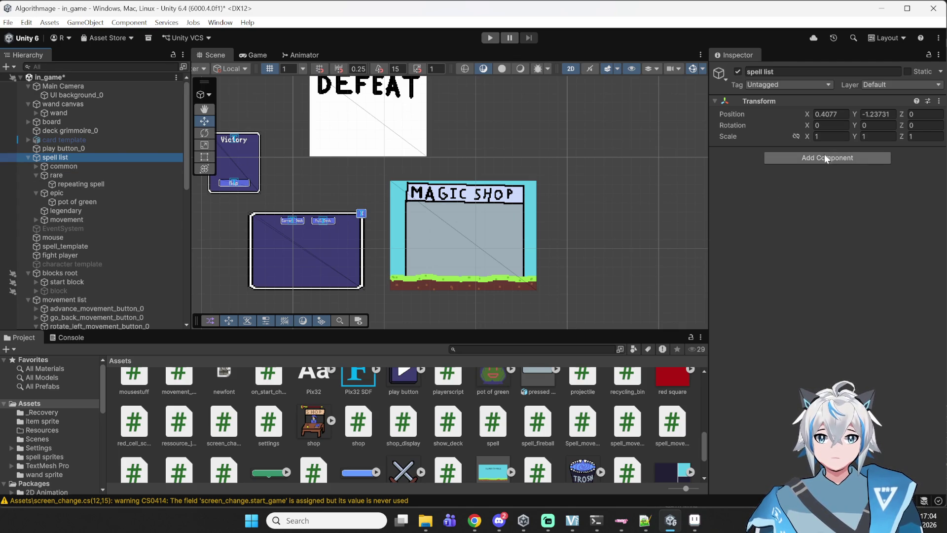
Step: Collapse the rare and epic groups, then go back to shop.cs in Notepad++
{"action": "left_click", "coordinate": [48, 175]}
{"action": "left_click", "coordinate": [37, 175]}
{"action": "left_click", "coordinate": [37, 184]}
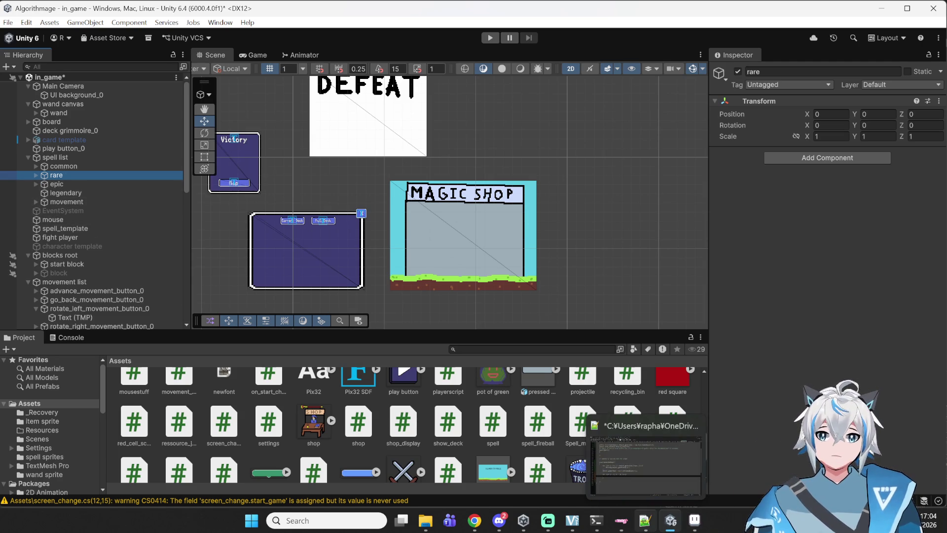
{"action": "left_click", "coordinate": [640, 526]}
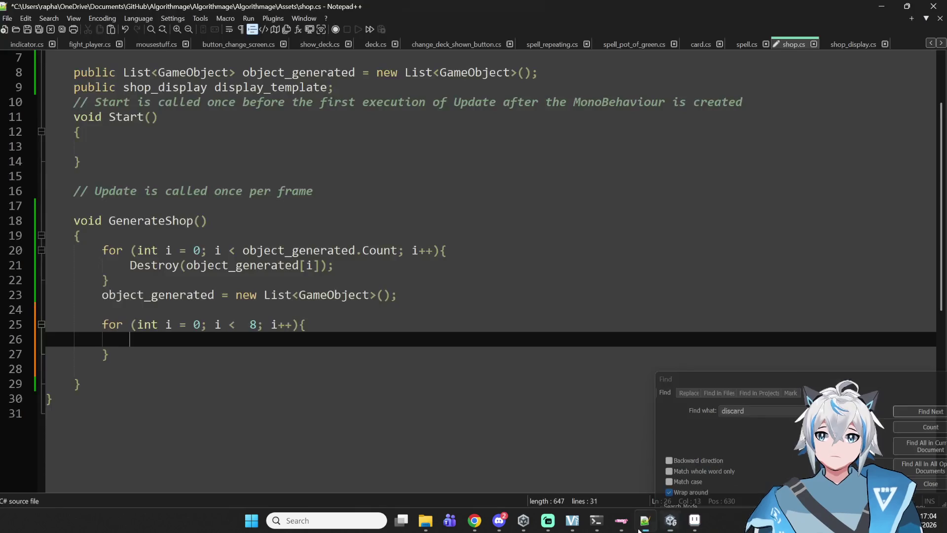
Step: Change the second loop's upper bound from 8 to 4 and save shop.cs
{"action": "left_click", "coordinate": [257, 326]}
{"action": "key", "text": "BackSpace"}
{"action": "key", "text": "BackSpace"}
{"action": "type", "text": "4"}
{"action": "key", "text": "ctrl+s"}
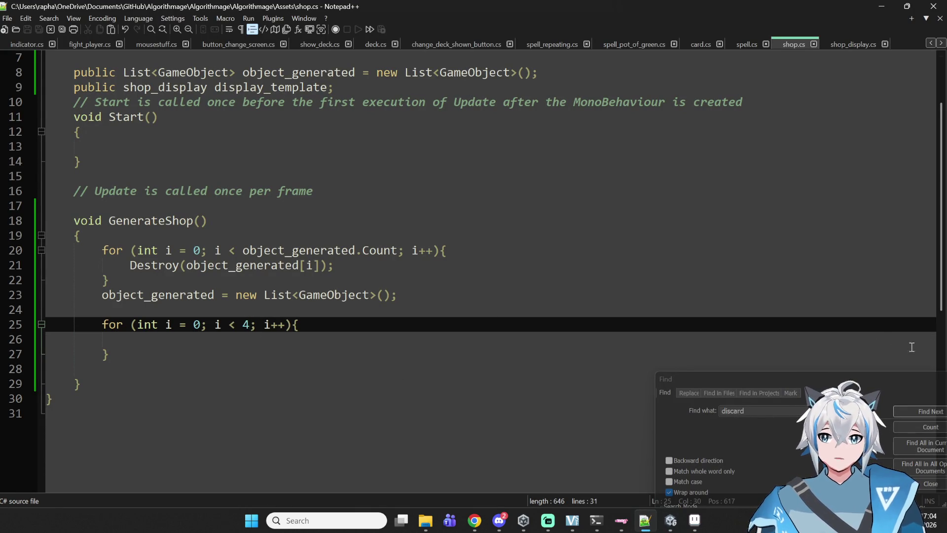
Step: Switch to Unity to recompile the scripts and select the spell list object
{"action": "left_click", "coordinate": [670, 520]}
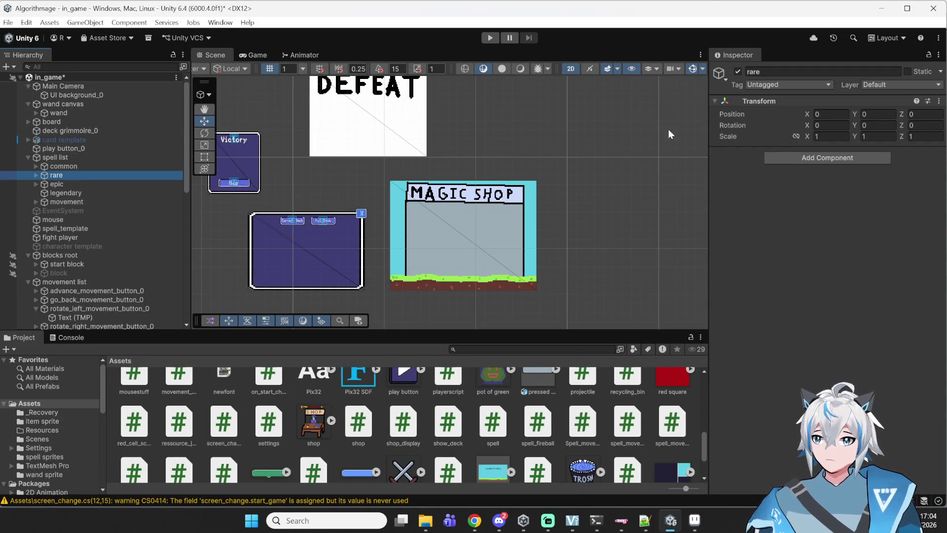
{"action": "left_click", "coordinate": [78, 157]}
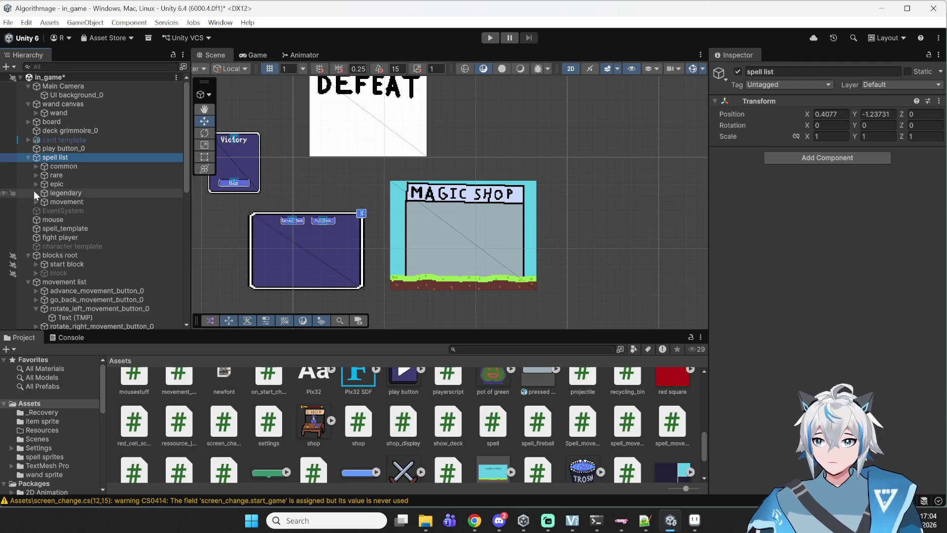
{"action": "scroll", "coordinate": [85, 170], "scroll_direction": "down", "scroll_amount": 10}
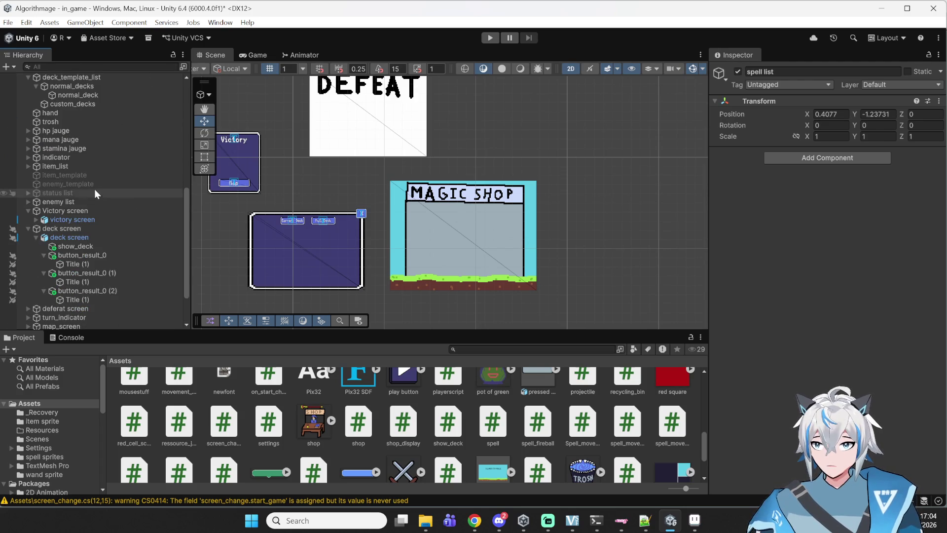
Step: Inspect item_list, zoom out over the scene, and launch the Techno Gift project from Unity Hub
{"action": "left_click", "coordinate": [55, 167]}
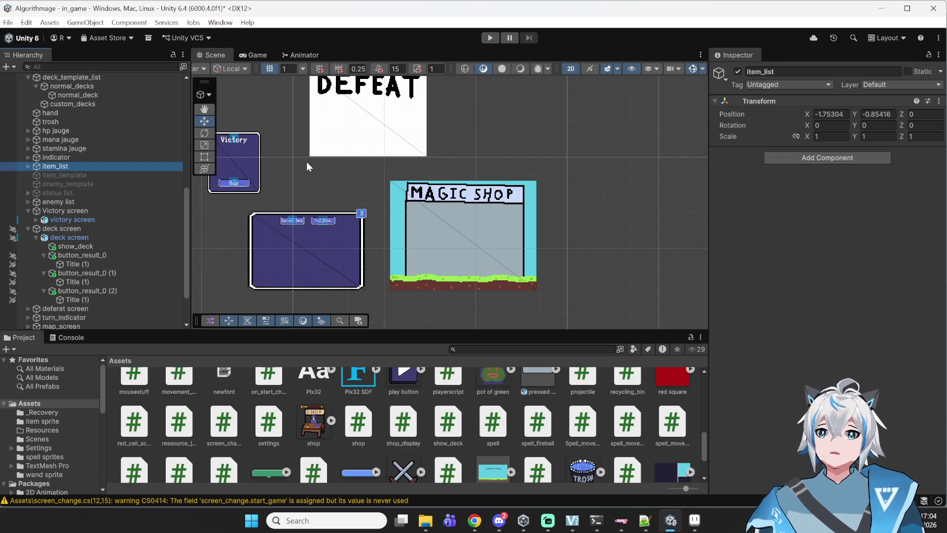
{"action": "scroll", "coordinate": [336, 179], "scroll_direction": "down", "scroll_amount": 2}
{"action": "mouse_move", "coordinate": [336, 179]}
{"action": "left_mouse_down"}
{"action": "mouse_move", "coordinate": [603, 183]}
{"action": "mouse_move", "coordinate": [518, 188]}
{"action": "mouse_move", "coordinate": [496, 217]}
{"action": "left_mouse_up"}
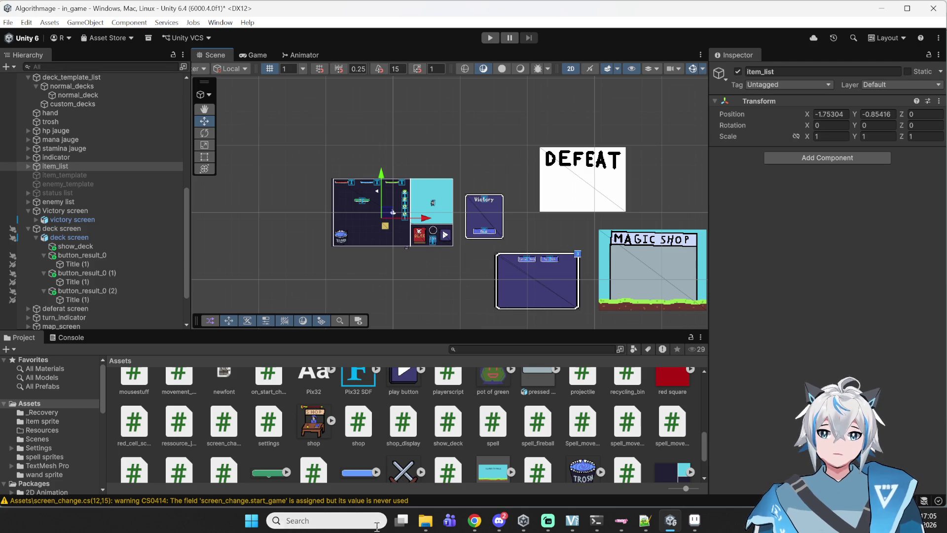
{"action": "left_click", "coordinate": [524, 520]}
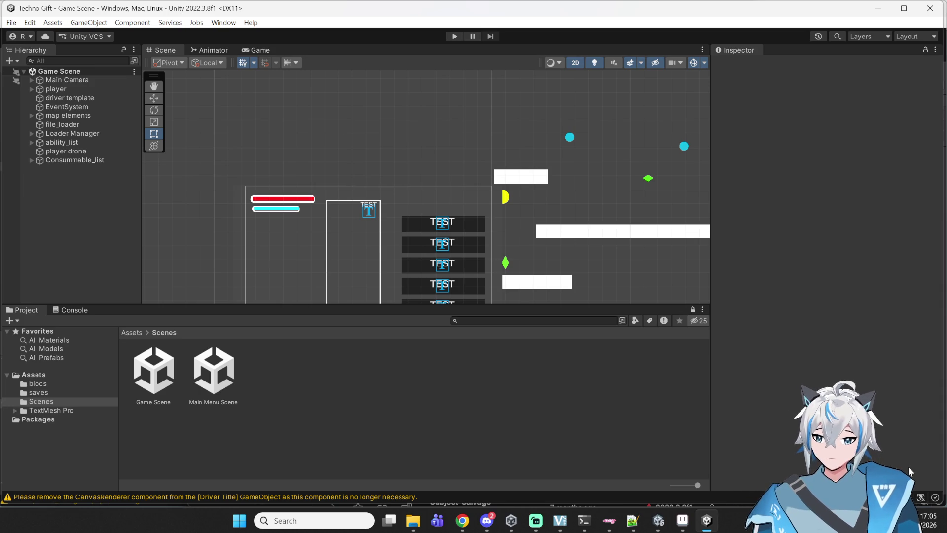
Step: Centre the Techno Gift scene on the canvas and inspect map elements and file_loader
{"action": "mouse_move", "coordinate": [431, 245]}
{"action": "left_mouse_down"}
{"action": "mouse_move", "coordinate": [529, 171]}
{"action": "mouse_move", "coordinate": [402, 157]}
{"action": "mouse_move", "coordinate": [395, 172]}
{"action": "left_mouse_up"}
{"action": "scroll", "coordinate": [501, 155], "scroll_direction": "up", "scroll_amount": 3}
{"action": "scroll", "coordinate": [485, 165], "scroll_direction": "down", "scroll_amount": 1}
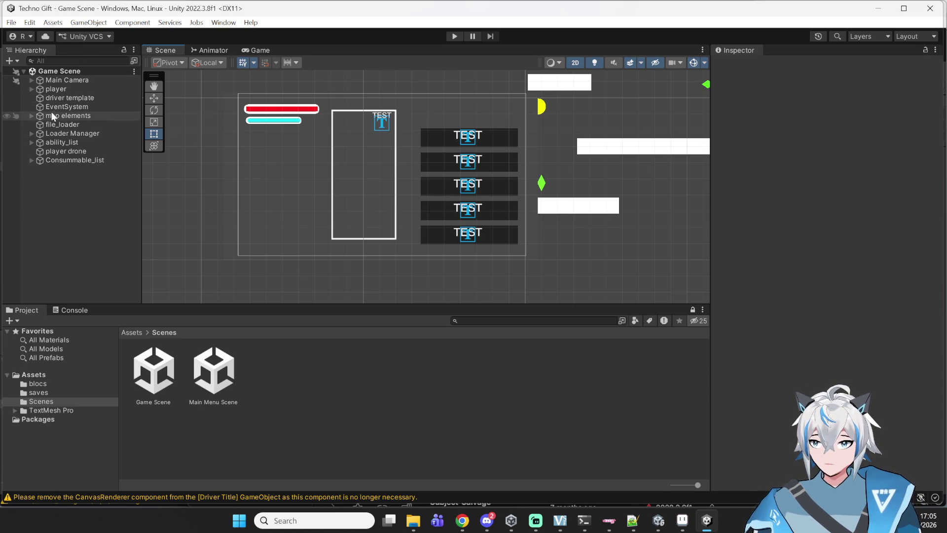
{"action": "left_click", "coordinate": [36, 117]}
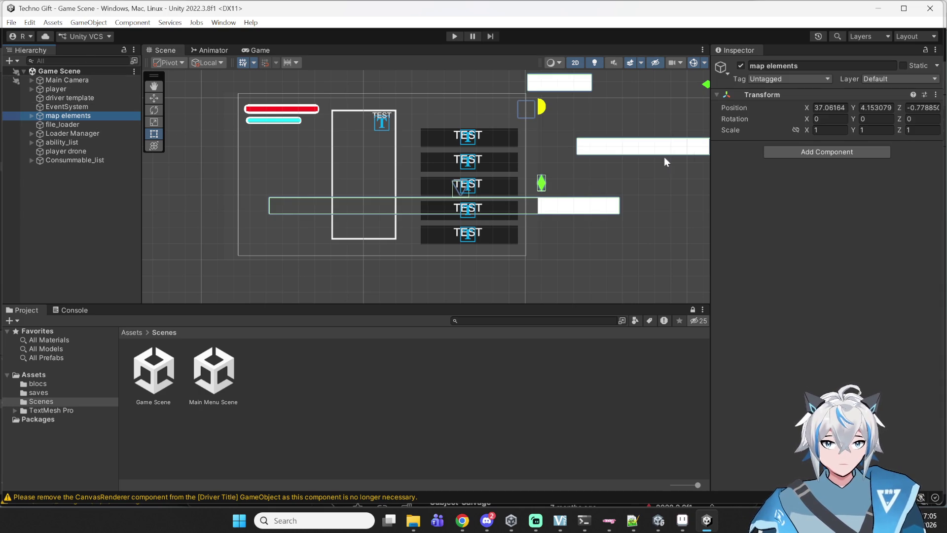
{"action": "left_click", "coordinate": [58, 125]}
{"action": "left_click", "coordinate": [31, 117]}
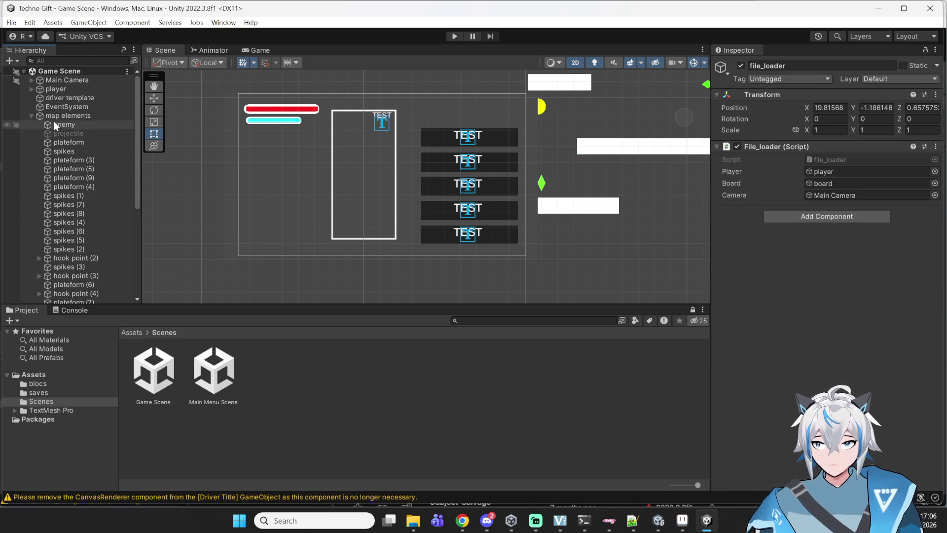
{"action": "scroll", "coordinate": [63, 188], "scroll_direction": "down", "scroll_amount": 2}
{"action": "scroll", "coordinate": [63, 188], "scroll_direction": "down", "scroll_amount": 5}
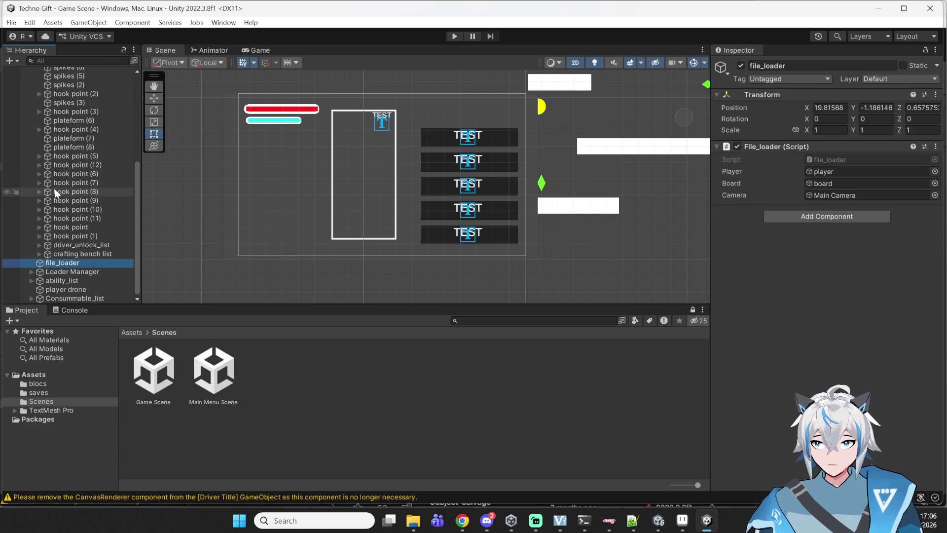
Step: Inspect Loader Manager and ability_list, then open the Consummable_list script from its Inspector
{"action": "left_click", "coordinate": [61, 271]}
{"action": "left_click", "coordinate": [43, 281]}
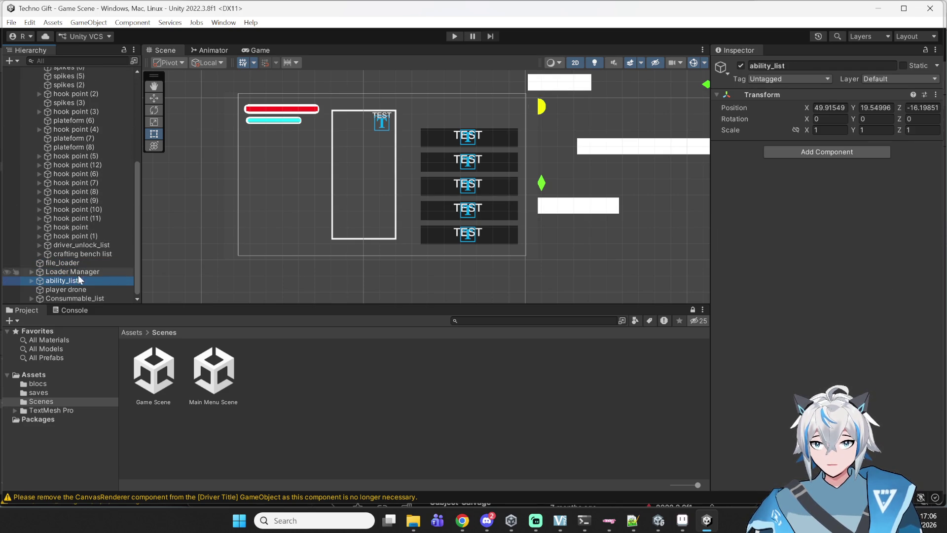
{"action": "left_click", "coordinate": [33, 280]}
{"action": "scroll", "coordinate": [64, 281], "scroll_direction": "down", "scroll_amount": 1}
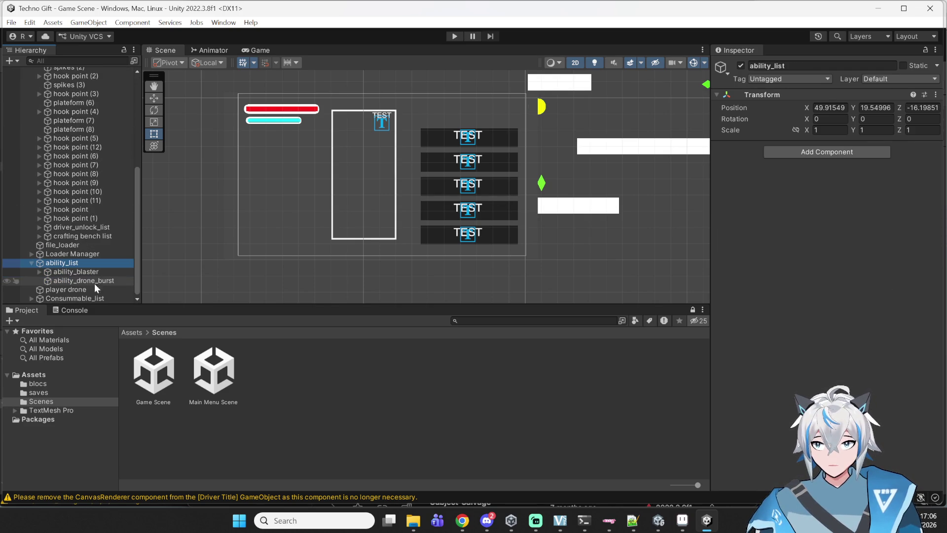
{"action": "left_click", "coordinate": [69, 296]}
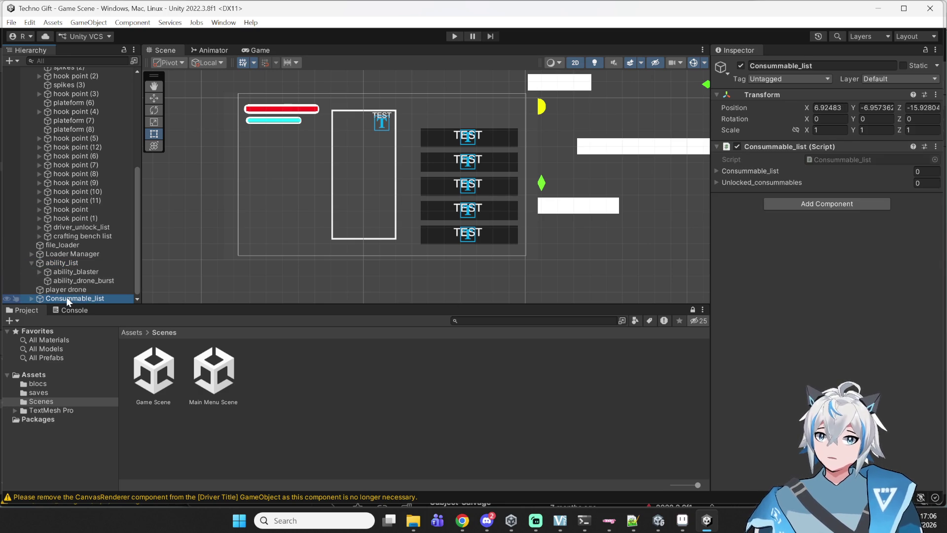
{"action": "double_click", "coordinate": [816, 156]}
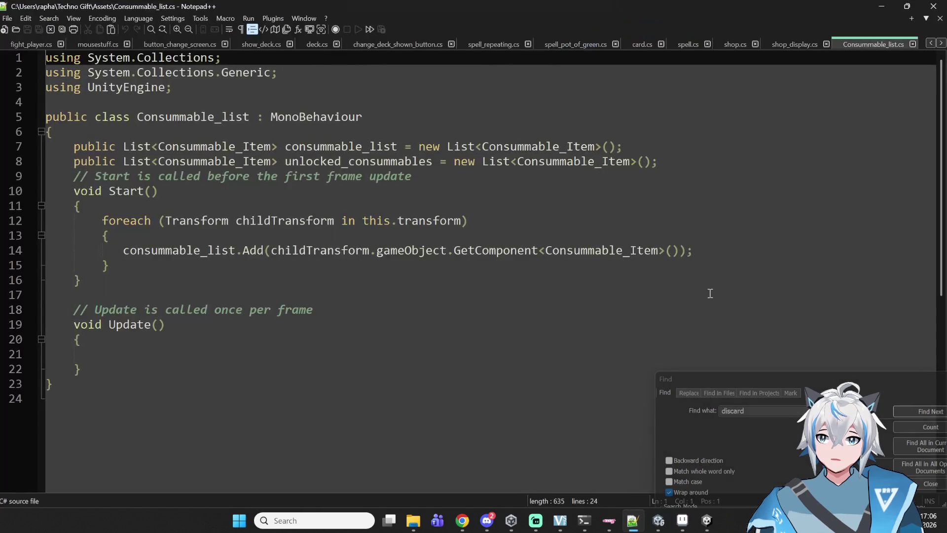
Step: Study Consummable_list.cs's Start foreach loop and its consummable_list and Consummable_Item usages
{"action": "left_click_drag", "start_coordinate": [105, 220], "coordinate": [317, 226]}
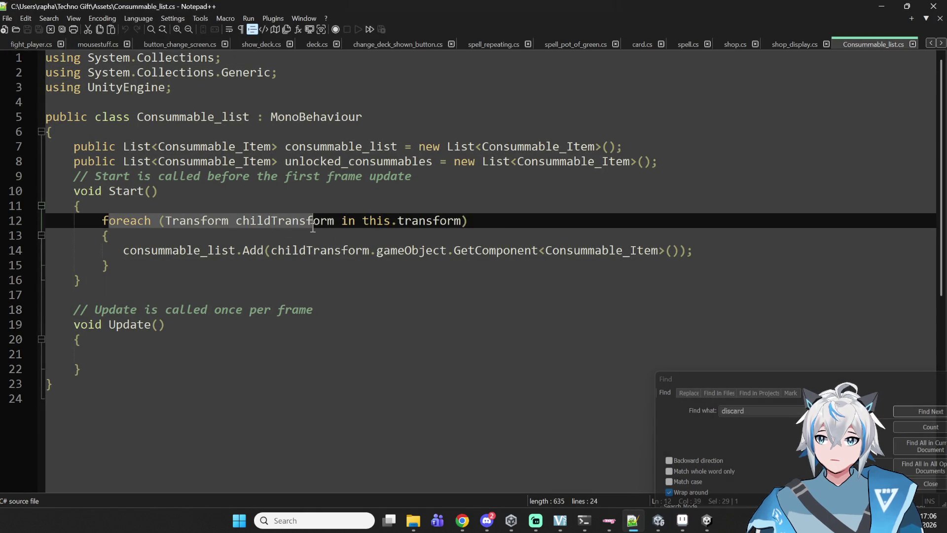
{"action": "left_click", "coordinate": [297, 254]}
{"action": "left_click_drag", "start_coordinate": [264, 266], "coordinate": [46, 212]}
{"action": "left_click", "coordinate": [192, 235]}
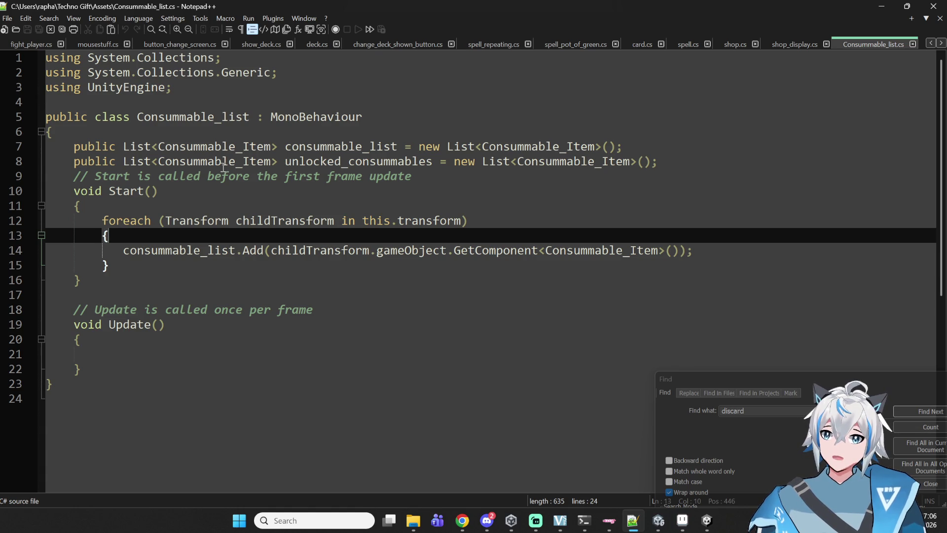
{"action": "double_click", "coordinate": [323, 147]}
{"action": "double_click", "coordinate": [215, 146]}
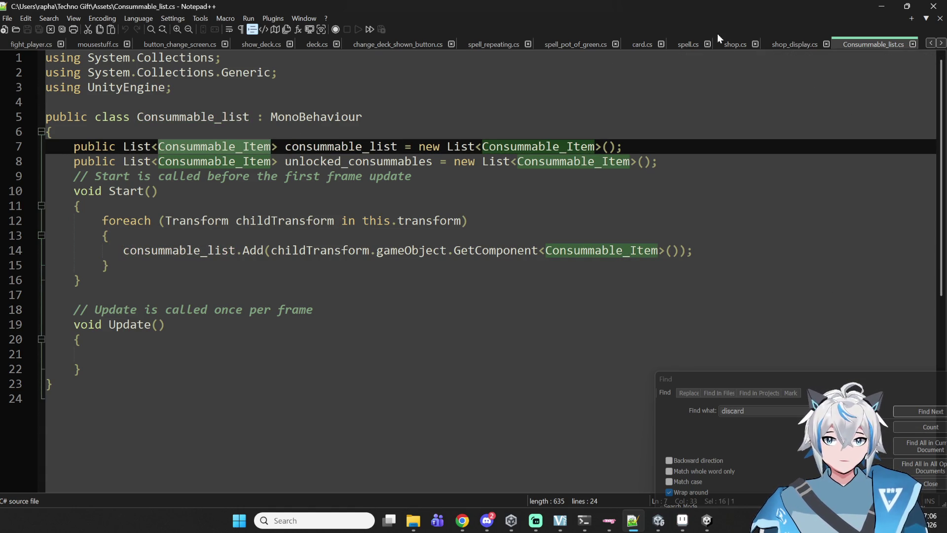
Step: Recheck the foreach loop header, then bring the Algorithmage Unity editor back to the front
{"action": "mouse_move", "coordinate": [637, 522]}
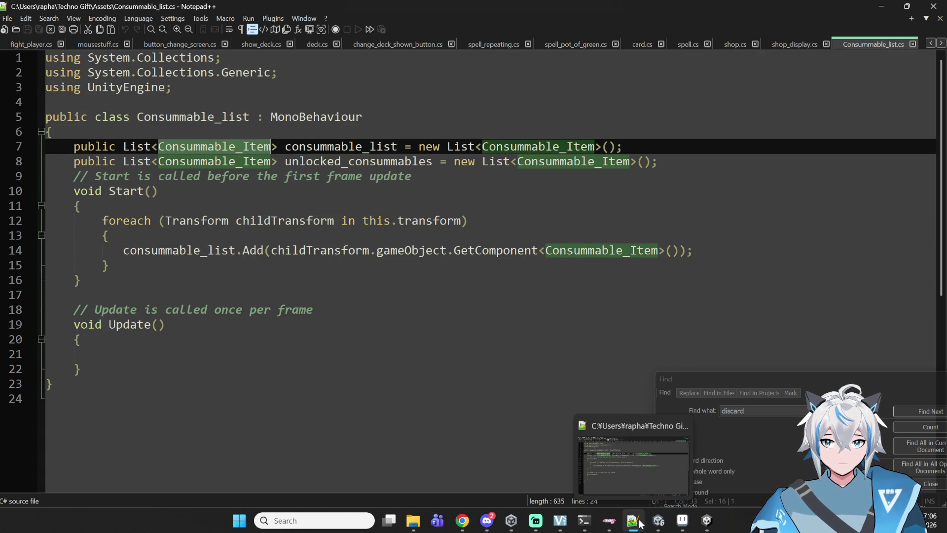
{"action": "left_click_drag", "start_coordinate": [104, 220], "coordinate": [109, 236]}
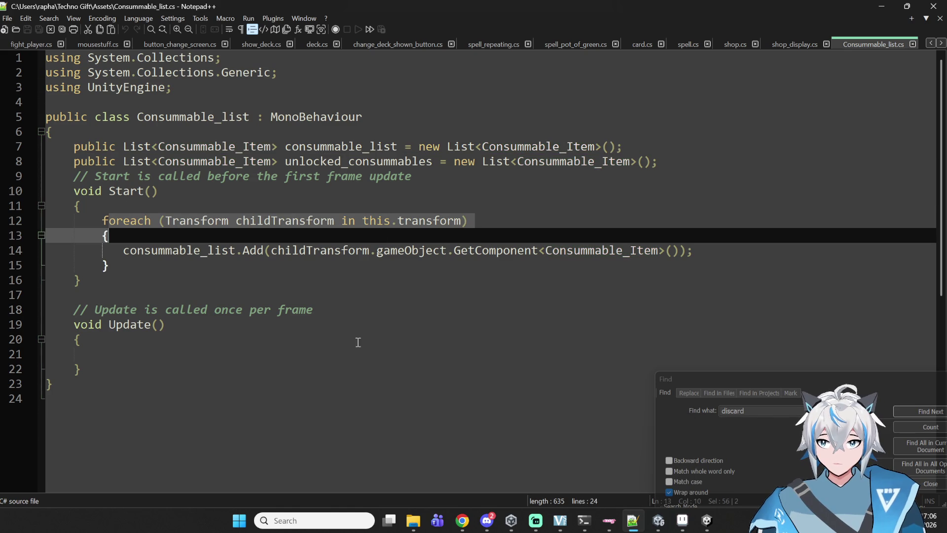
{"action": "left_click", "coordinate": [400, 300]}
{"action": "mouse_move", "coordinate": [659, 521]}
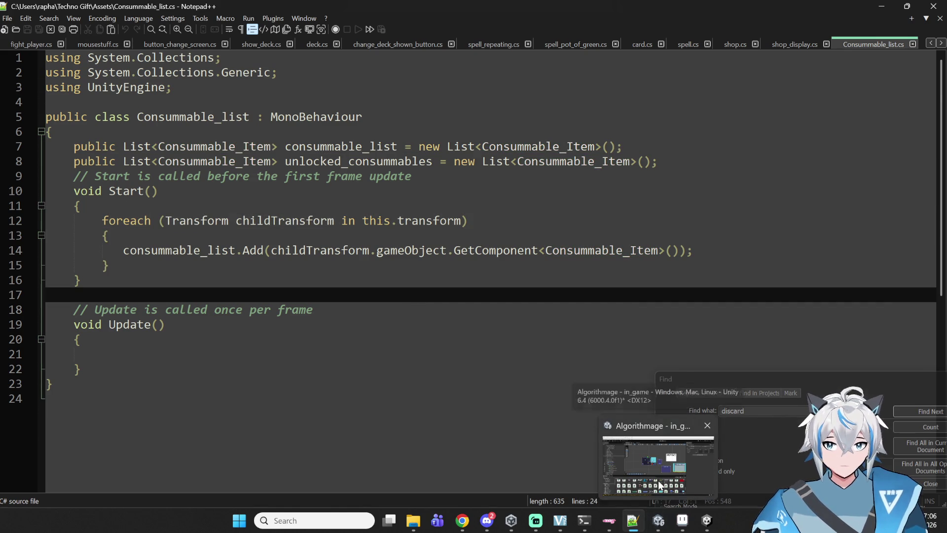
{"action": "left_click", "coordinate": [659, 485]}
{"action": "scroll", "coordinate": [78, 159], "scroll_direction": "down", "scroll_amount": 5}
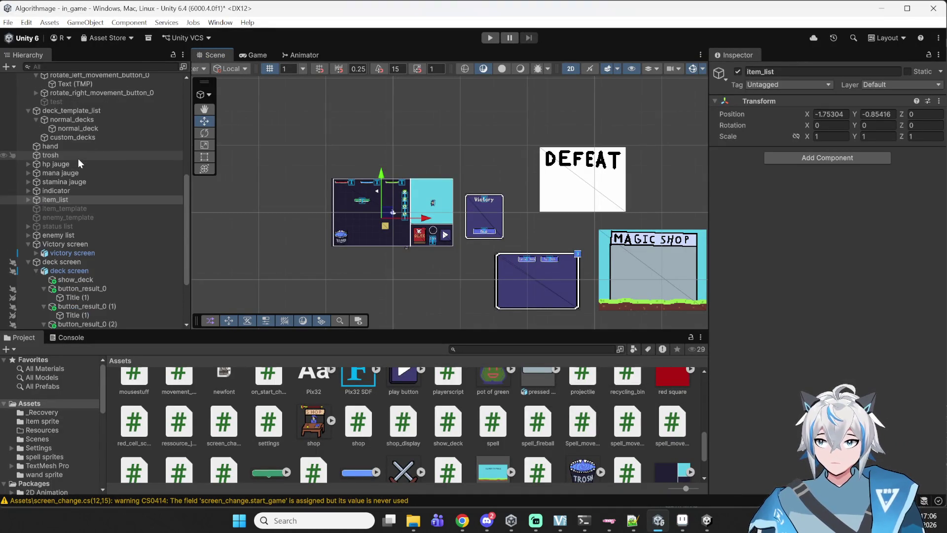
Step: Select the spell list object in the Hierarchy
{"action": "scroll", "coordinate": [74, 138], "scroll_direction": "up", "scroll_amount": 6}
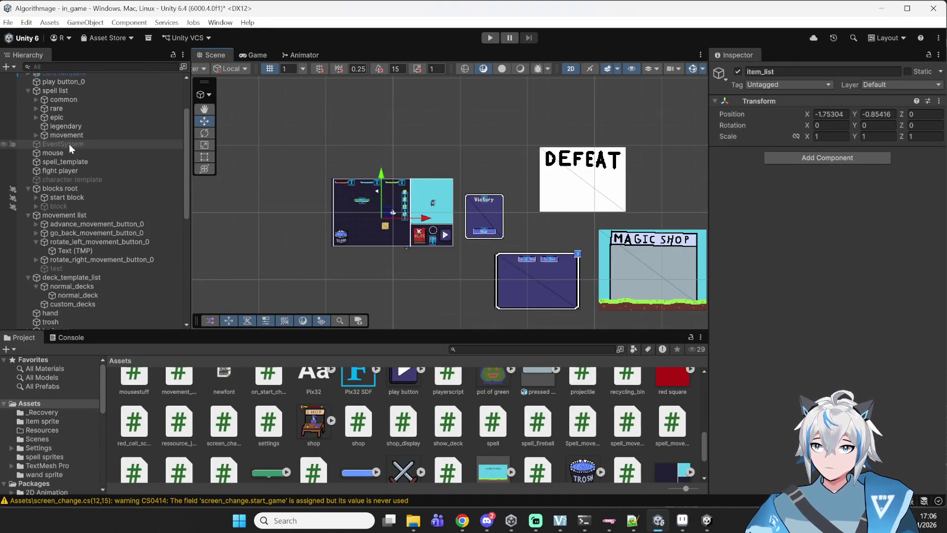
{"action": "scroll", "coordinate": [69, 144], "scroll_direction": "up", "scroll_amount": 3}
{"action": "scroll", "coordinate": [64, 149], "scroll_direction": "down", "scroll_amount": 3}
{"action": "scroll", "coordinate": [64, 149], "scroll_direction": "up", "scroll_amount": 3}
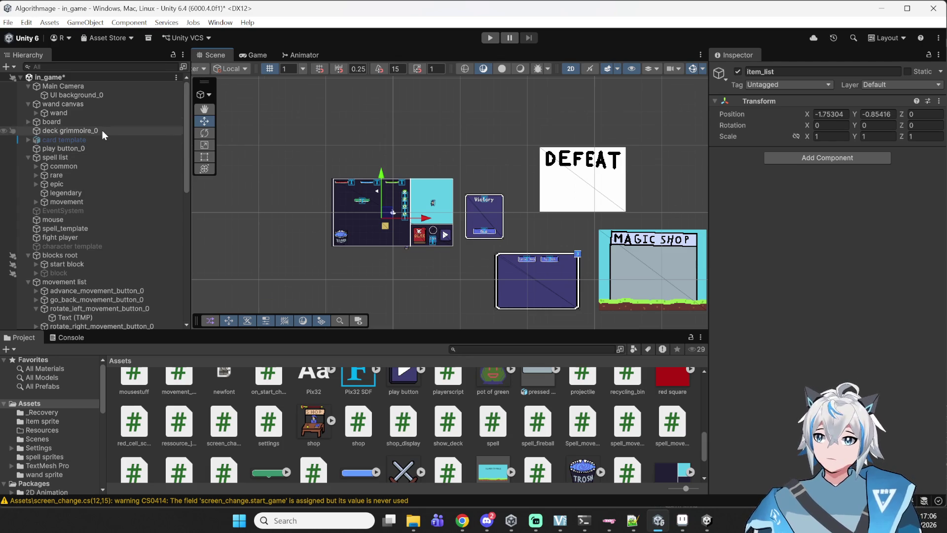
{"action": "mouse_move", "coordinate": [184, 132]}
{"action": "left_mouse_down"}
{"action": "mouse_move", "coordinate": [184, 161]}
{"action": "mouse_move", "coordinate": [181, 151]}
{"action": "left_mouse_up"}
{"action": "left_click", "coordinate": [31, 107]}
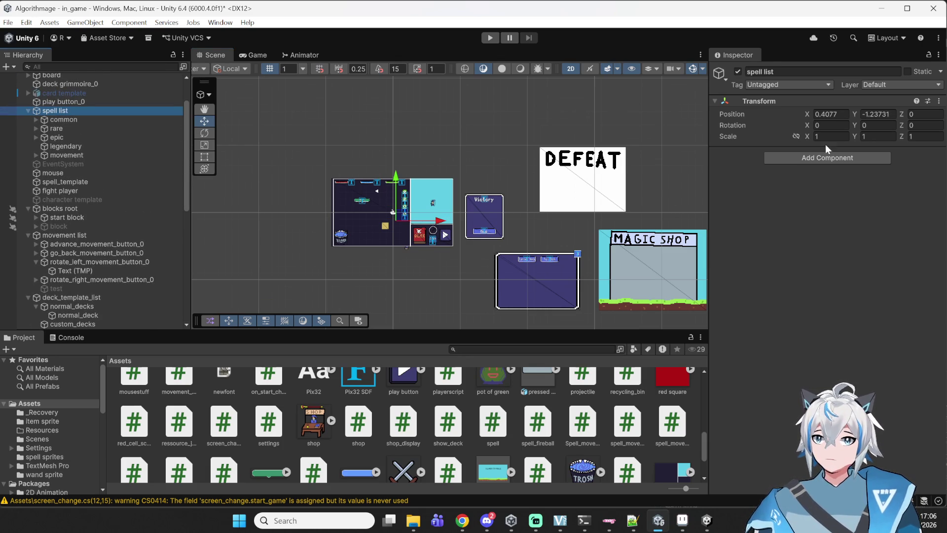
Step: Add a new script component named all_spells to spell list, then return to Notepad++
{"action": "left_click", "coordinate": [848, 157]}
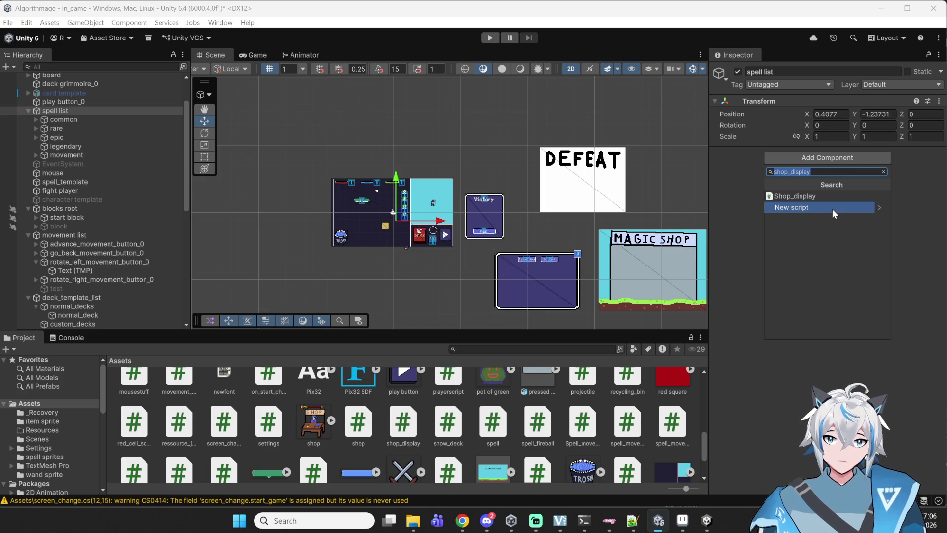
{"action": "left_click", "coordinate": [833, 207]}
{"action": "type", "text": "all_spells"}
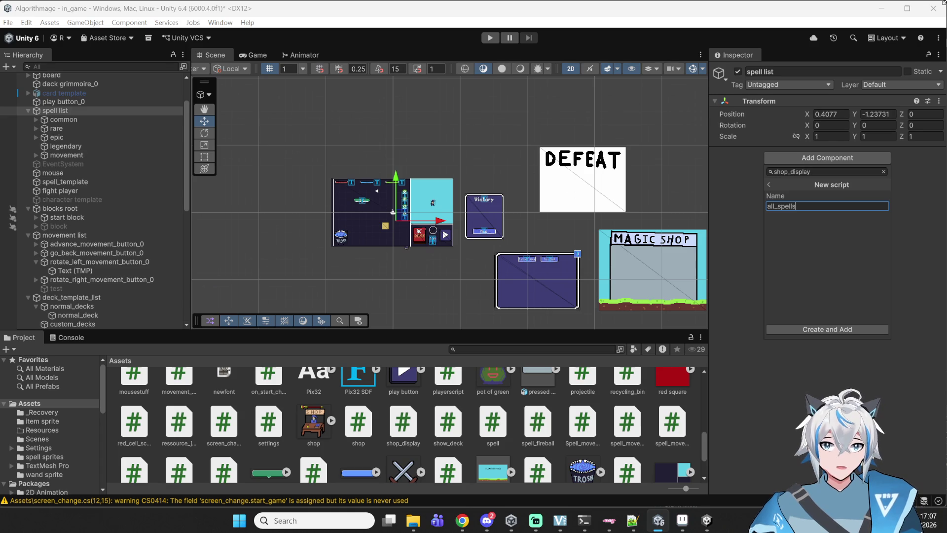
{"action": "key", "text": "ctrl+a"}
{"action": "left_click", "coordinate": [813, 328]}
{"action": "left_click", "coordinate": [380, 274]}
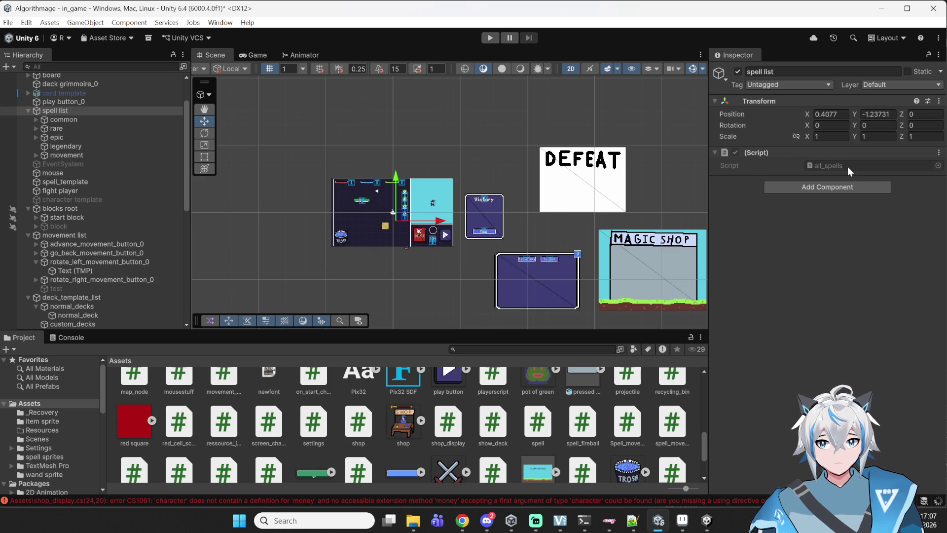
{"action": "left_click", "coordinate": [641, 519]}
{"action": "scroll", "coordinate": [64, 46], "scroll_direction": "down", "scroll_amount": 5}
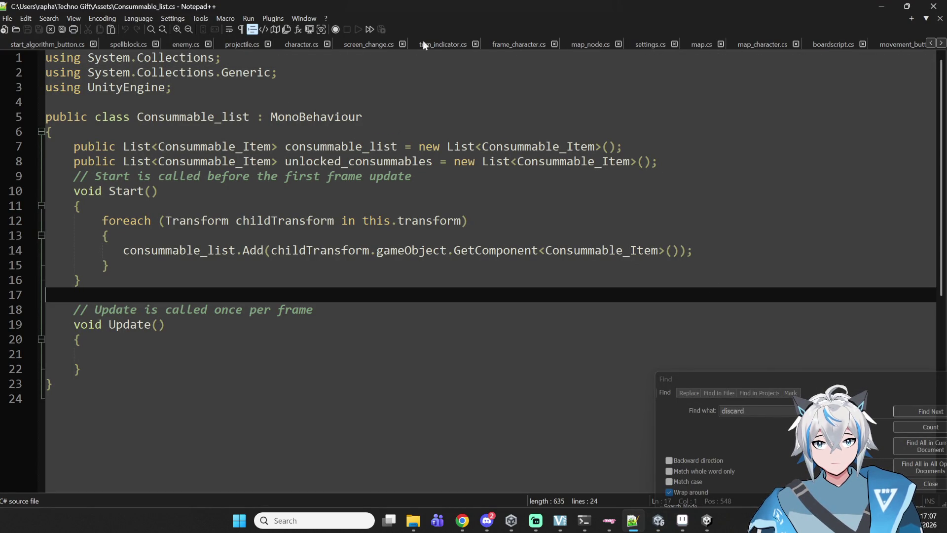
Step: Add 'public int money = 0;' below the stamina field in character.cs and save
{"action": "left_click", "coordinate": [290, 45]}
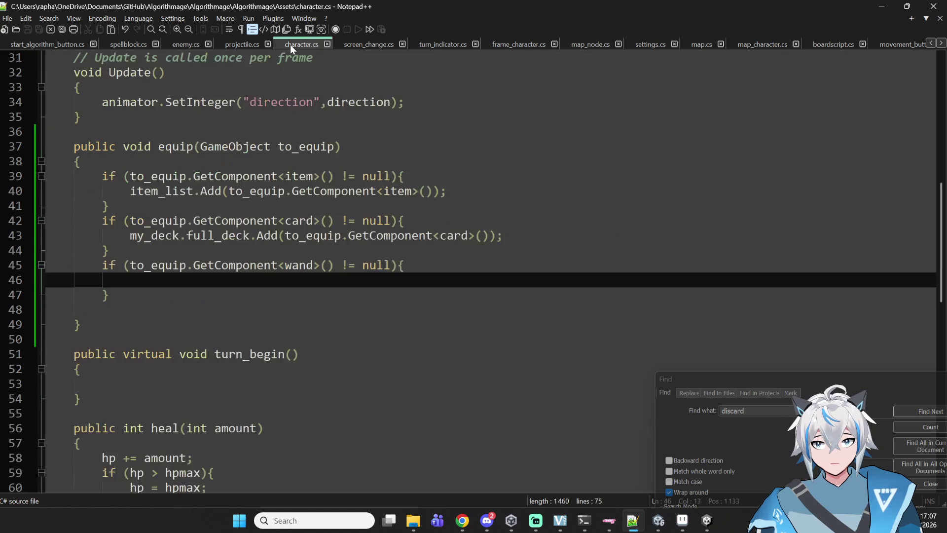
{"action": "scroll", "coordinate": [211, 187], "scroll_direction": "up", "scroll_amount": 10}
{"action": "left_click", "coordinate": [332, 230]}
{"action": "left_click", "coordinate": [345, 202]}
{"action": "left_click", "coordinate": [356, 232]}
{"action": "key", "text": "Return"}
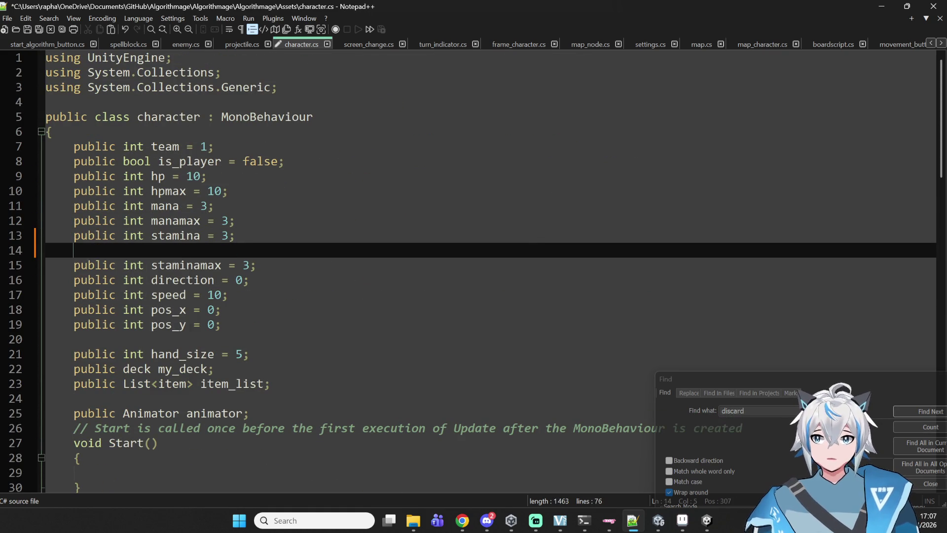
{"action": "type", "text": "public int money = "}
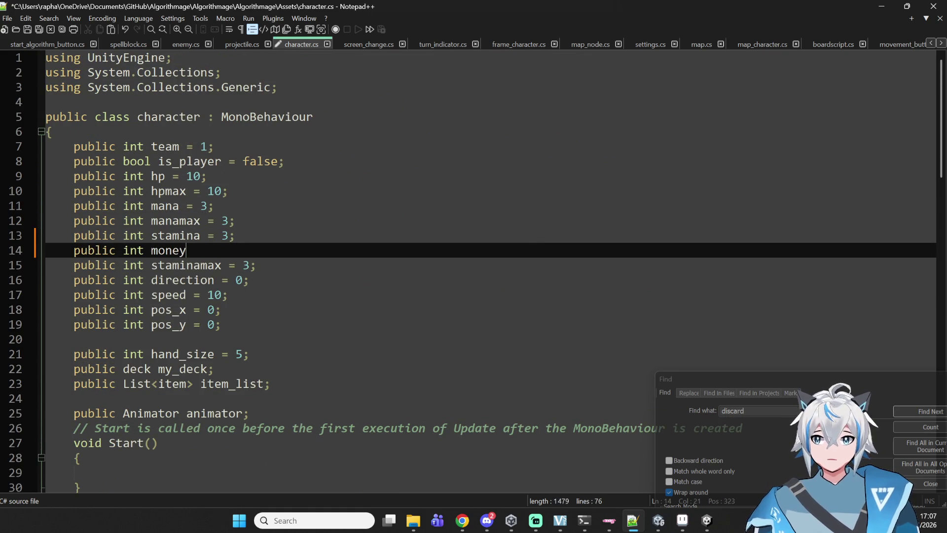
{"action": "type", "text": "0;"}
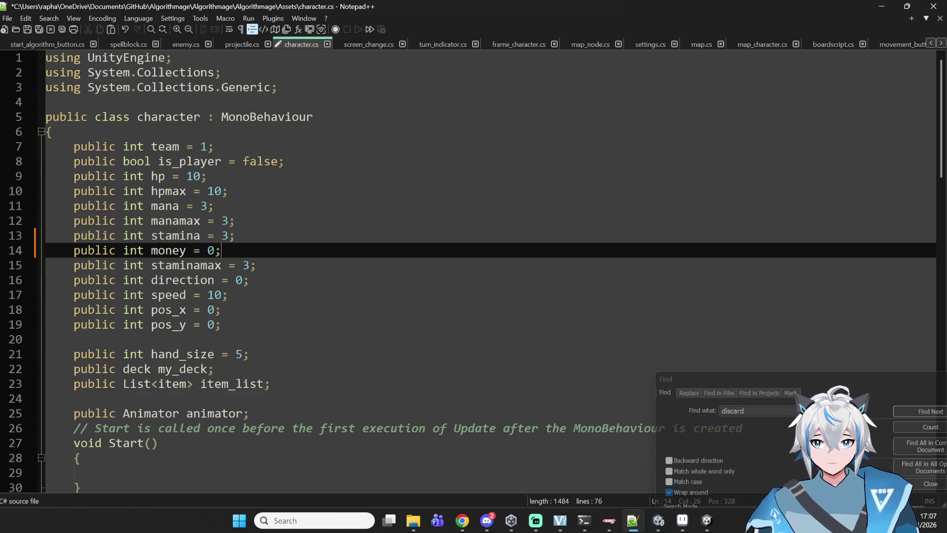
{"action": "key", "text": "ctrl+s"}
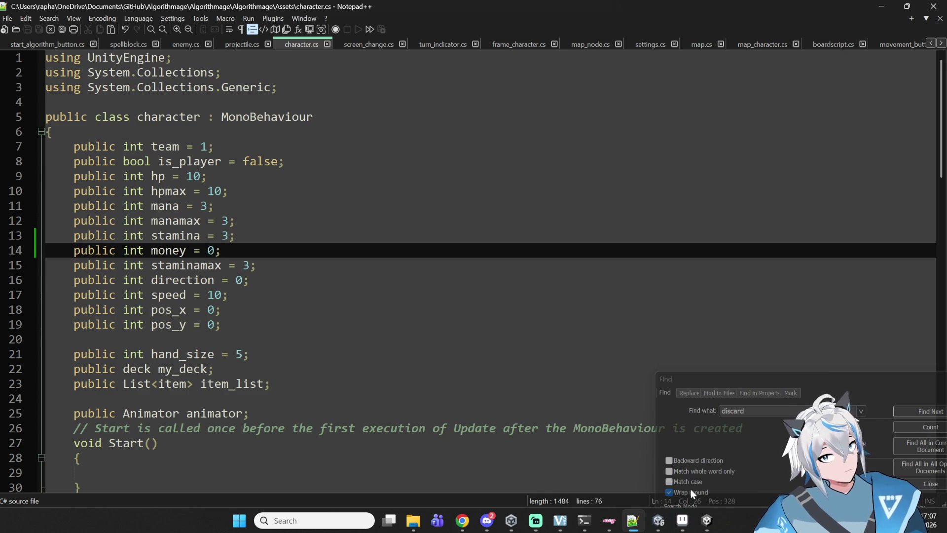
Step: Select the '0;' ending line 14, then switch back to the Unity editor
{"action": "mouse_move", "coordinate": [705, 527]}
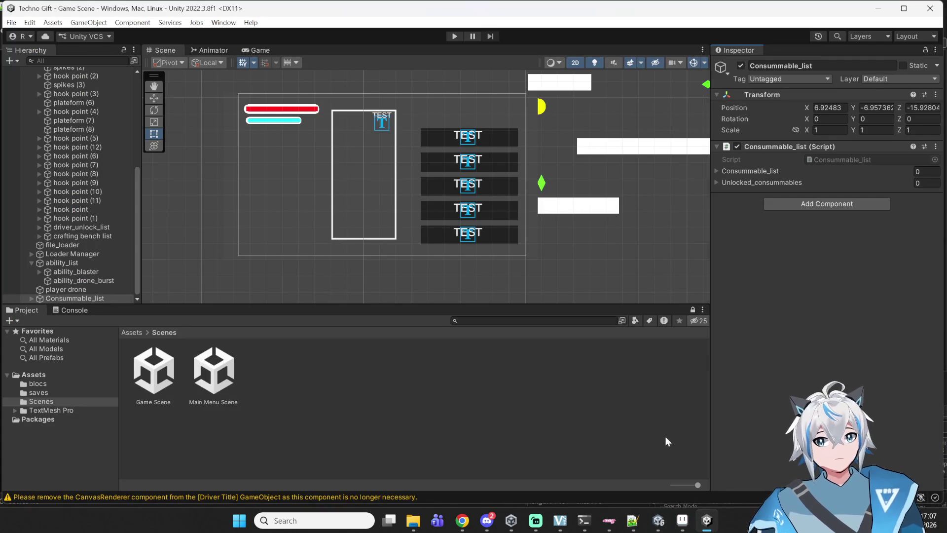
{"action": "left_click", "coordinate": [707, 505]}
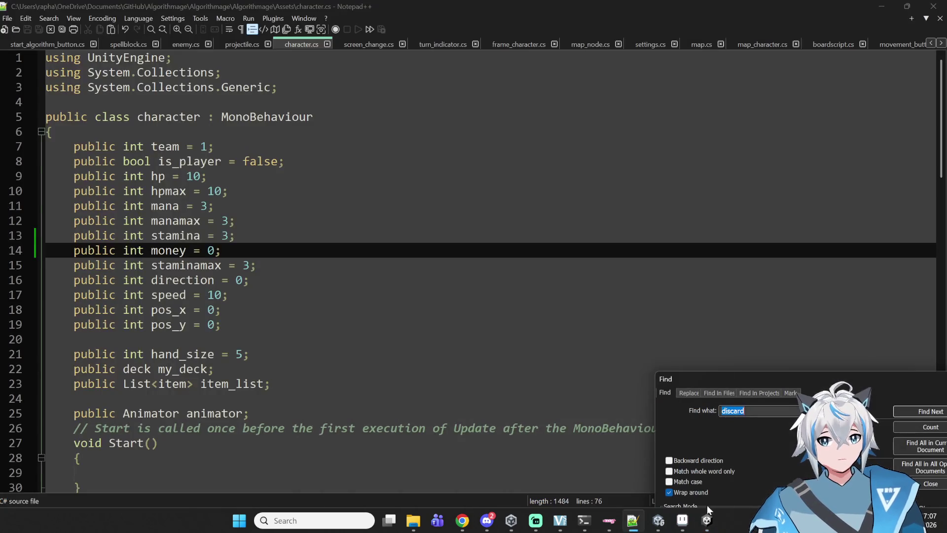
{"action": "left_click", "coordinate": [210, 250]}
{"action": "left_click_drag", "start_coordinate": [210, 250], "coordinate": [223, 250]}
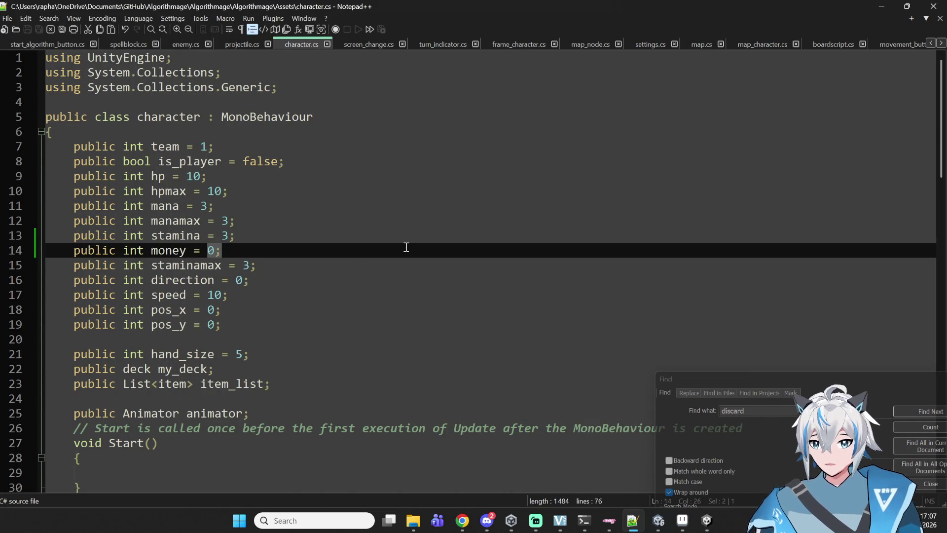
{"action": "key", "text": "Right"}
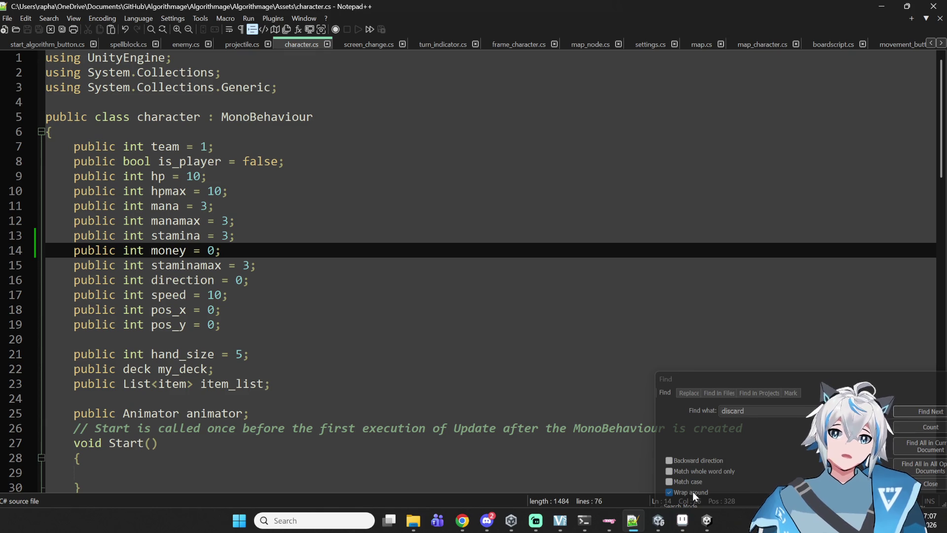
{"action": "left_click", "coordinate": [657, 524]}
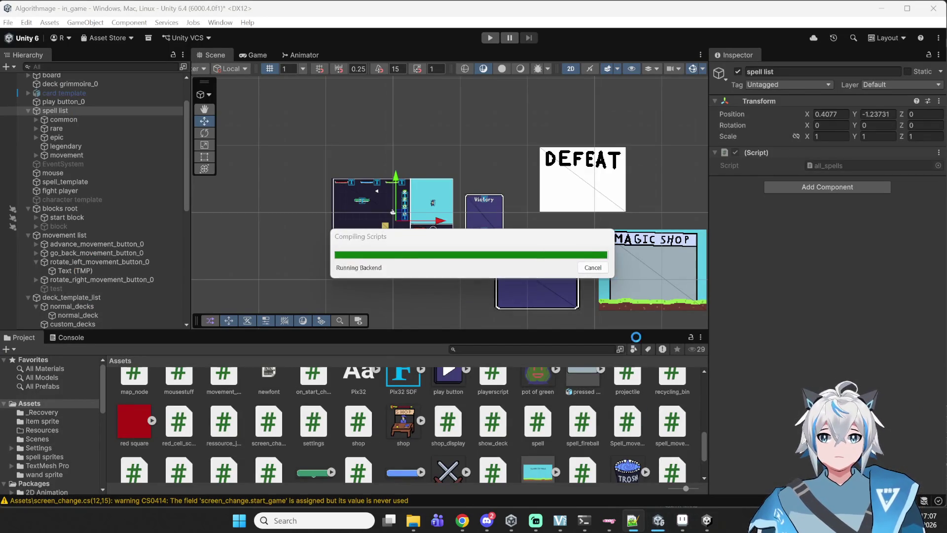
Step: Hide the music player window and open spell list's all_spells script in Notepad++
{"action": "left_click", "coordinate": [462, 520]}
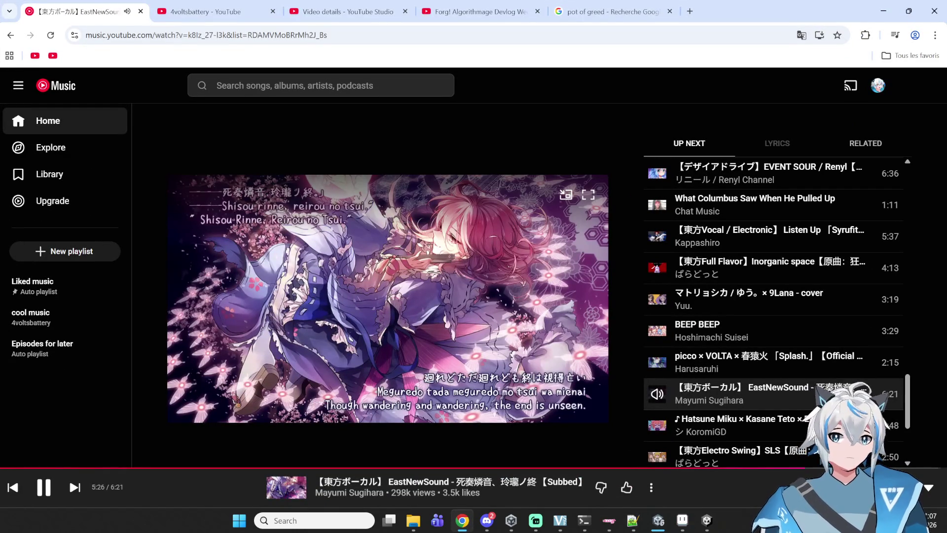
{"action": "key", "text": "super+Down"}
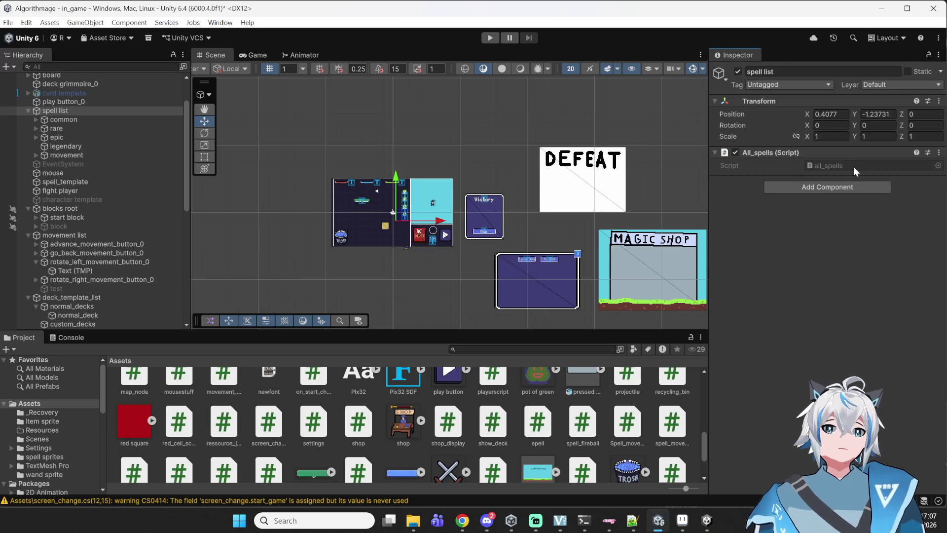
{"action": "double_click", "coordinate": [840, 167]}
{"action": "left_click", "coordinate": [117, 150]}
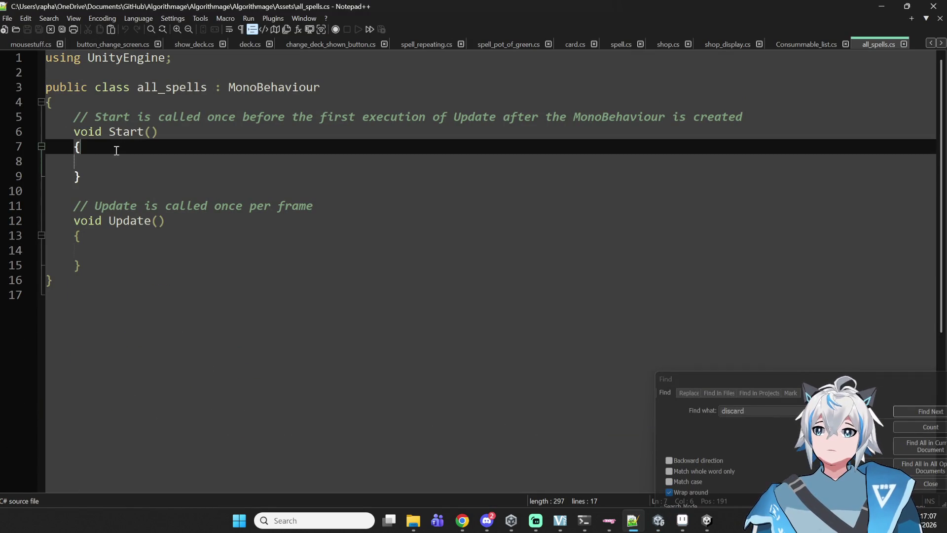
Step: Type the first declaration 'public List<spell> common_spells;' after the class brace
{"action": "left_click", "coordinate": [188, 100]}
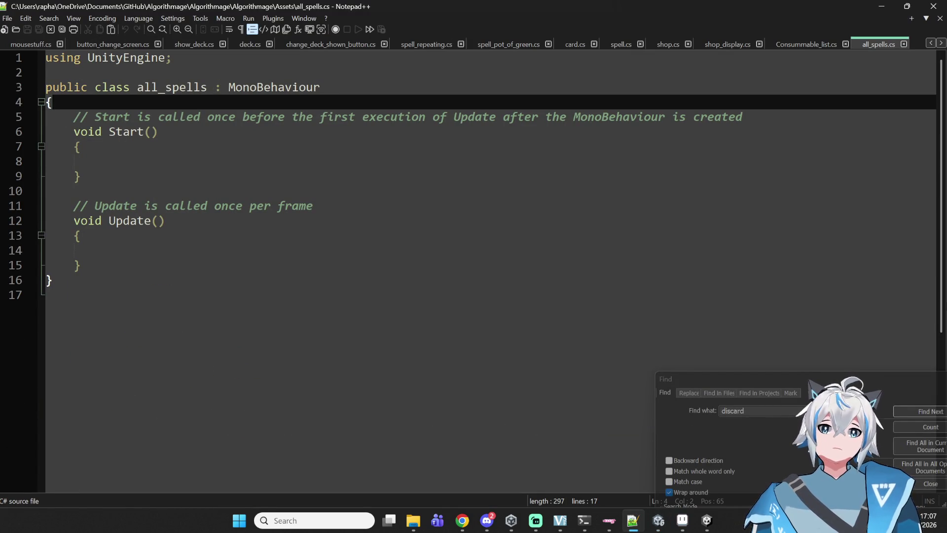
{"action": "key", "text": "Return"}
{"action": "key", "text": "Return"}
{"action": "key", "text": "Return"}
{"action": "key", "text": "Up"}
{"action": "key", "text": "Up"}
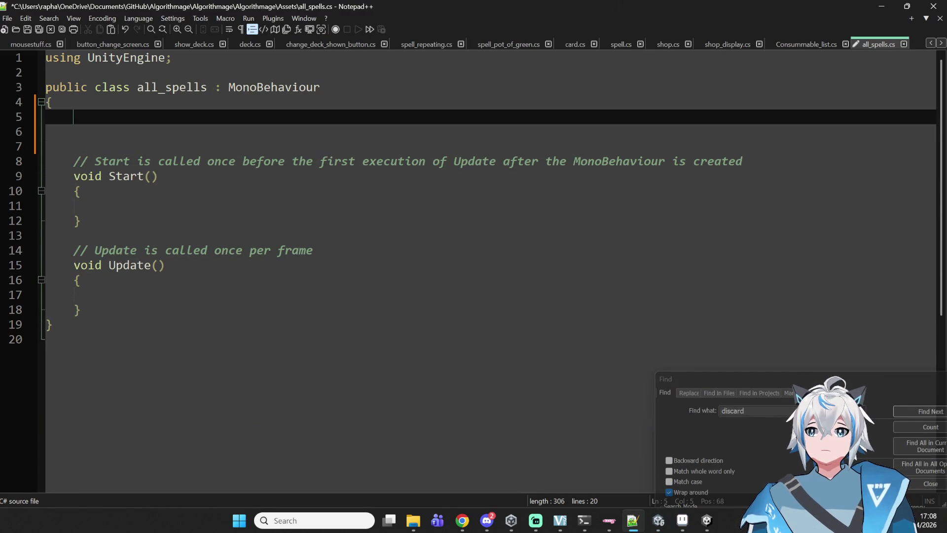
{"action": "key", "text": "Up"}
{"action": "key", "text": "Down"}
{"action": "key", "text": "Down"}
{"action": "key", "text": "Up"}
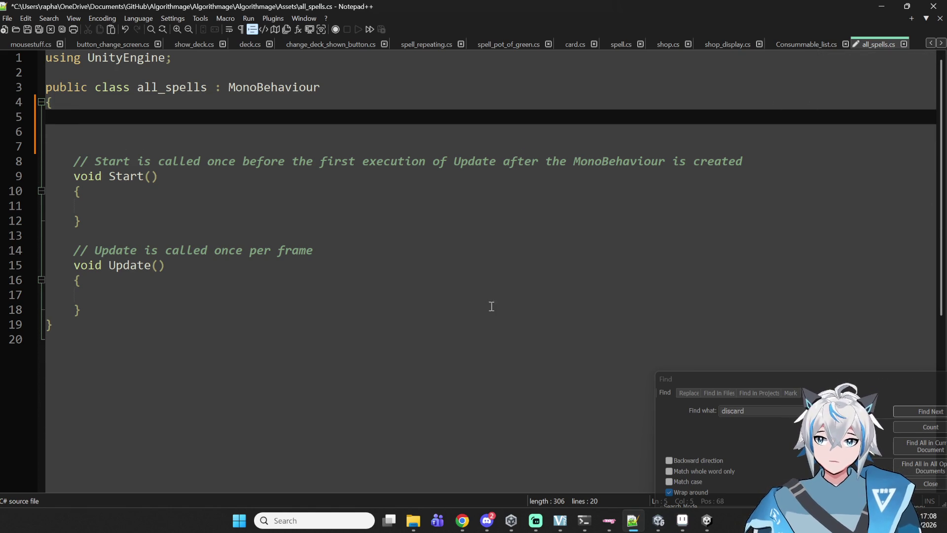
{"action": "type", "text": "publid c List"}
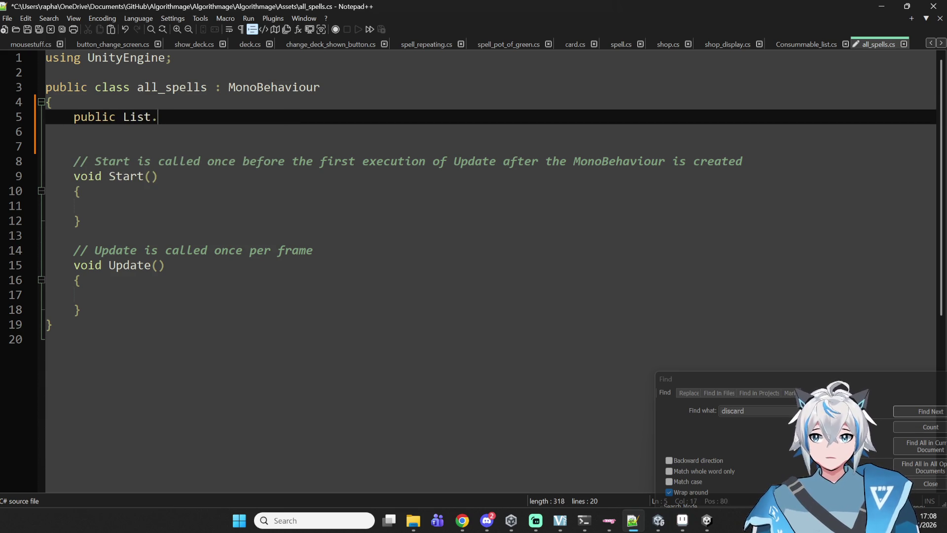
{"action": "type", "text": "spell>"}
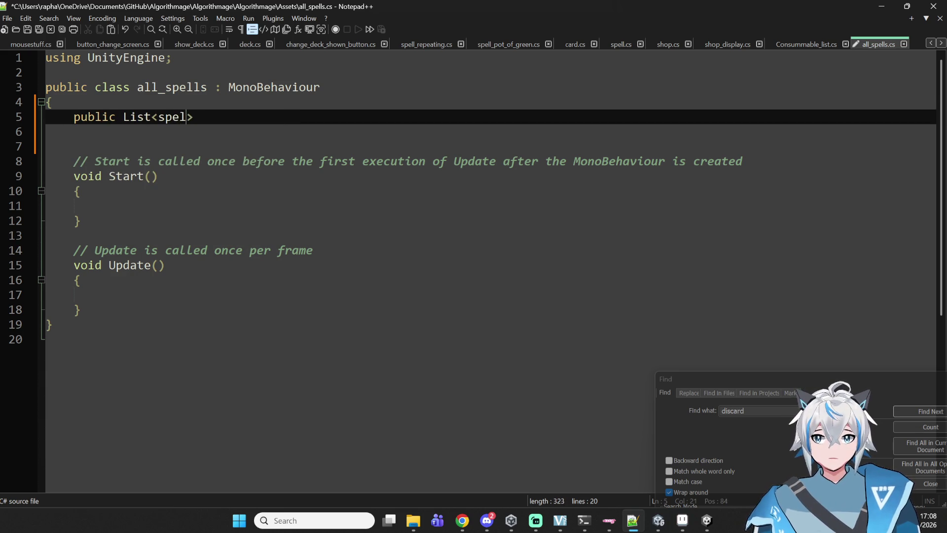
{"action": "type", "text": "commo"}
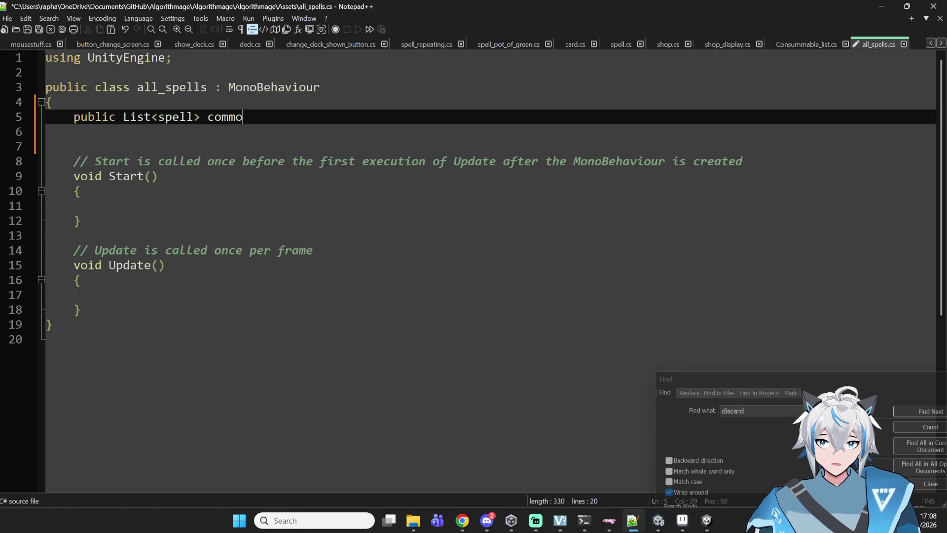
{"action": "type", "text": "n_spells;"}
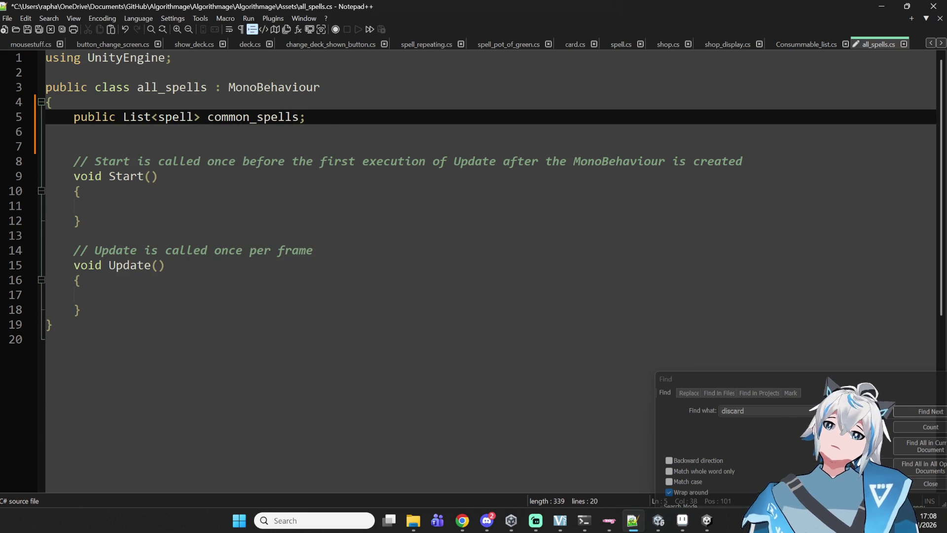
Step: Copy the common_spells declaration onto three more lines, followed by a blank line
{"action": "key", "text": "shift+Up"}
{"action": "key", "text": "shift+Down"}
{"action": "key", "text": "shift+Up"}
{"action": "key", "text": "shift+Up"}
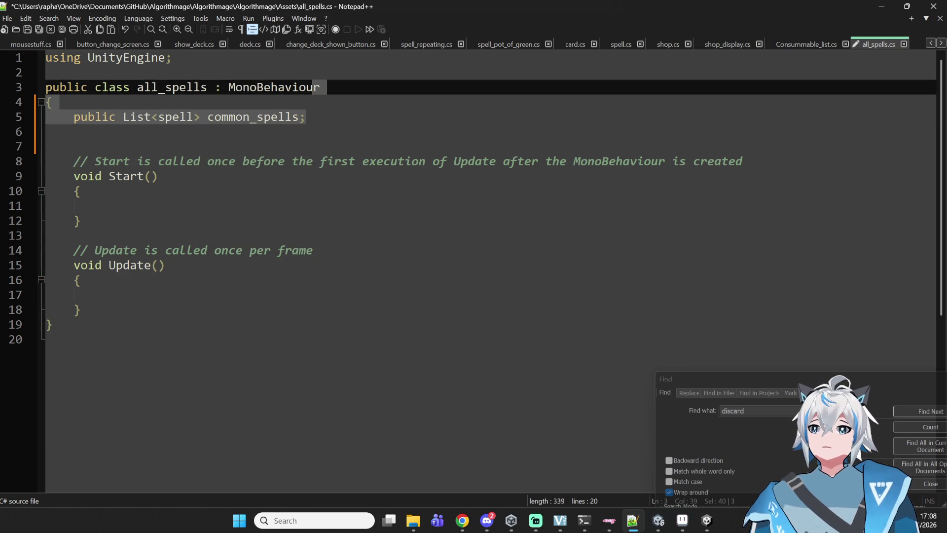
{"action": "key", "text": "shift+Down"}
{"action": "key", "text": "shift+Down"}
{"action": "key", "text": "ctrl+shift+Right"}
{"action": "key", "text": "shift+Right"}
{"action": "key", "text": "shift+Left"}
{"action": "key", "text": "ctrl+c"}
{"action": "key", "text": "Down"}
{"action": "key", "text": "ctrl+v"}
{"action": "key", "text": "Down"}
{"action": "key", "text": "ctrl+v"}
{"action": "key", "text": "Down"}
{"action": "key", "text": "Up"}
{"action": "key", "text": "Return"}
{"action": "key", "text": "ctrl+v"}
{"action": "key", "text": "Up"}
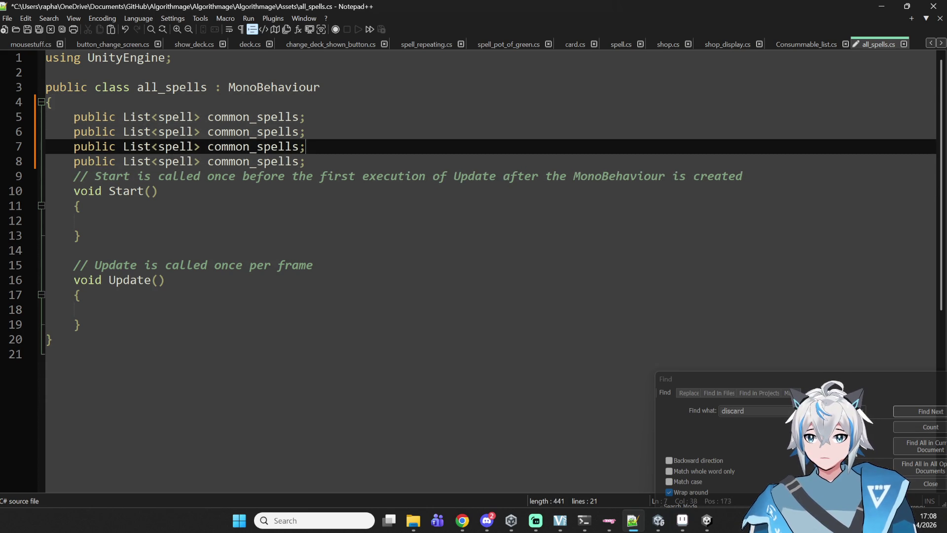
{"action": "key", "text": "Down"}
{"action": "key", "text": "Return"}
{"action": "key", "text": "Up"}
{"action": "key", "text": "Home"}
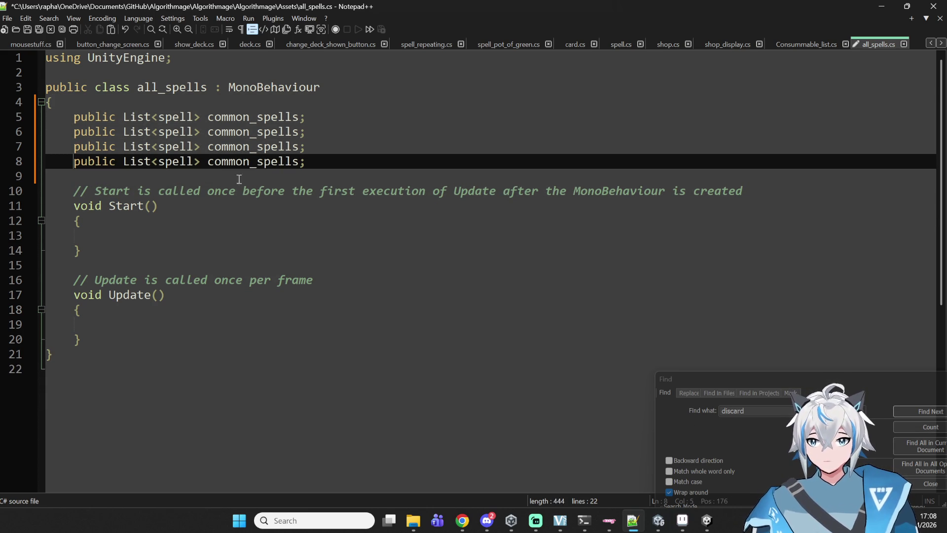
Step: Rename the copies to rare_spells, epic_spells and legendary_spells, then save all_spells.cs
{"action": "left_click", "coordinate": [251, 131]}
{"action": "key", "text": "BackSpace"}
{"action": "key", "text": "BackSpace"}
{"action": "key", "text": "BackSpace"}
{"action": "key", "text": "BackSpace"}
{"action": "key", "text": "BackSpace"}
{"action": "type", "text": "ar"}
{"action": "key", "text": "BackSpace"}
{"action": "key", "text": "BackSpace"}
{"action": "type", "text": "rare"}
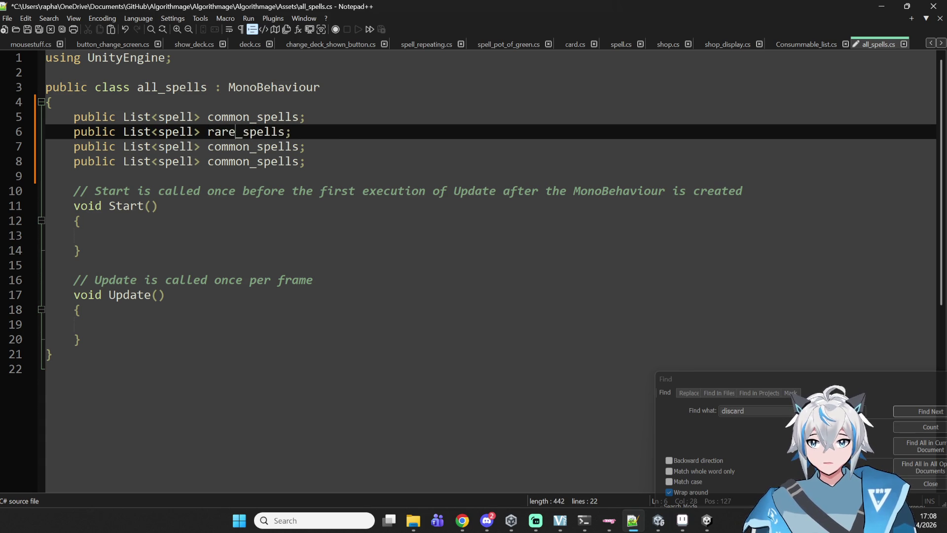
{"action": "left_click", "coordinate": [250, 147]}
{"action": "key", "text": "BackSpace"}
{"action": "key", "text": "BackSpace"}
{"action": "key", "text": "BackSpace"}
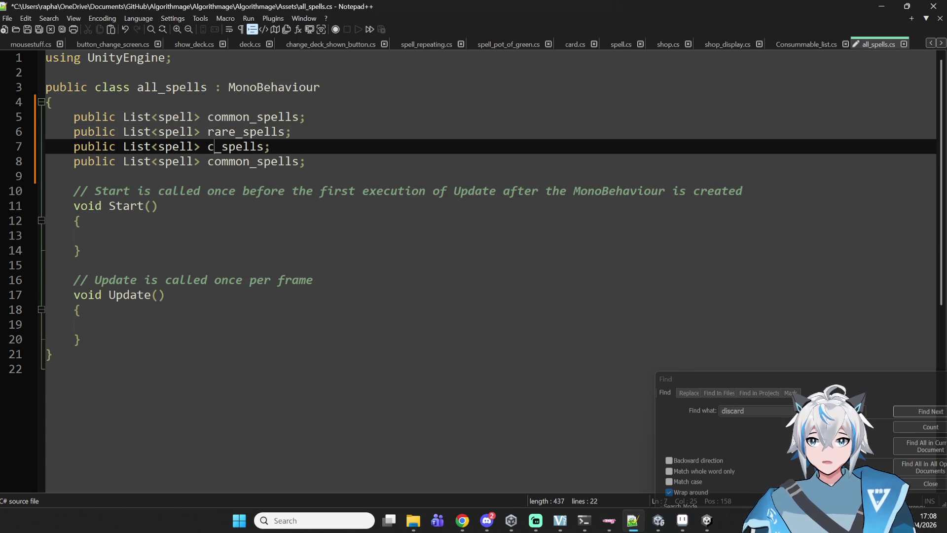
{"action": "type", "text": "epic"}
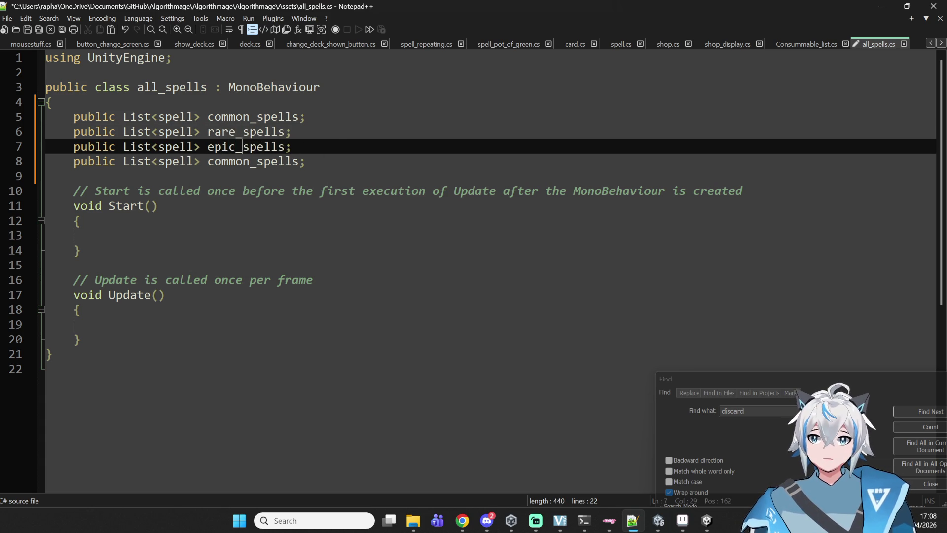
{"action": "left_click", "coordinate": [250, 162]}
{"action": "key", "text": "BackSpace"}
{"action": "key", "text": "BackSpace"}
{"action": "key", "text": "BackSpace"}
{"action": "type", "text": "legendary"}
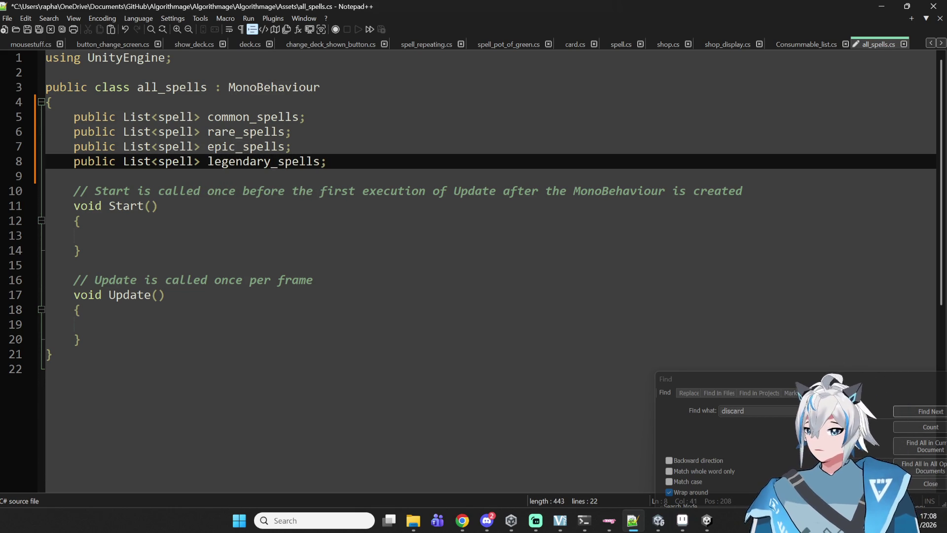
{"action": "key", "text": "ctrl+s"}
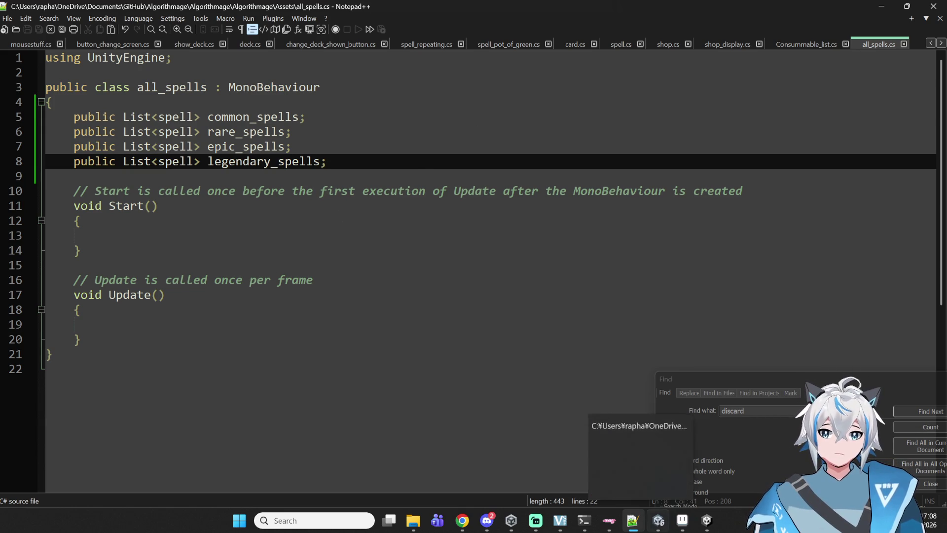
{"action": "mouse_move", "coordinate": [658, 520]}
{"action": "mouse_move", "coordinate": [658, 486]}
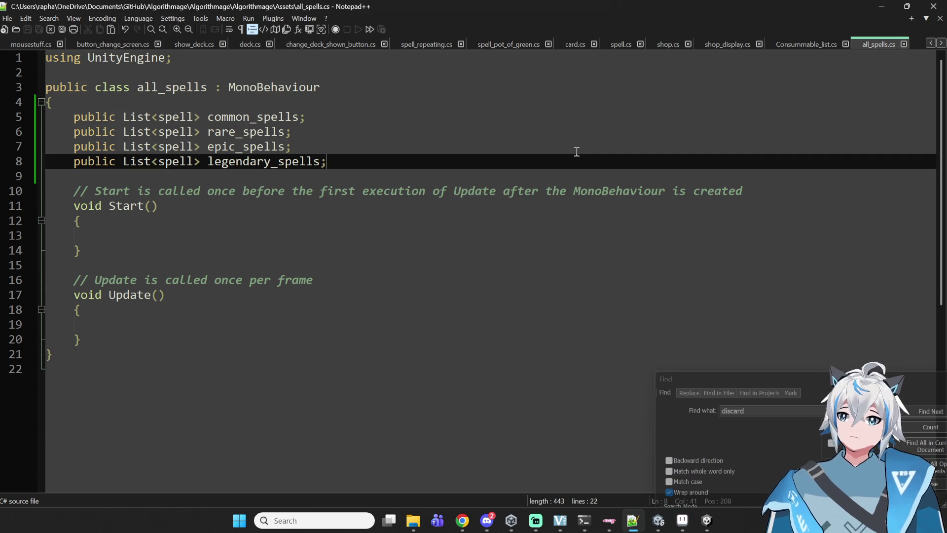
{"action": "mouse_move", "coordinate": [462, 520]}
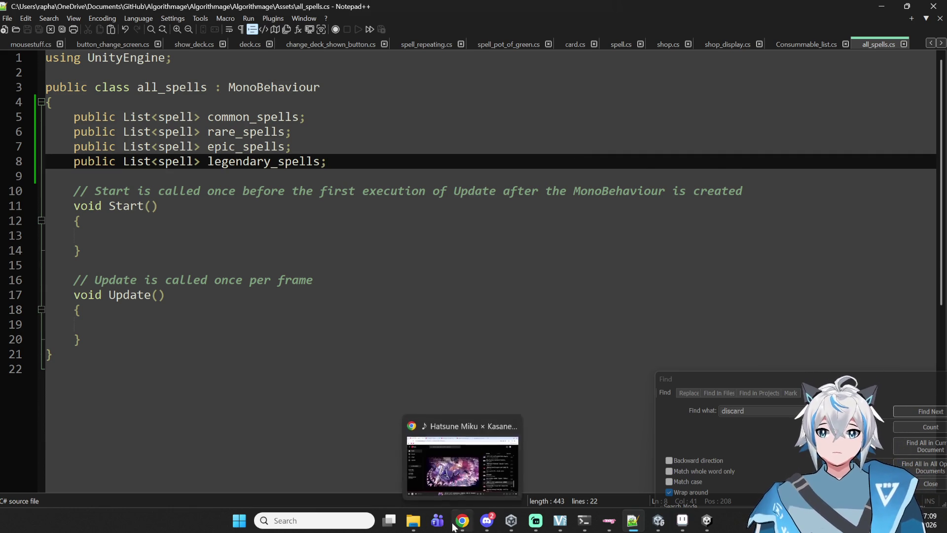
{"action": "left_click", "coordinate": [440, 459]}
{"action": "key", "text": "shift+n"}
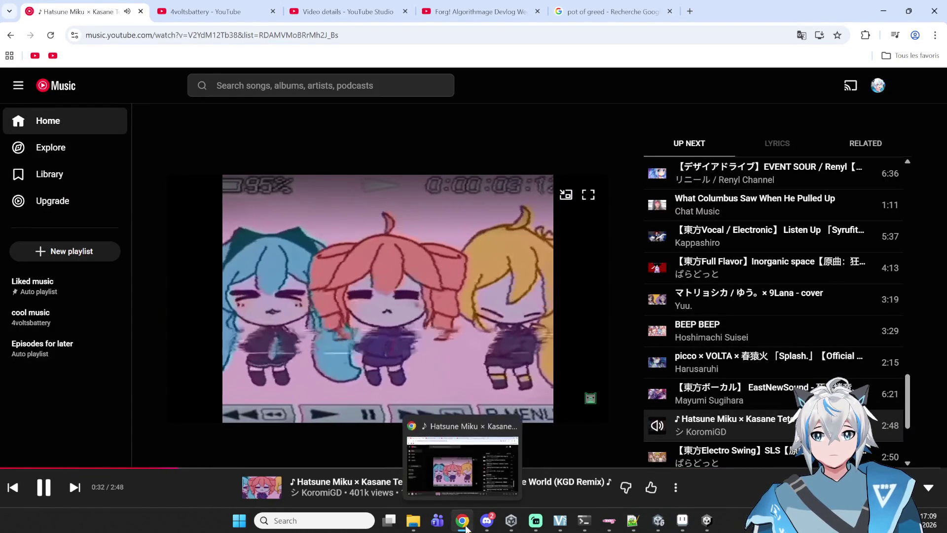
{"action": "left_click", "coordinate": [462, 520]}
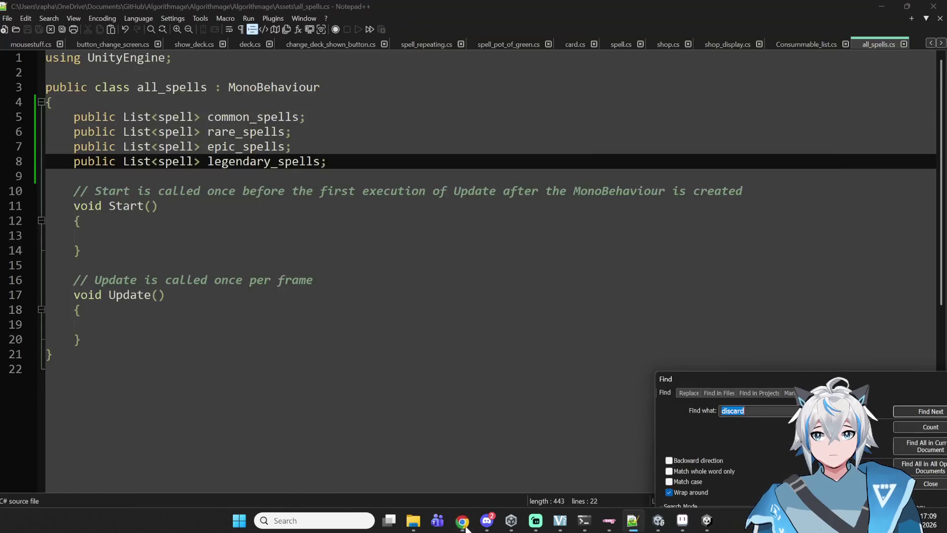
{"action": "double_click", "coordinate": [292, 167]}
{"action": "left_click", "coordinate": [318, 179]}
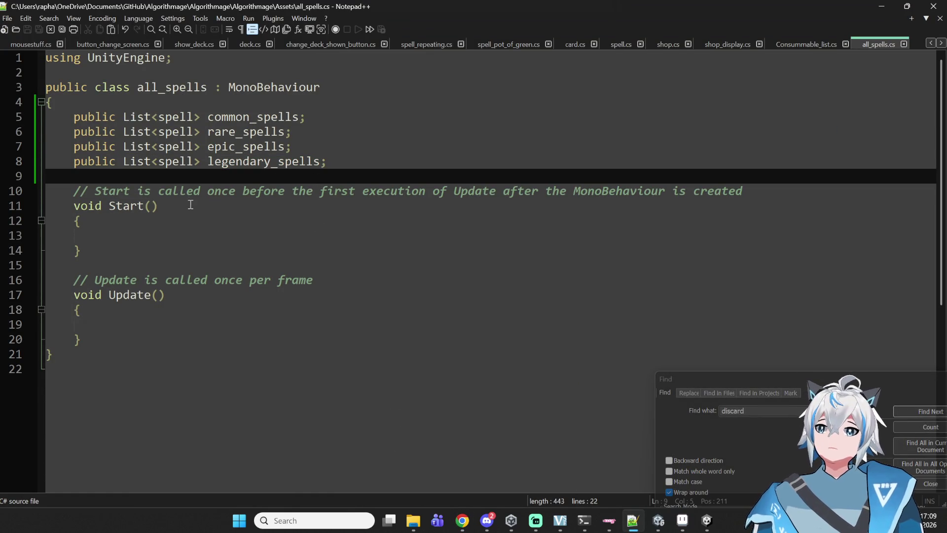
{"action": "left_click", "coordinate": [206, 232]}
{"action": "left_click", "coordinate": [807, 39]}
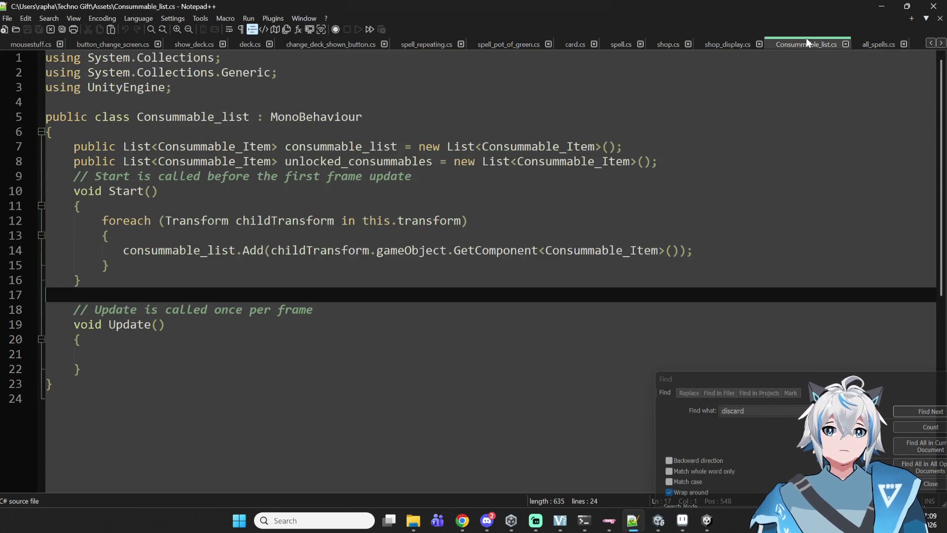
{"action": "mouse_move", "coordinate": [98, 224]}
{"action": "left_mouse_down"}
{"action": "mouse_move", "coordinate": [163, 262]}
{"action": "mouse_move", "coordinate": [119, 252]}
{"action": "mouse_move", "coordinate": [105, 221]}
{"action": "left_mouse_up"}
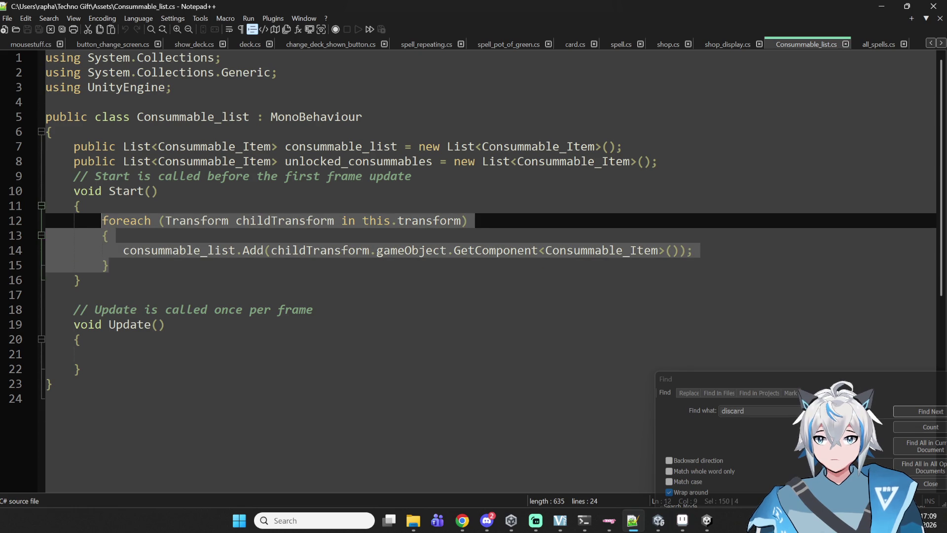
{"action": "left_click", "coordinate": [878, 40]}
{"action": "left_click", "coordinate": [245, 118]}
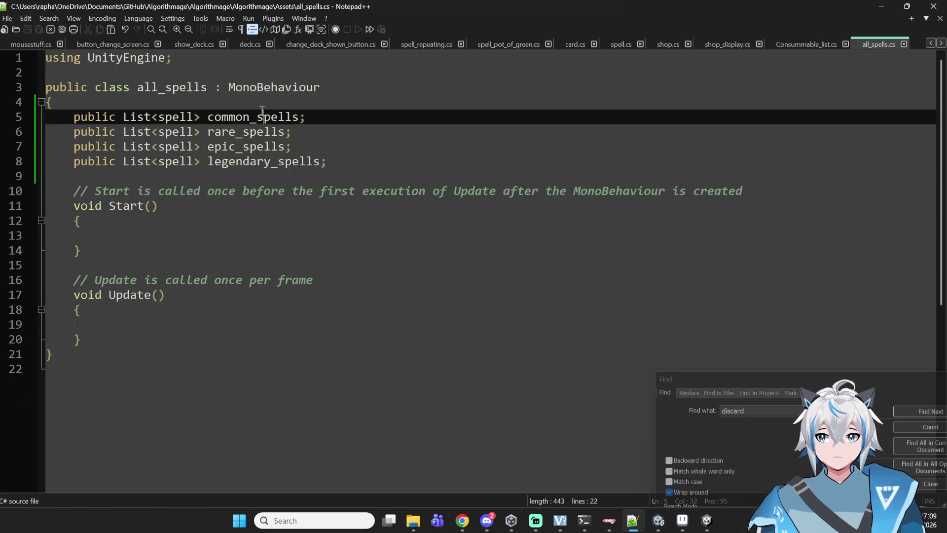
Step: Type 'public GameObject common_list_go;' above the spell list declarations
{"action": "left_click", "coordinate": [271, 108]}
{"action": "key", "text": "Return"}
{"action": "key", "text": "Return"}
{"action": "key", "text": "Return"}
{"action": "key", "text": "Up"}
{"action": "key", "text": "Up"}
{"action": "key", "text": "Up"}
{"action": "key", "text": "Return"}
{"action": "type", "text": "pub"}
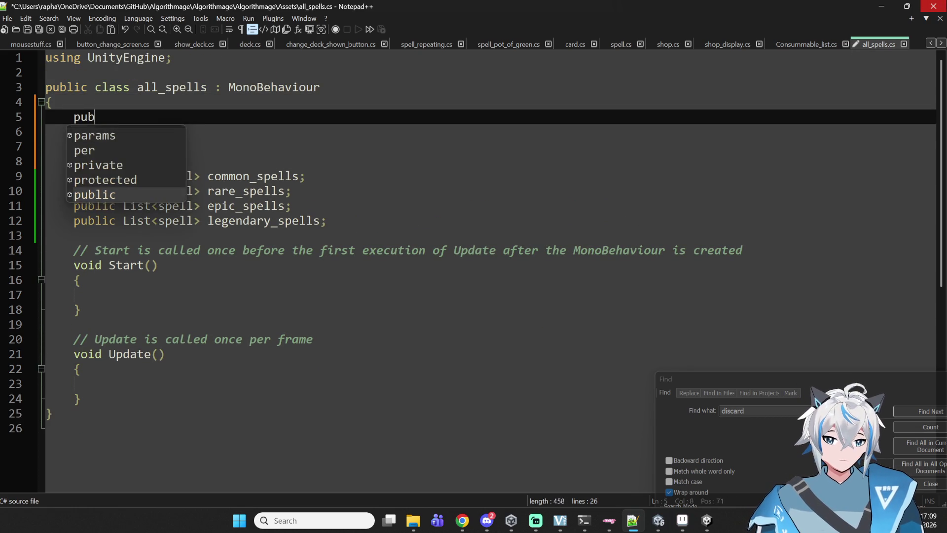
{"action": "type", "text": "lic Game"}
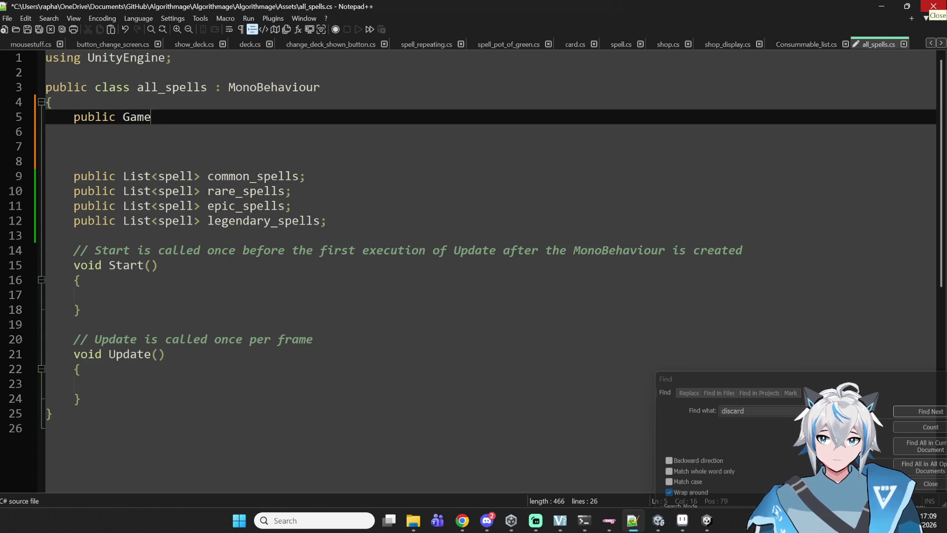
{"action": "type", "text": "Object("}
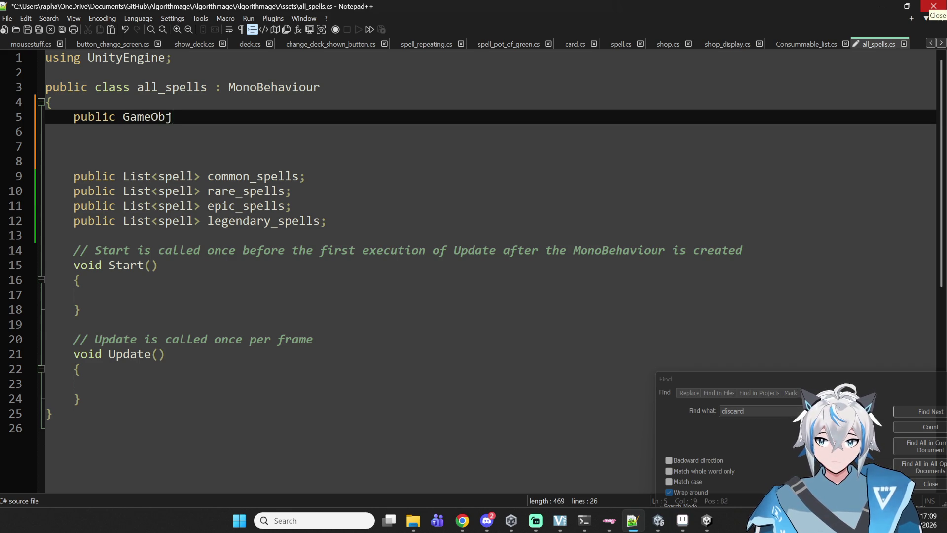
{"action": "key", "text": "BackSpace"}
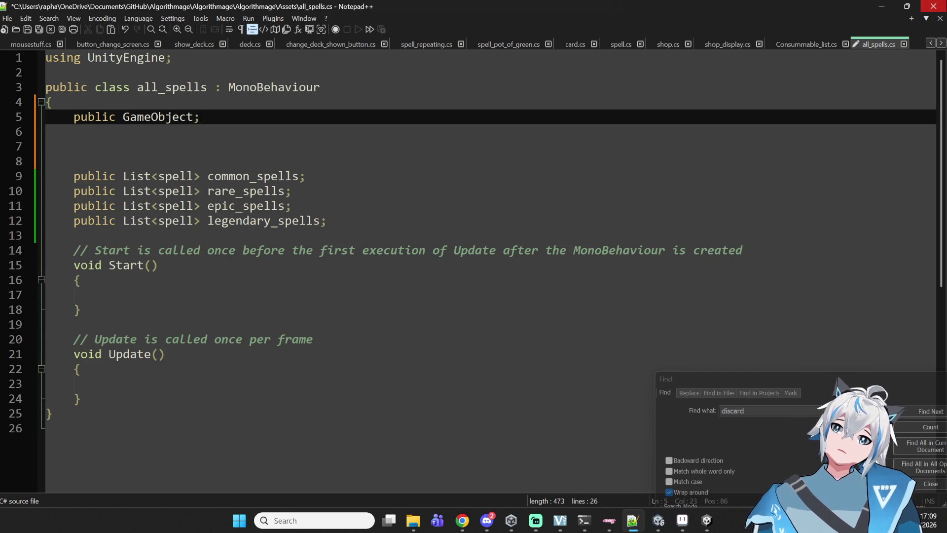
{"action": "type", "text": "l"}
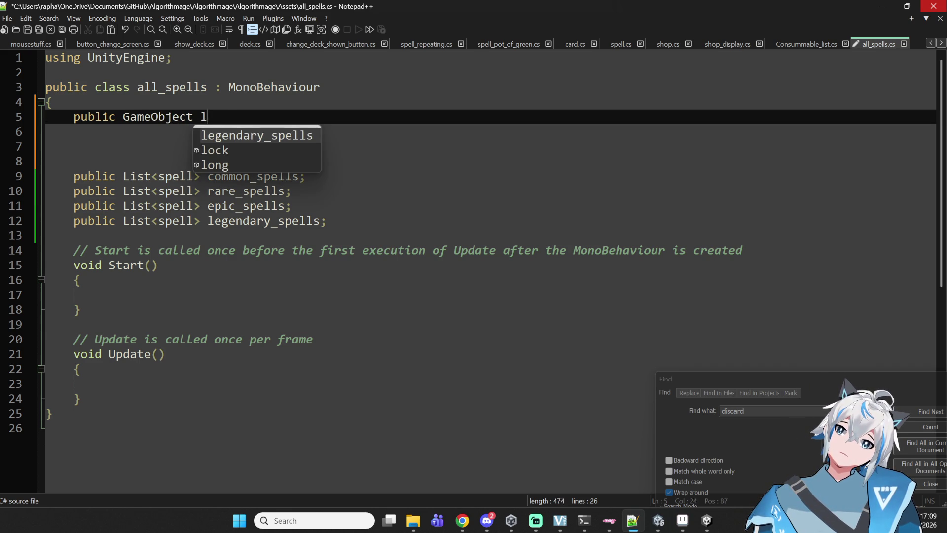
{"action": "key", "text": "BackSpace"}
{"action": "type", "text": "com"}
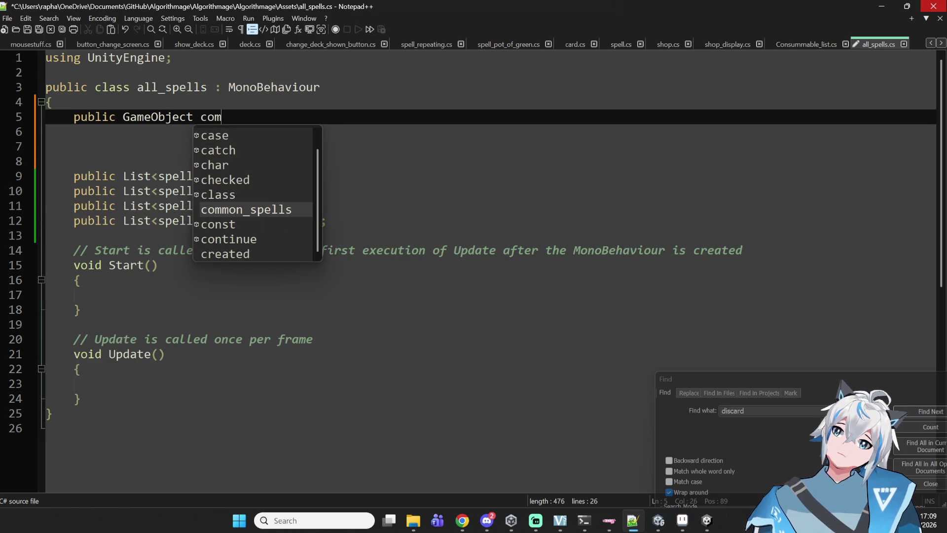
{"action": "type", "text": "mon_list"}
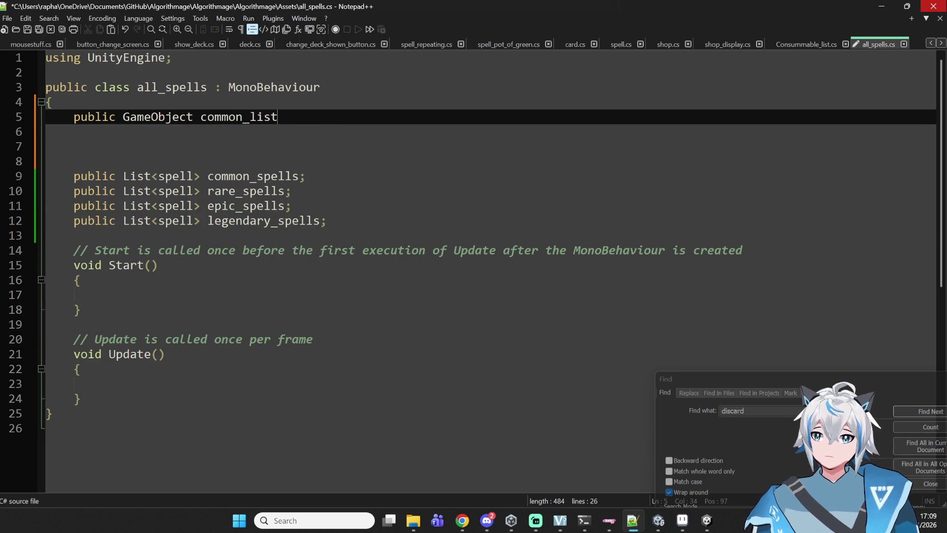
{"action": "type", "text": "_go;"}
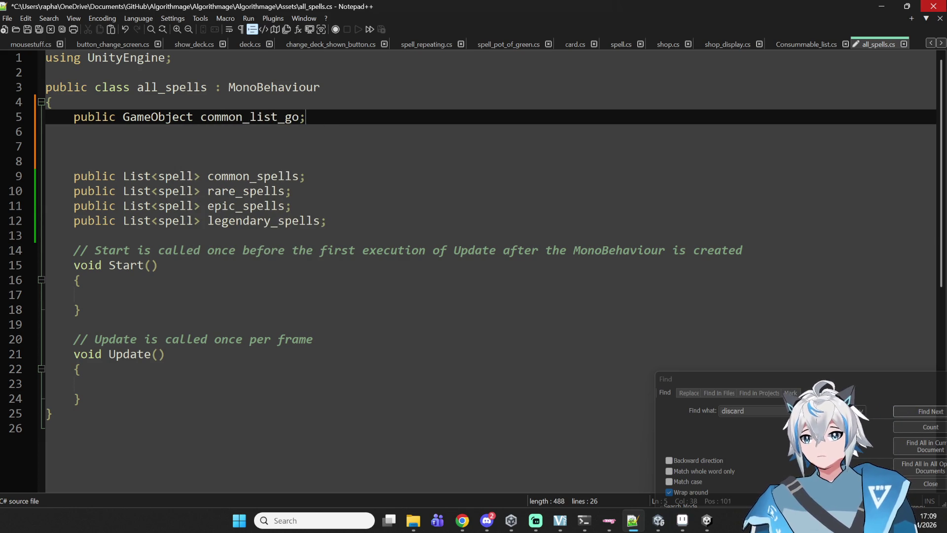
Step: Copy the common_list_go declaration onto the next three lines
{"action": "left_click_drag", "start_coordinate": [323, 120], "coordinate": [74, 118]}
{"action": "key", "text": "ctrl+c"}
{"action": "left_click", "coordinate": [79, 136]}
{"action": "key", "text": "ctrl+v"}
{"action": "key", "text": "ctrl+v"}
{"action": "key", "text": "Return"}
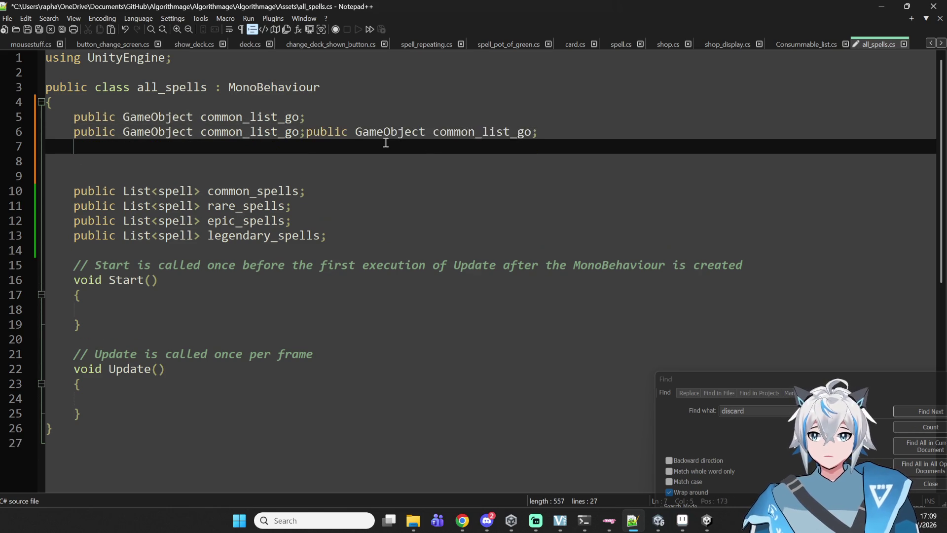
{"action": "key", "text": "ctrl+z"}
{"action": "key", "text": "ctrl+z"}
{"action": "key", "text": "Return"}
{"action": "key", "text": "ctrl+v"}
{"action": "key", "text": "Return"}
{"action": "key", "text": "ctrl+v"}
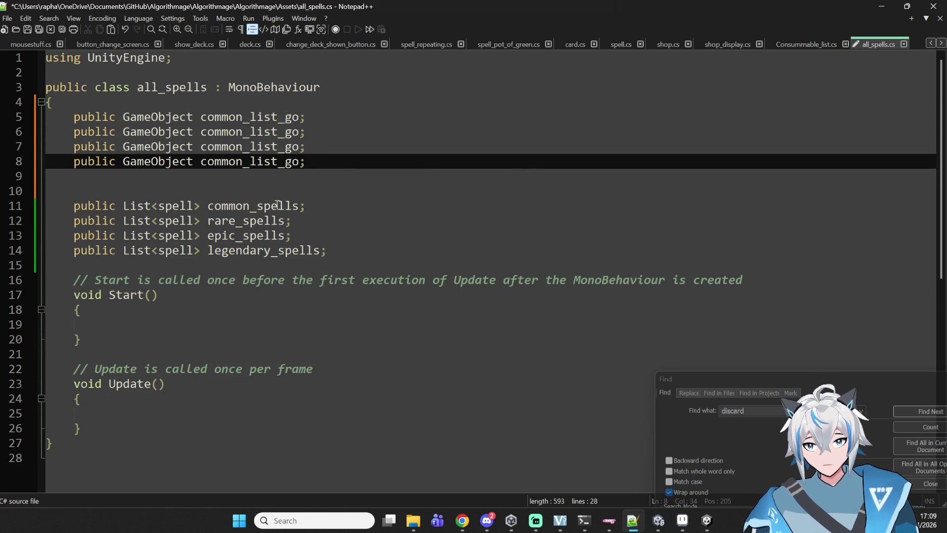
Step: Rename the copies to rare_list_go, epic_list_go and legendary_list_go, removing the extra blank line
{"action": "double_click", "coordinate": [230, 133]}
{"action": "left_click", "coordinate": [250, 133]}
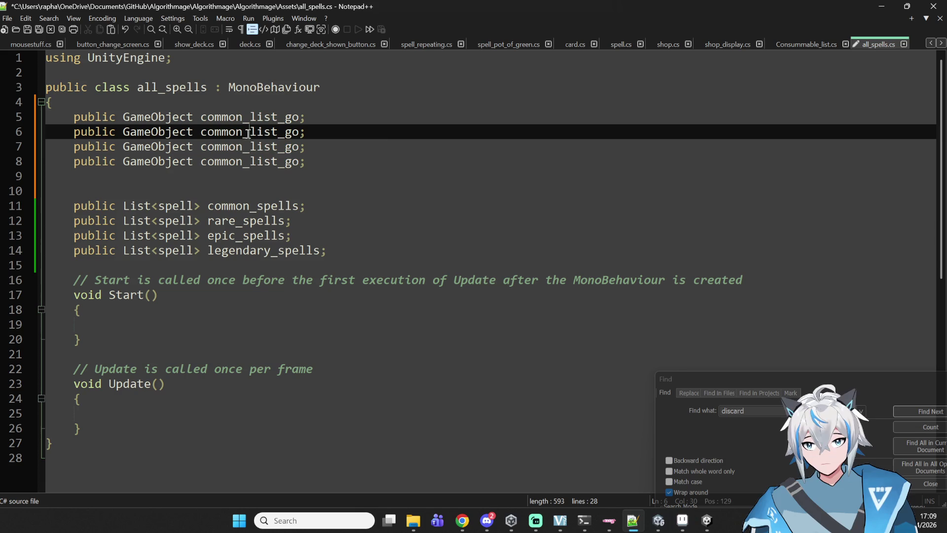
{"action": "key", "text": "BackSpace"}
{"action": "key", "text": "BackSpace"}
{"action": "key", "text": "BackSpace"}
{"action": "type", "text": "rare"}
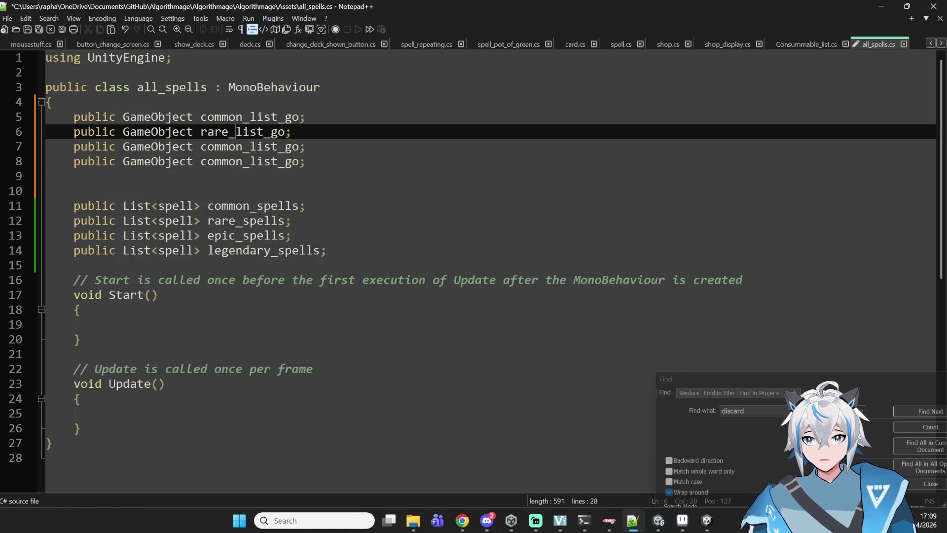
{"action": "key", "text": "Down"}
{"action": "key", "text": "BackSpace"}
{"action": "key", "text": "BackSpace"}
{"action": "key", "text": "BackSpace"}
{"action": "type", "text": "epoic"}
{"action": "key", "text": "BackSpace"}
{"action": "key", "text": "Right"}
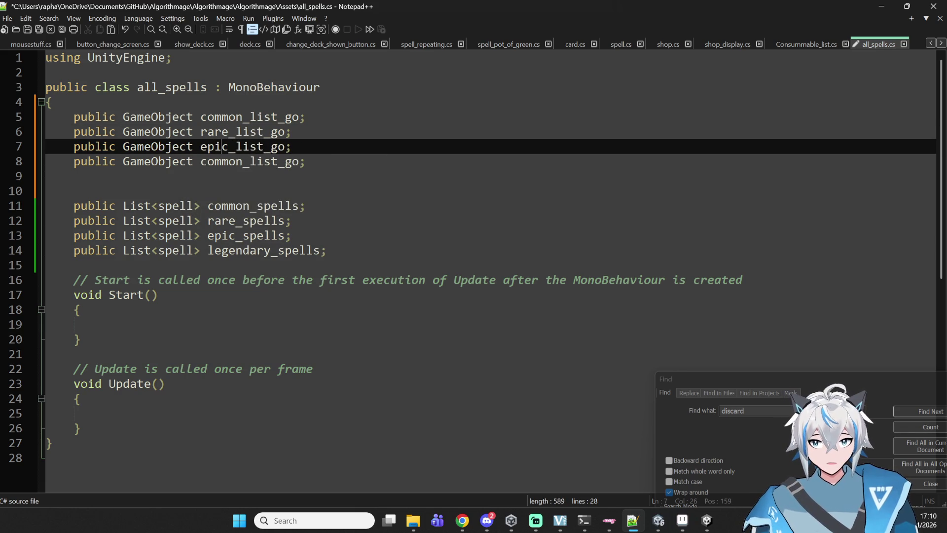
{"action": "key", "text": "Down"}
{"action": "key", "text": "BackSpace"}
{"action": "key", "text": "BackSpace"}
{"action": "key", "text": "BackSpace"}
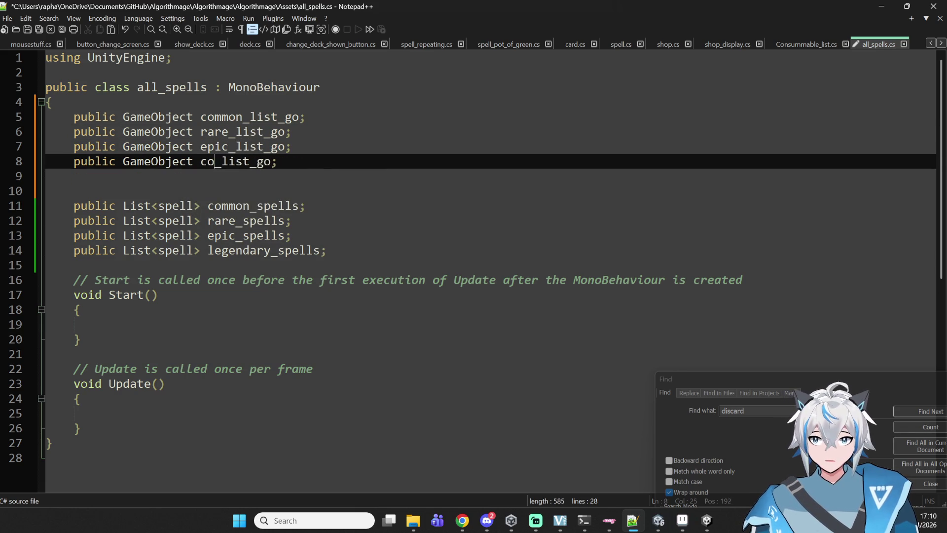
{"action": "type", "text": "legendary"}
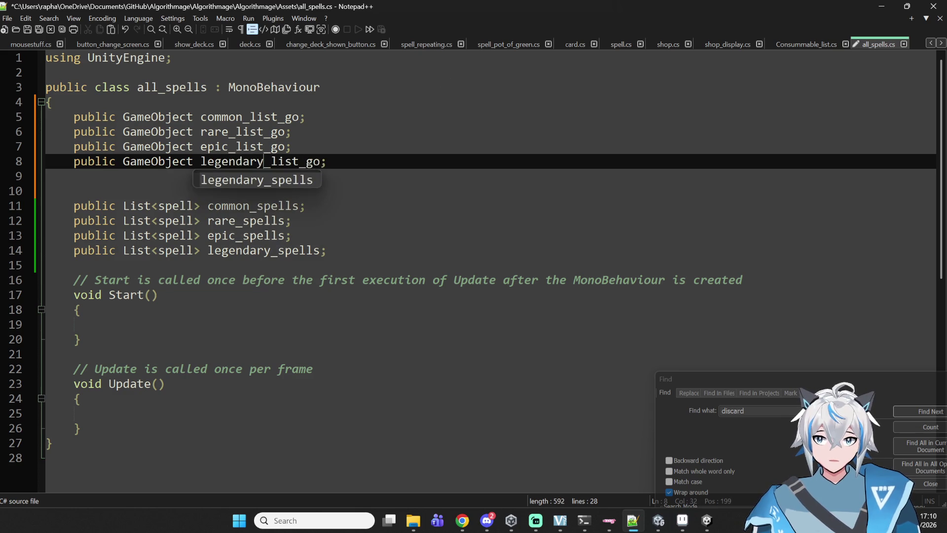
{"action": "key", "text": "Down"}
{"action": "key", "text": "Down"}
{"action": "key", "text": "BackSpace"}
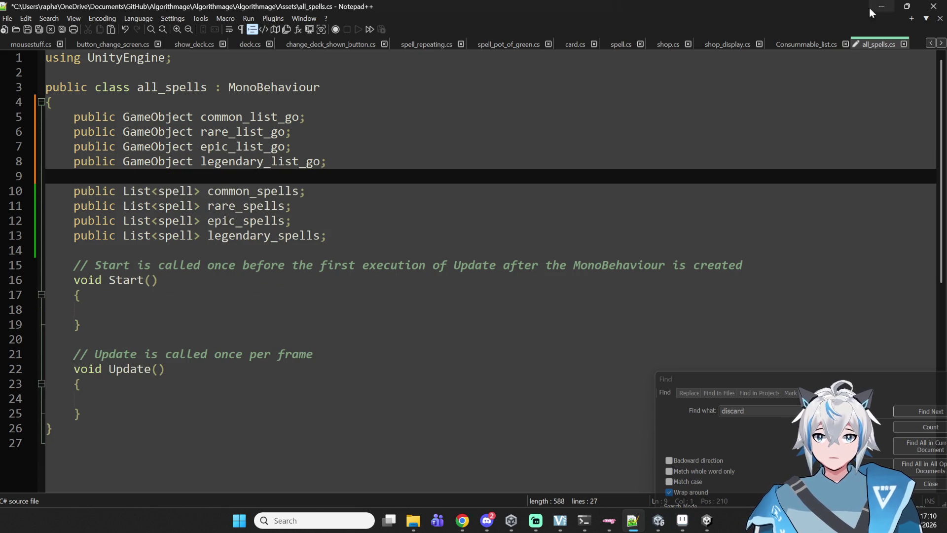
{"action": "left_click", "coordinate": [804, 45]}
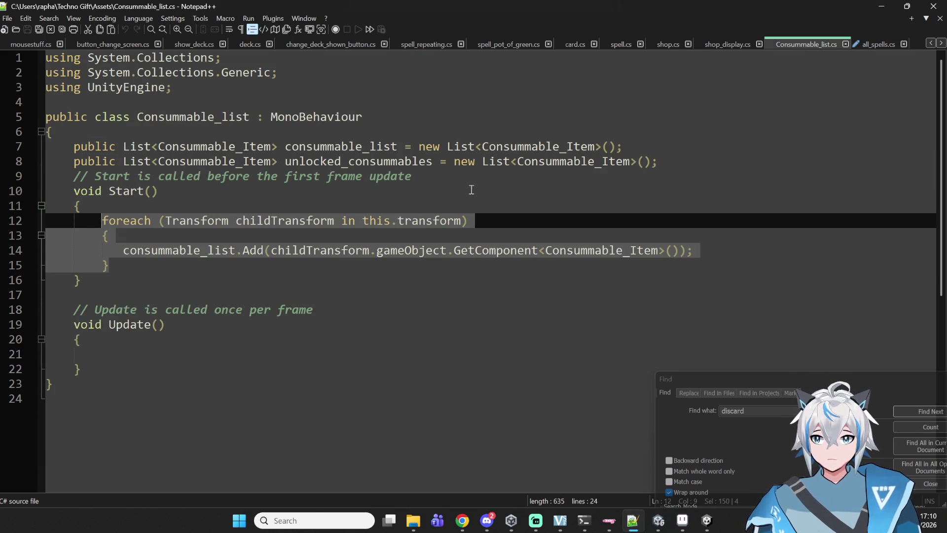
Step: Paste the copied foreach loop over child transforms into Start() of all_spells.cs
{"action": "left_click", "coordinate": [872, 46]}
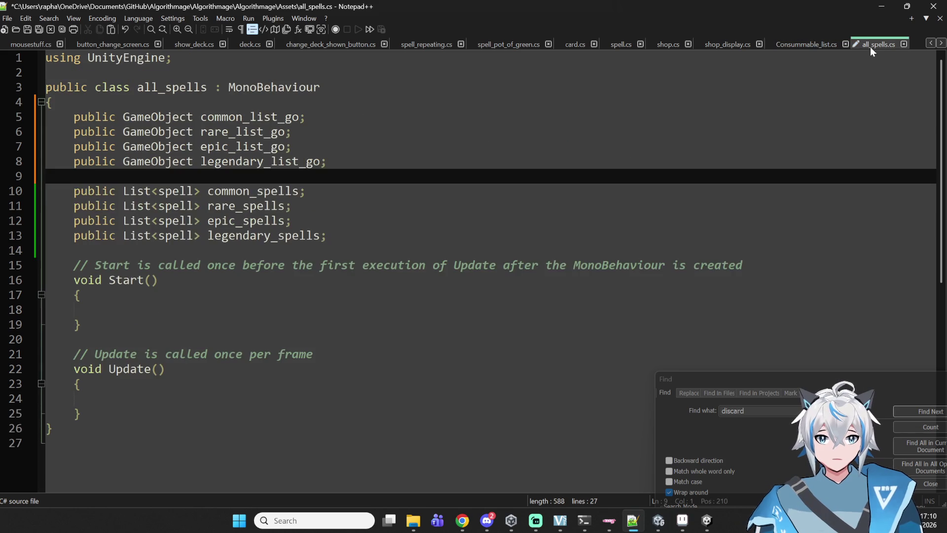
{"action": "left_click", "coordinate": [156, 294]}
{"action": "left_click", "coordinate": [141, 310]}
{"action": "key", "text": "ctrl+v"}
{"action": "double_click", "coordinate": [269, 309]}
{"action": "scroll", "coordinate": [346, 314], "scroll_direction": "down", "scroll_amount": 2}
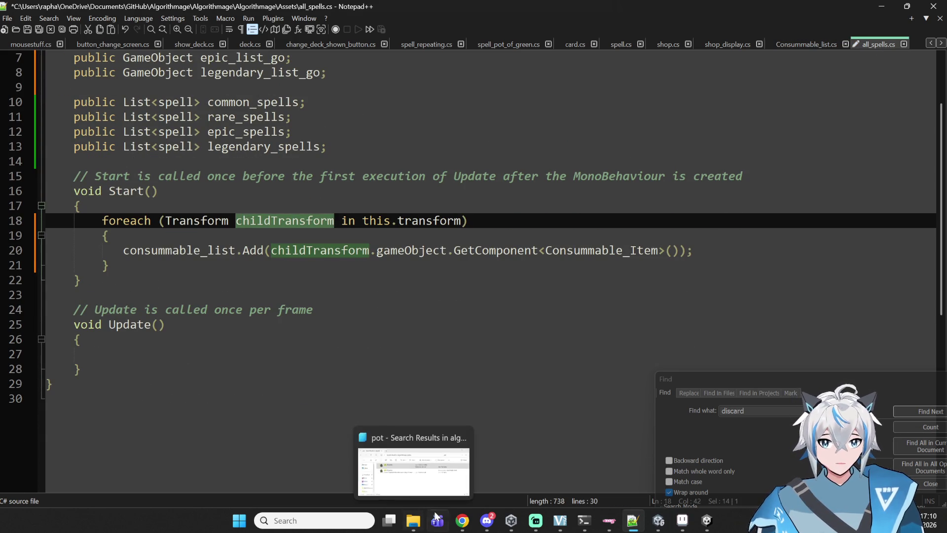
{"action": "mouse_move", "coordinate": [462, 521]}
{"action": "left_click", "coordinate": [464, 467]}
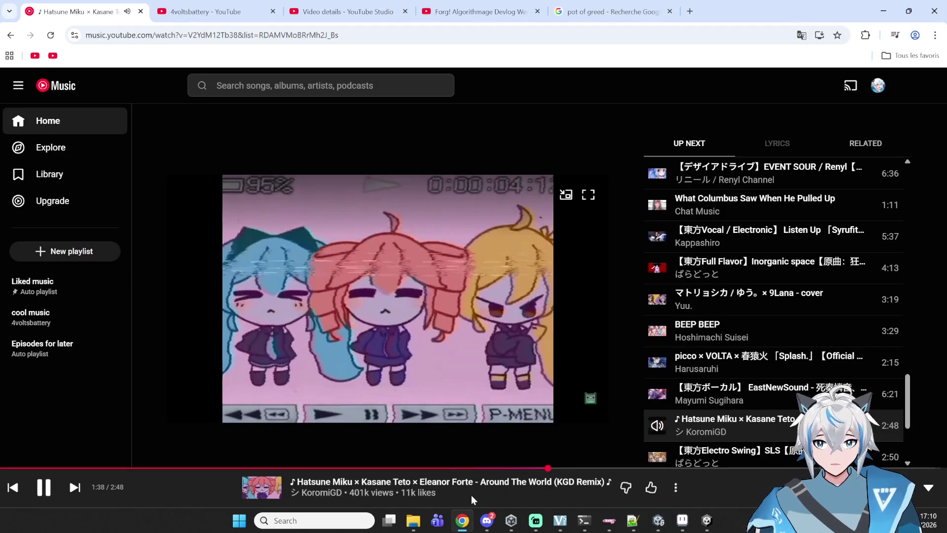
{"action": "mouse_move", "coordinate": [487, 520]}
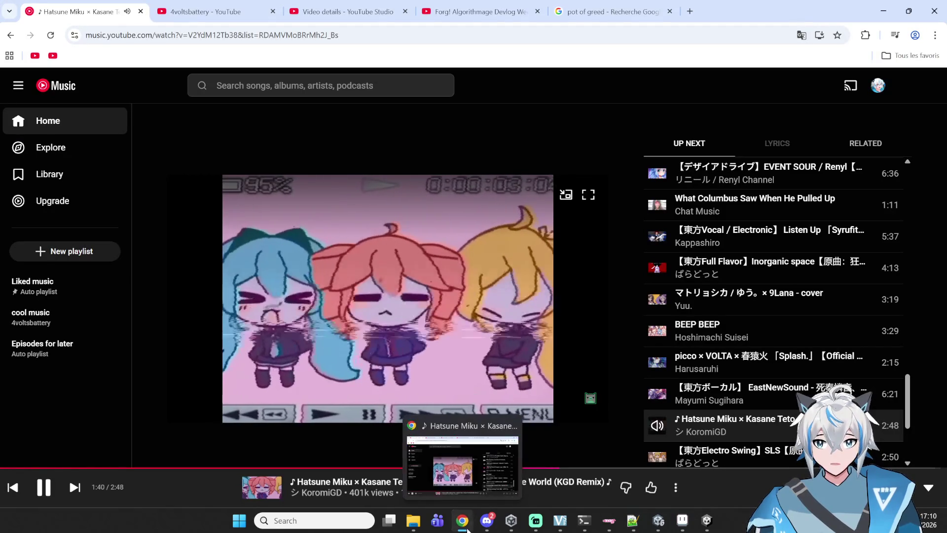
{"action": "left_click", "coordinate": [455, 519]}
Step: Review the loop's consummable_list reference, save all_spells.cs and switch to Unity
{"action": "left_click", "coordinate": [215, 250]}
{"action": "double_click", "coordinate": [218, 253]}
{"action": "left_click", "coordinate": [276, 253]}
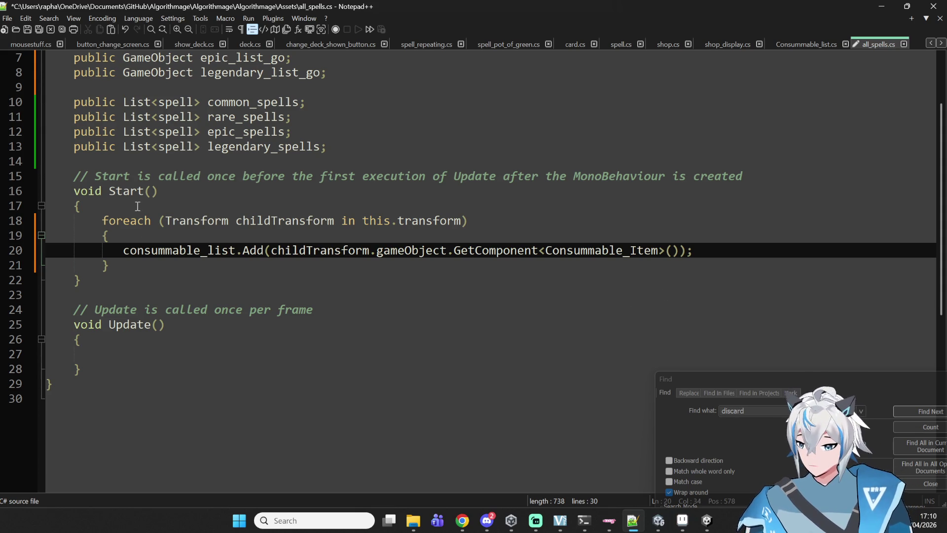
{"action": "double_click", "coordinate": [188, 250]}
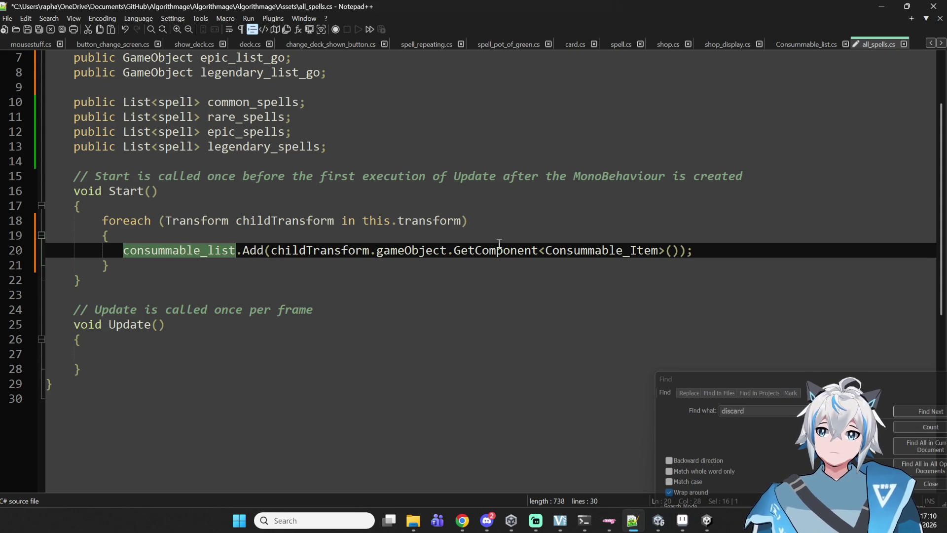
{"action": "left_click", "coordinate": [496, 221]}
{"action": "key", "text": "ctrl+s"}
{"action": "mouse_move", "coordinate": [659, 519]}
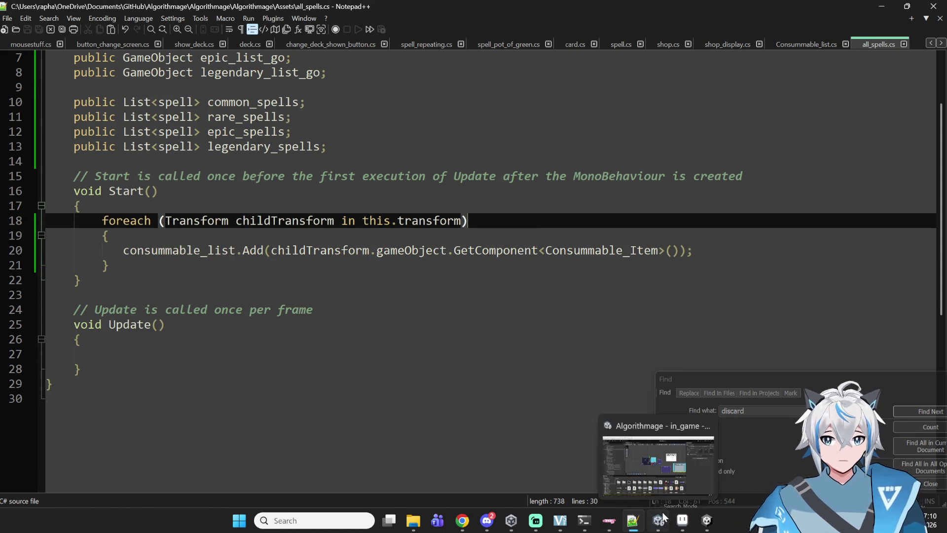
{"action": "left_click", "coordinate": [661, 454]}
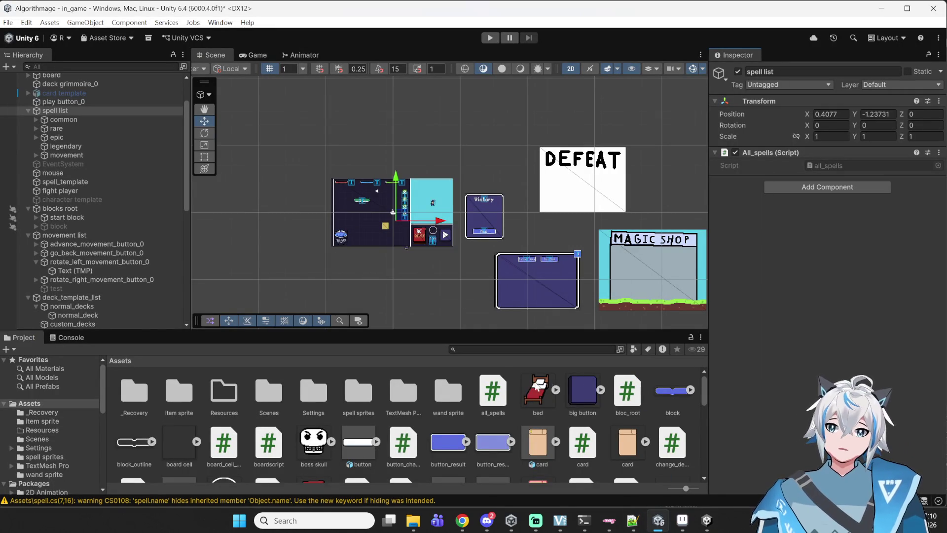
Step: Read the Console's CS0246 'List<>' not-found errors for all_spells.cs, then return to Notepad++
{"action": "left_click", "coordinate": [67, 339]}
{"action": "left_click", "coordinate": [229, 401]}
{"action": "left_click", "coordinate": [286, 378]}
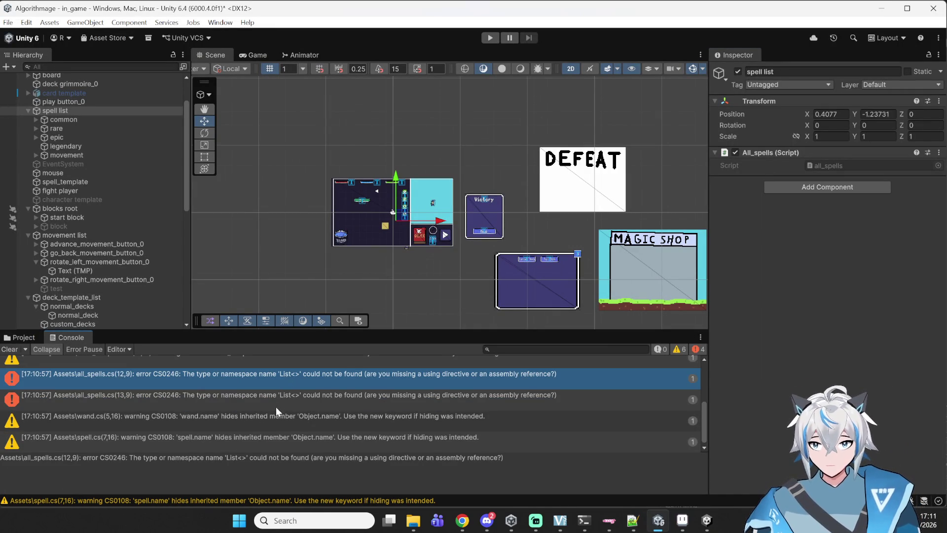
{"action": "left_click", "coordinate": [288, 400]}
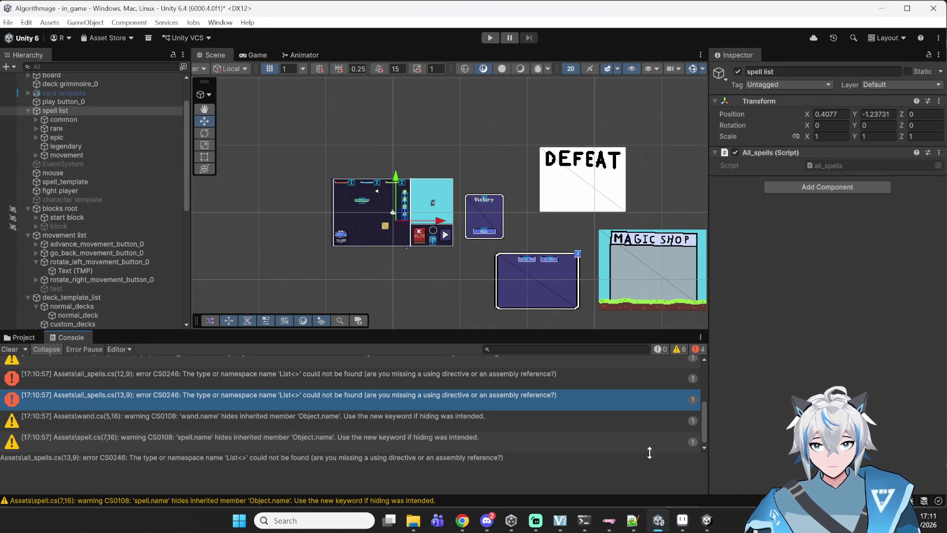
{"action": "left_click", "coordinate": [633, 521]}
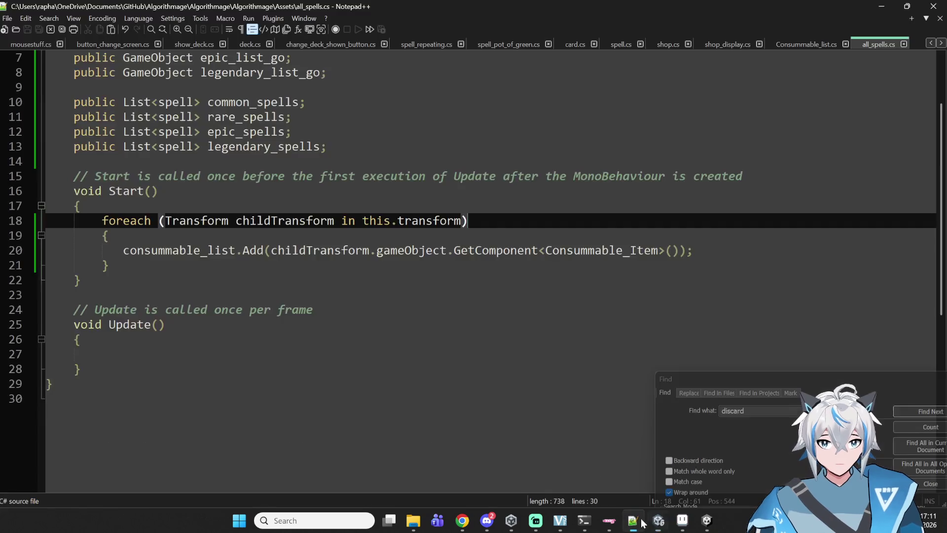
Step: Copy the three using lines from Consummable_list.cs into the top of all_spells.cs
{"action": "left_click", "coordinate": [803, 40]}
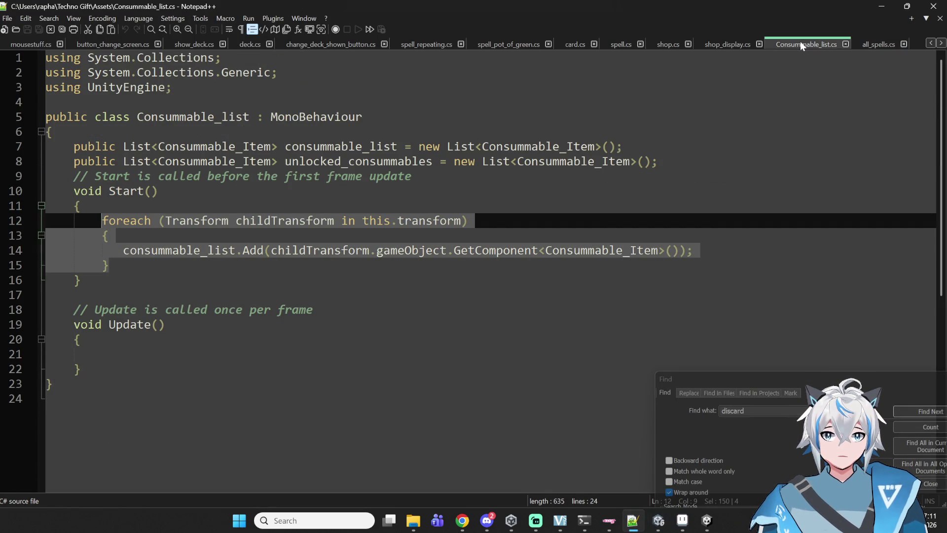
{"action": "left_click_drag", "start_coordinate": [182, 91], "coordinate": [18, 56]}
{"action": "key", "text": "ctrl+c"}
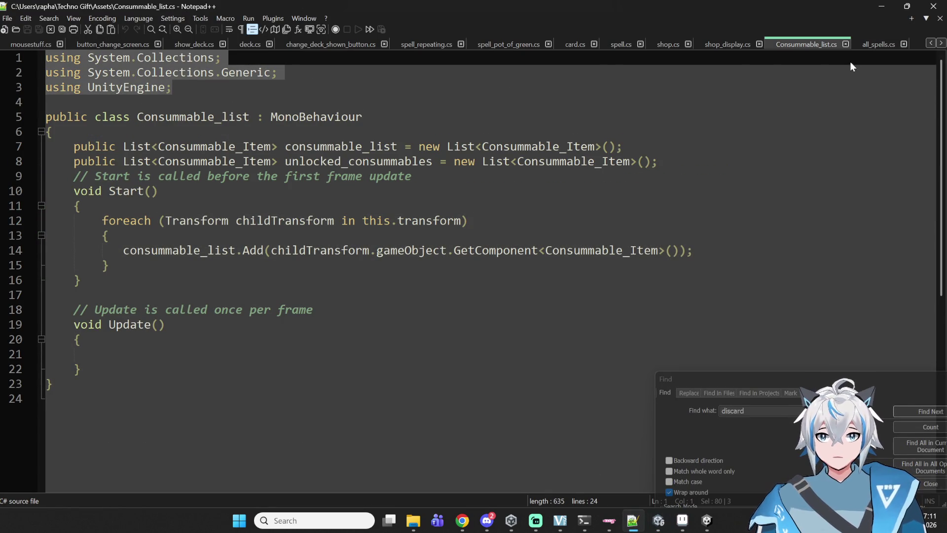
{"action": "left_click", "coordinate": [879, 44]}
{"action": "scroll", "coordinate": [296, 222], "scroll_direction": "up", "scroll_amount": 2}
{"action": "triple_click", "coordinate": [156, 55]}
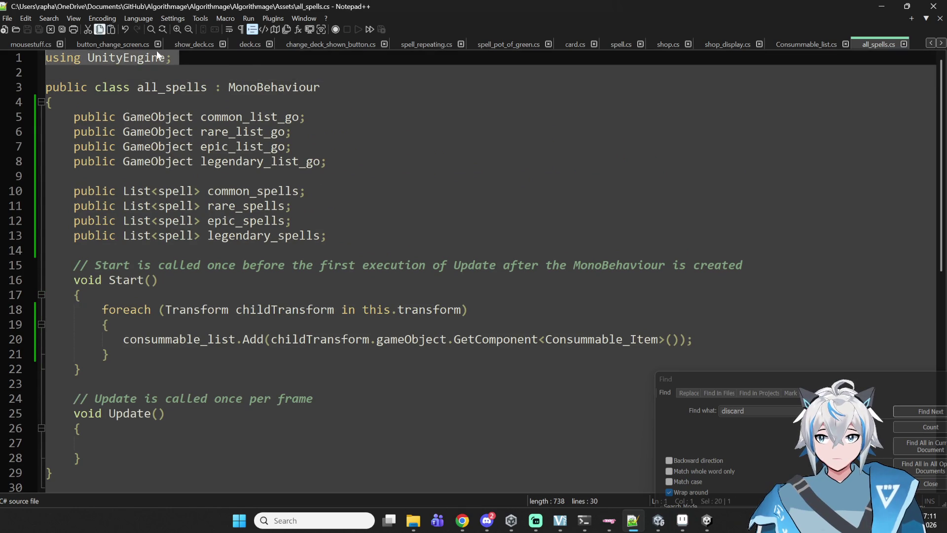
{"action": "key", "text": "ctrl+v"}
{"action": "key", "text": "Return"}
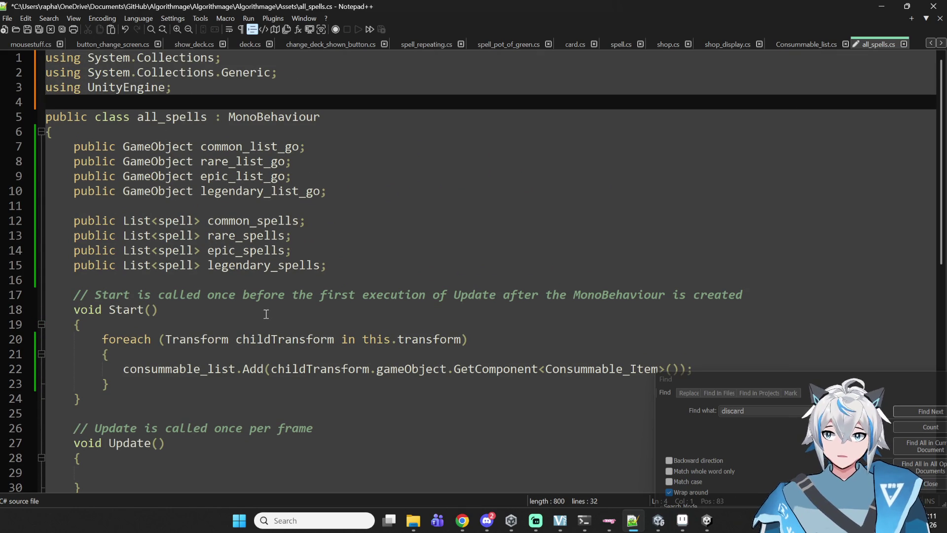
{"action": "scroll", "coordinate": [277, 314], "scroll_direction": "down", "scroll_amount": 1}
Step: Replace this with common_list_go in the foreach loop header
{"action": "left_click", "coordinate": [378, 295]}
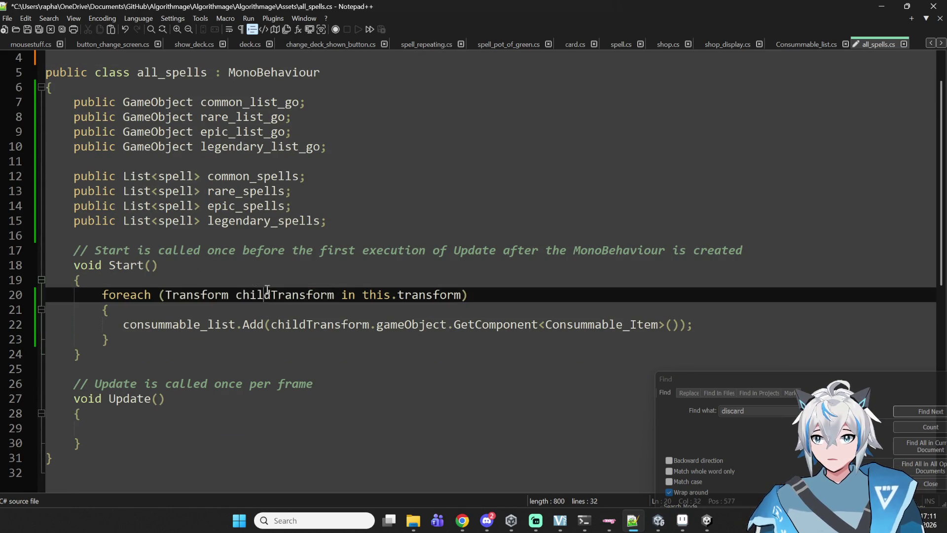
{"action": "left_click", "coordinate": [235, 131]}
{"action": "double_click", "coordinate": [242, 117]}
{"action": "double_click", "coordinate": [249, 102]}
{"action": "key", "text": "ctrl+c"}
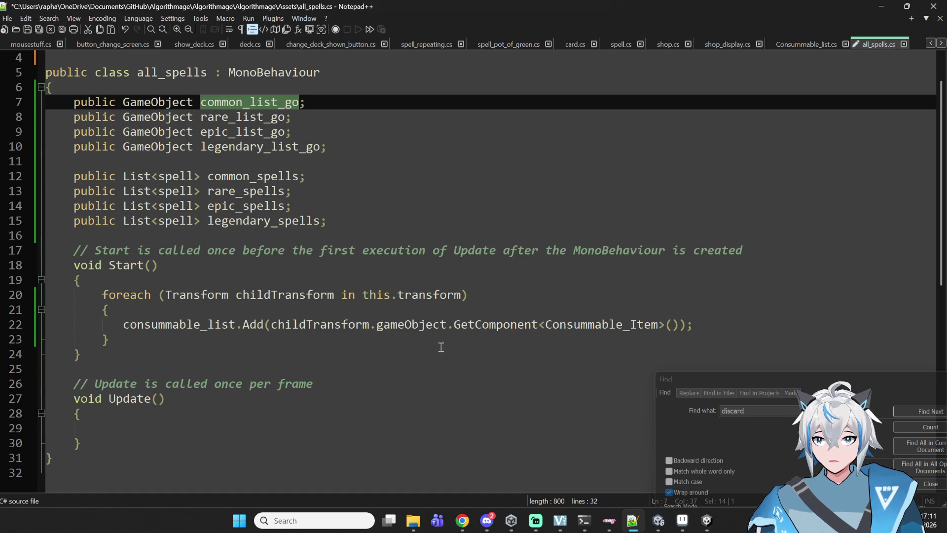
{"action": "double_click", "coordinate": [390, 293]}
{"action": "key", "text": "ctrl+v"}
Step: Replace consummable_list with common_spells on line 22
{"action": "double_click", "coordinate": [494, 324]}
{"action": "double_click", "coordinate": [207, 324]}
{"action": "left_click", "coordinate": [186, 324]}
{"action": "left_click", "coordinate": [203, 191]}
{"action": "double_click", "coordinate": [251, 176]}
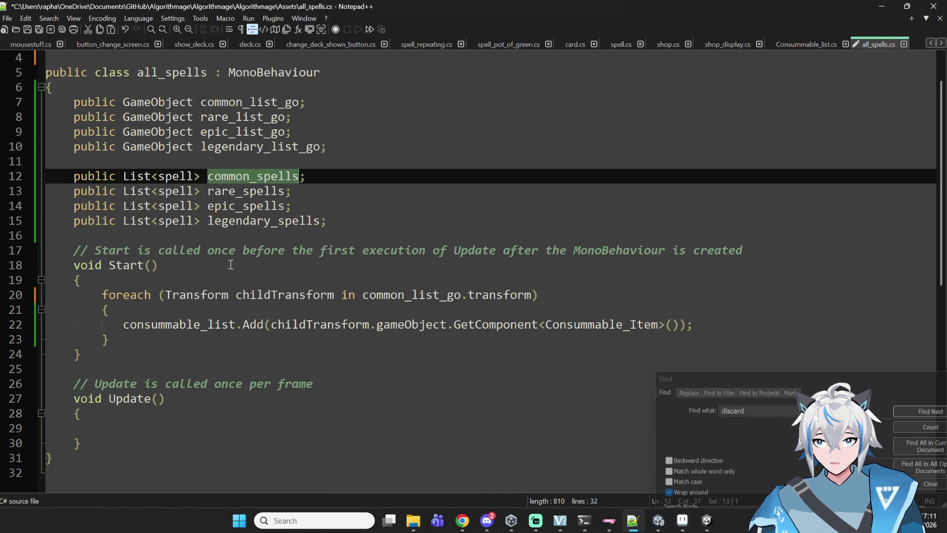
{"action": "key", "text": "ctrl+c"}
{"action": "double_click", "coordinate": [203, 324]}
{"action": "key", "text": "ctrl+v"}
{"action": "left_click", "coordinate": [286, 311]}
Step: Change the GetComponent type on line 22 from Consummable_Item to spell
{"action": "double_click", "coordinate": [296, 325]}
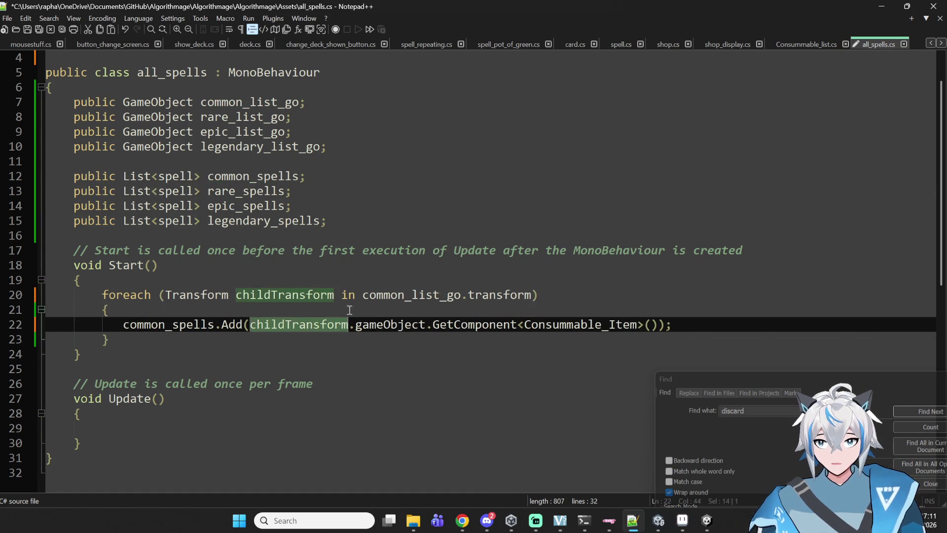
{"action": "double_click", "coordinate": [389, 324]}
{"action": "double_click", "coordinate": [474, 325]}
{"action": "double_click", "coordinate": [580, 324]}
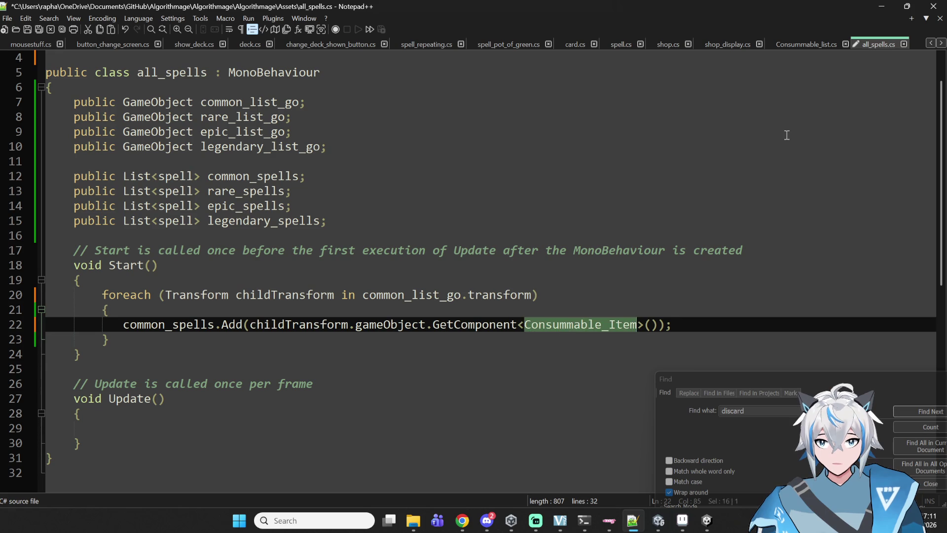
{"action": "type", "text": "spell"}
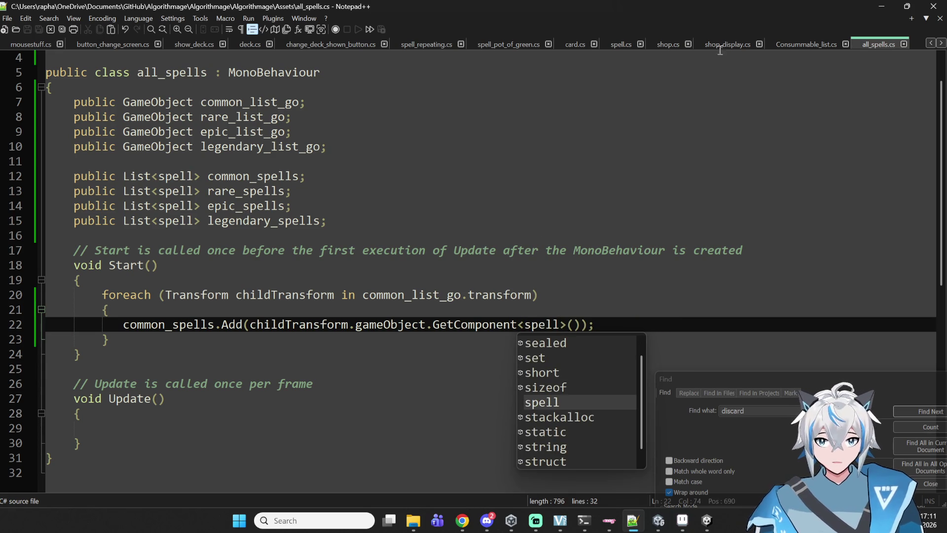
{"action": "left_click_drag", "start_coordinate": [328, 221], "coordinate": [296, 116]}
{"action": "left_click", "coordinate": [758, 190]}
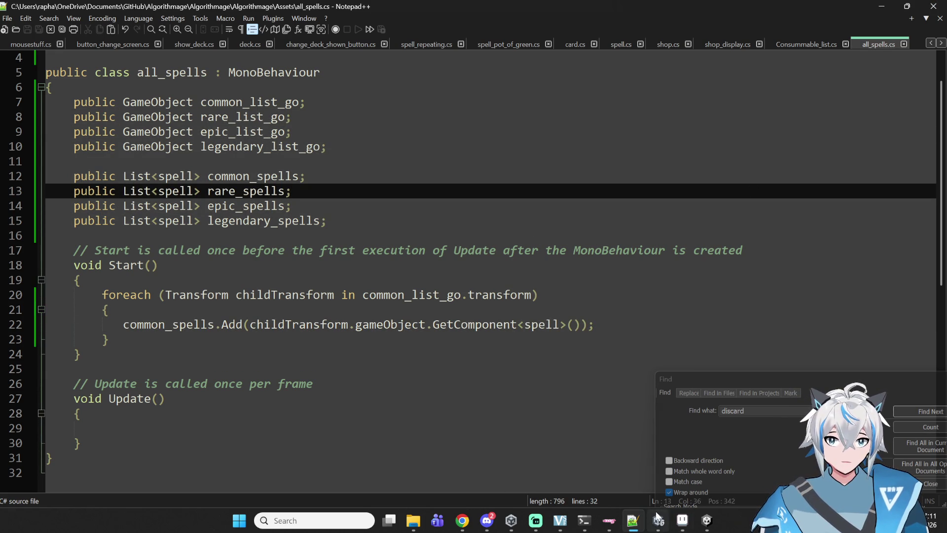
{"action": "mouse_move", "coordinate": [659, 521]}
{"action": "left_click", "coordinate": [641, 434]}
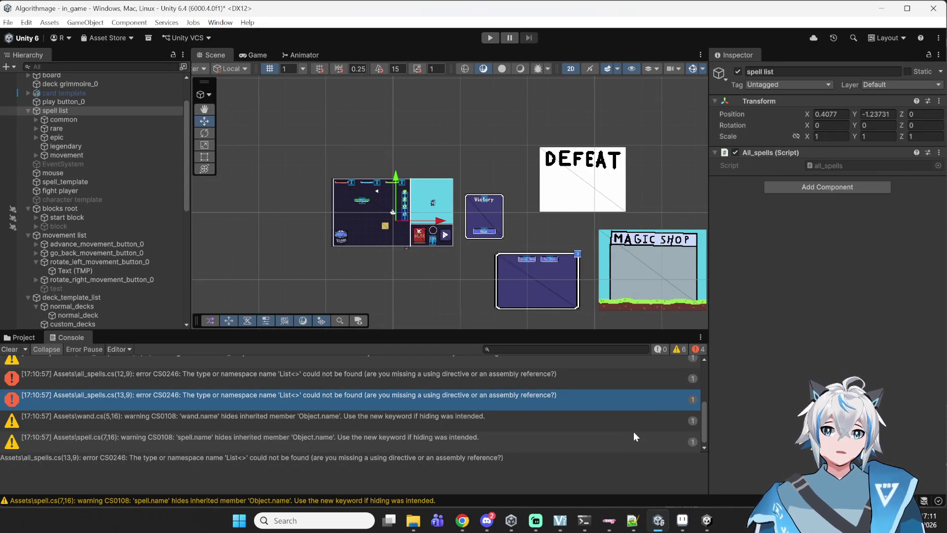
Step: Link common, rare, epic and legendary to All_spells' four list_go fields and enter Play mode
{"action": "mouse_move", "coordinate": [57, 129]}
{"action": "left_mouse_down"}
{"action": "mouse_move", "coordinate": [835, 192]}
{"action": "mouse_move", "coordinate": [837, 179]}
{"action": "mouse_move", "coordinate": [74, 129]}
{"action": "mouse_move", "coordinate": [862, 192]}
{"action": "mouse_move", "coordinate": [845, 179]}
{"action": "left_mouse_up"}
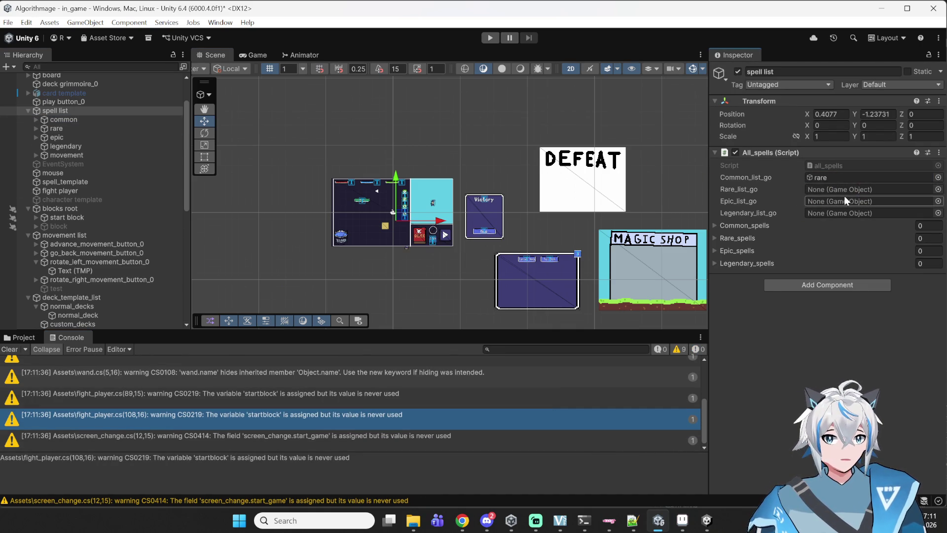
{"action": "mouse_move", "coordinate": [79, 120]}
{"action": "left_mouse_down"}
{"action": "mouse_move", "coordinate": [740, 192]}
{"action": "mouse_move", "coordinate": [859, 195]}
{"action": "mouse_move", "coordinate": [858, 179]}
{"action": "left_mouse_up"}
{"action": "mouse_move", "coordinate": [78, 127]}
{"action": "left_mouse_down"}
{"action": "mouse_move", "coordinate": [307, 127]}
{"action": "mouse_move", "coordinate": [854, 191]}
{"action": "left_mouse_up"}
{"action": "mouse_move", "coordinate": [73, 138]}
{"action": "left_mouse_down"}
{"action": "mouse_move", "coordinate": [905, 188]}
{"action": "mouse_move", "coordinate": [884, 200]}
{"action": "left_mouse_up"}
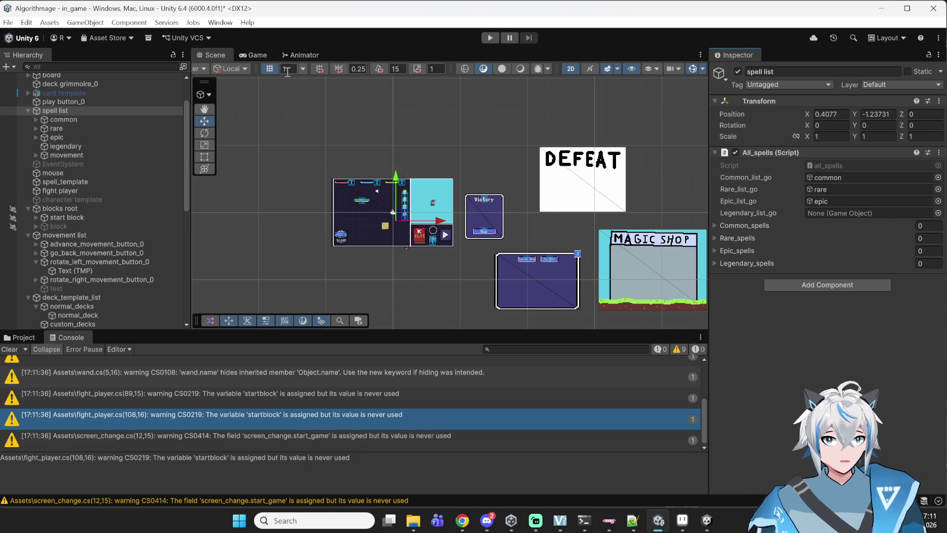
{"action": "left_click_drag", "start_coordinate": [60, 148], "coordinate": [809, 211]}
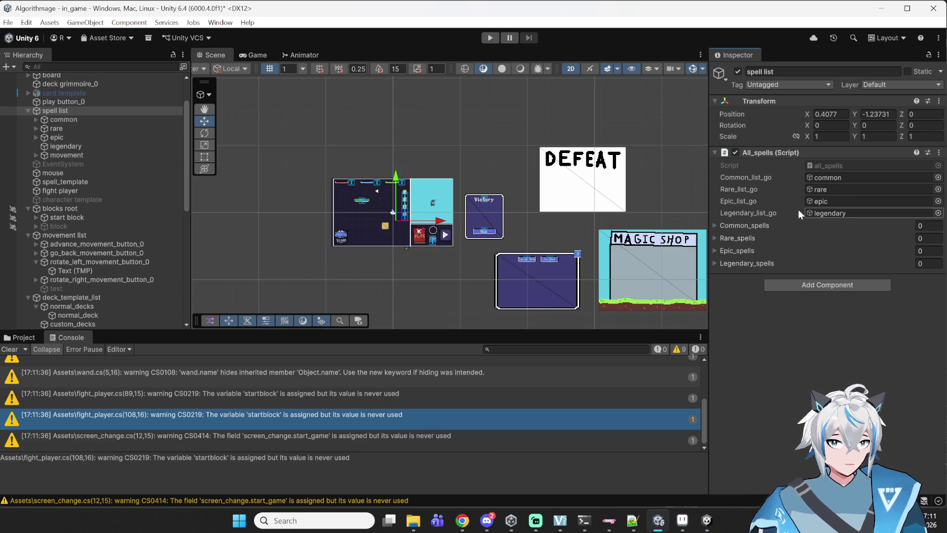
{"action": "left_click", "coordinate": [466, 140]}
{"action": "left_click", "coordinate": [486, 38]}
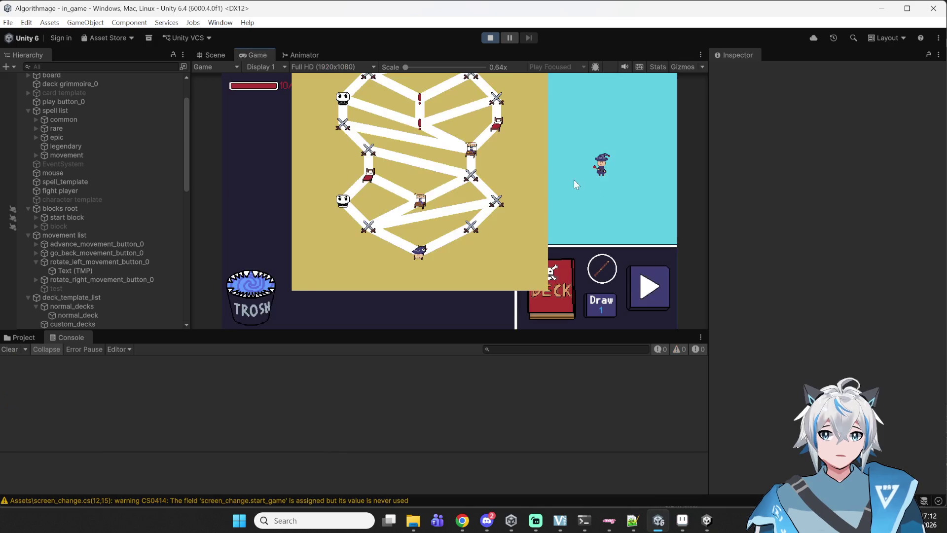
Step: Enter a battle and stack Rotate Right, Move Forward and Rotate Left under Start
{"action": "left_click", "coordinate": [471, 230]}
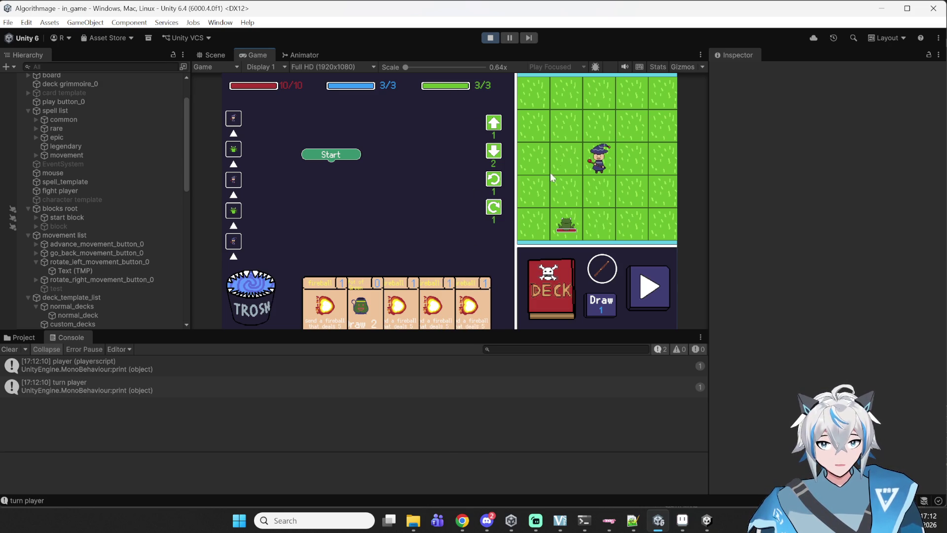
{"action": "left_click", "coordinate": [494, 207]}
{"action": "left_click_drag", "start_coordinate": [419, 207], "coordinate": [330, 168]}
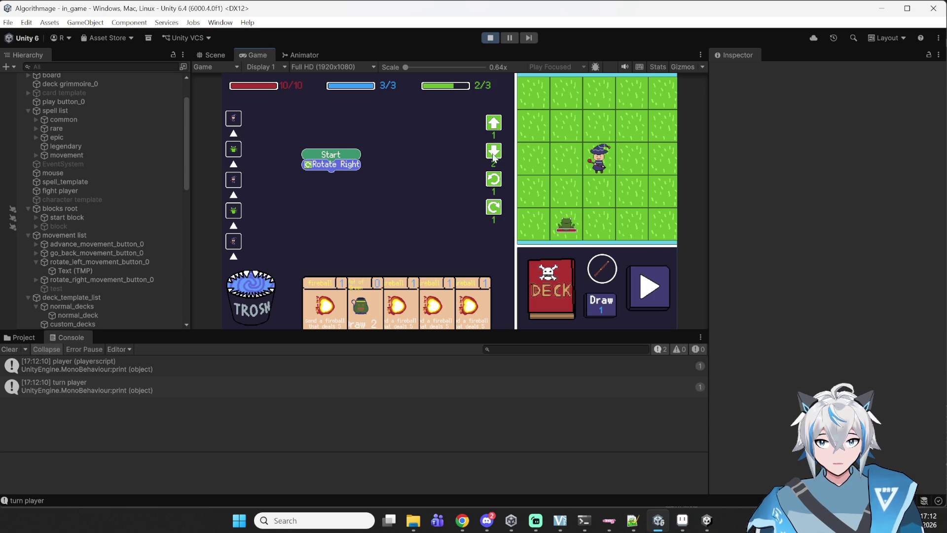
{"action": "left_click", "coordinate": [494, 123]}
{"action": "left_click_drag", "start_coordinate": [432, 121], "coordinate": [346, 176]}
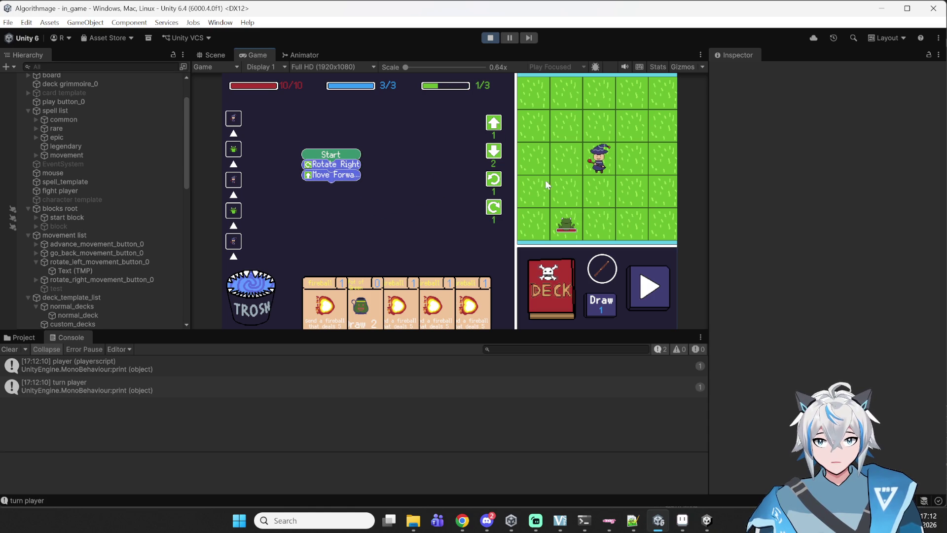
{"action": "left_click", "coordinate": [494, 179]}
{"action": "left_click_drag", "start_coordinate": [416, 178], "coordinate": [338, 193]}
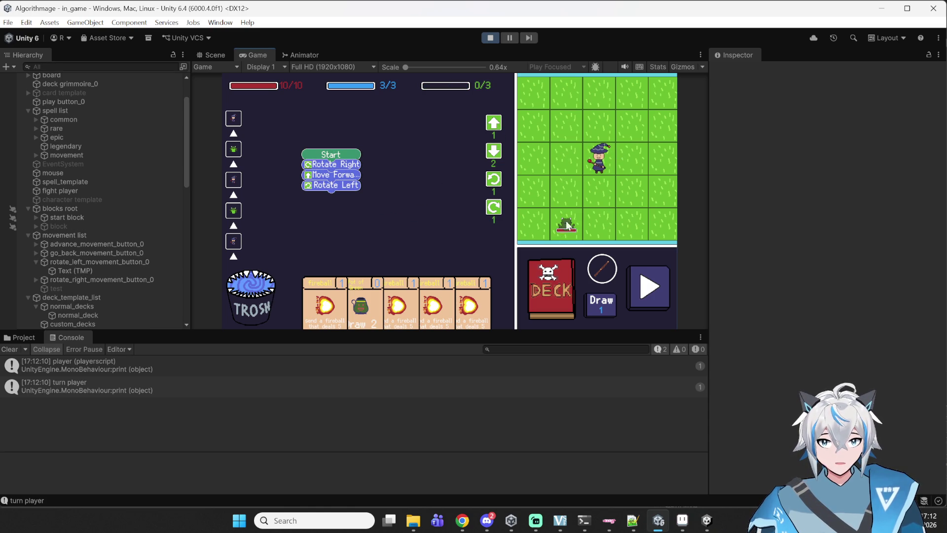
Step: Add a fireball block to the program, play Pot of Green, and open the deck viewer
{"action": "mouse_move", "coordinate": [398, 306]}
{"action": "left_mouse_down"}
{"action": "mouse_move", "coordinate": [399, 190]}
{"action": "mouse_move", "coordinate": [396, 205]}
{"action": "mouse_move", "coordinate": [346, 204]}
{"action": "left_mouse_up"}
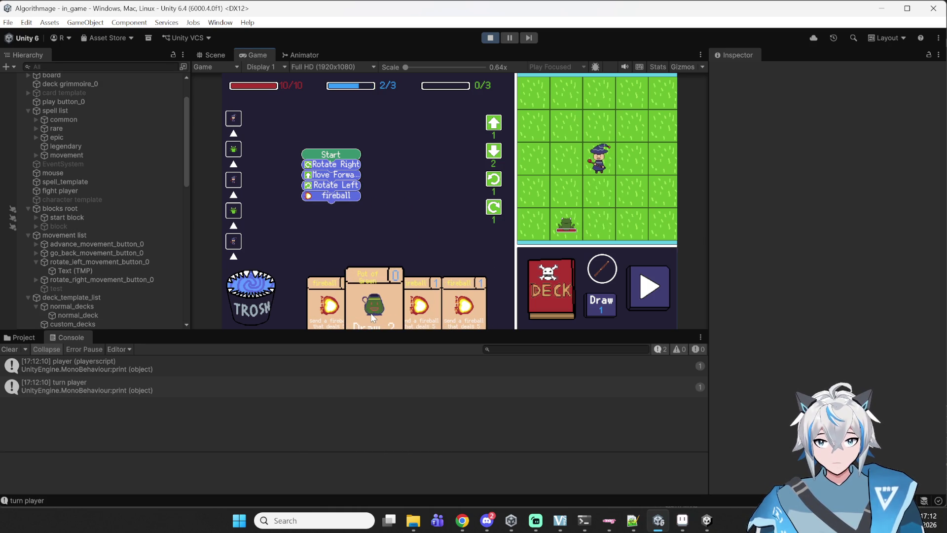
{"action": "left_click_drag", "start_coordinate": [372, 317], "coordinate": [410, 179]}
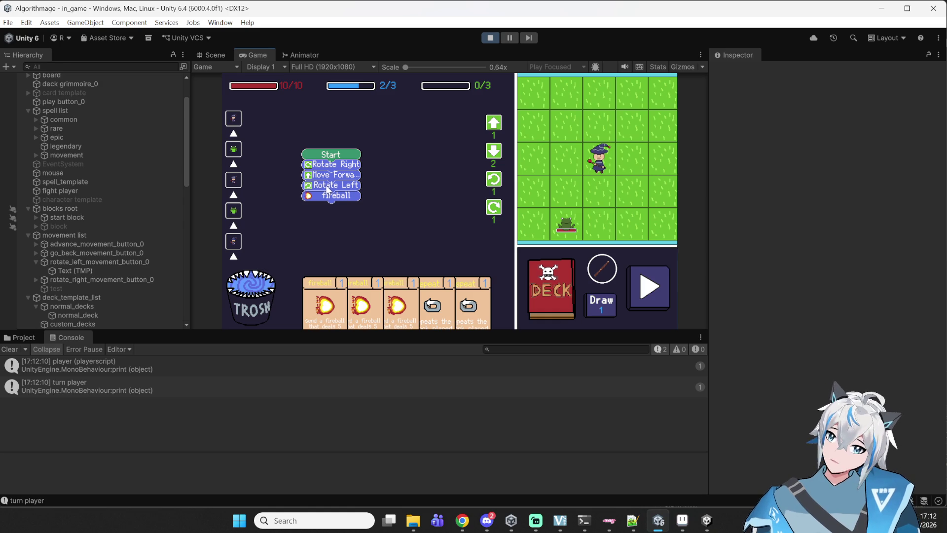
{"action": "mouse_move", "coordinate": [325, 185]}
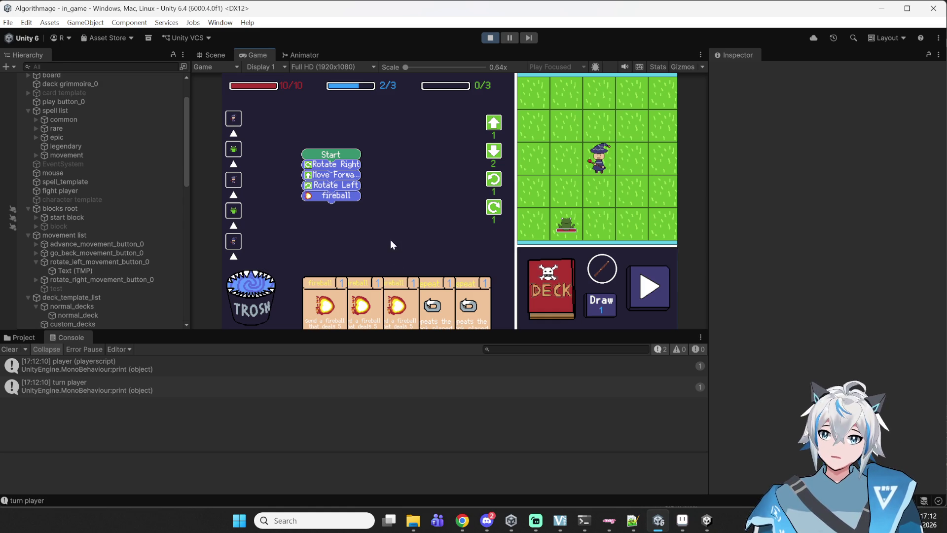
{"action": "mouse_move", "coordinate": [443, 307]}
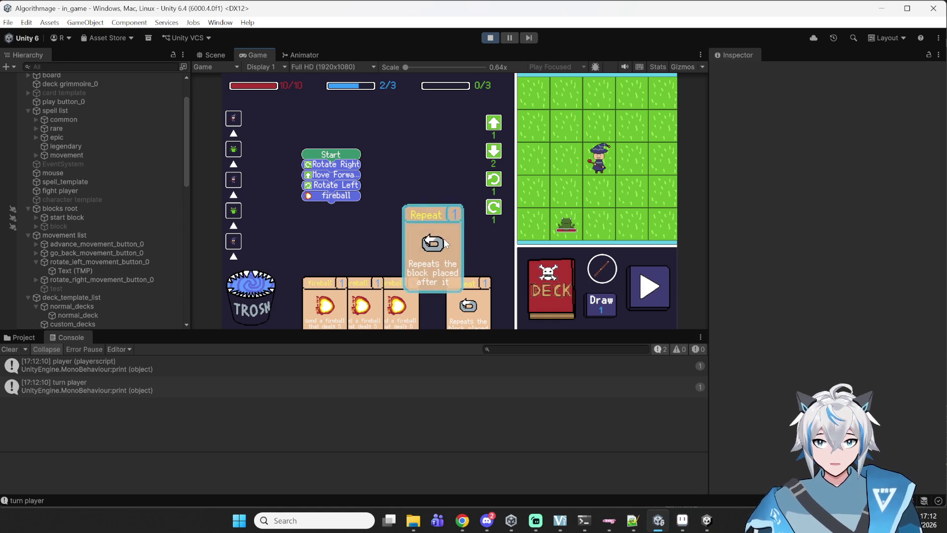
{"action": "left_click", "coordinate": [533, 276]}
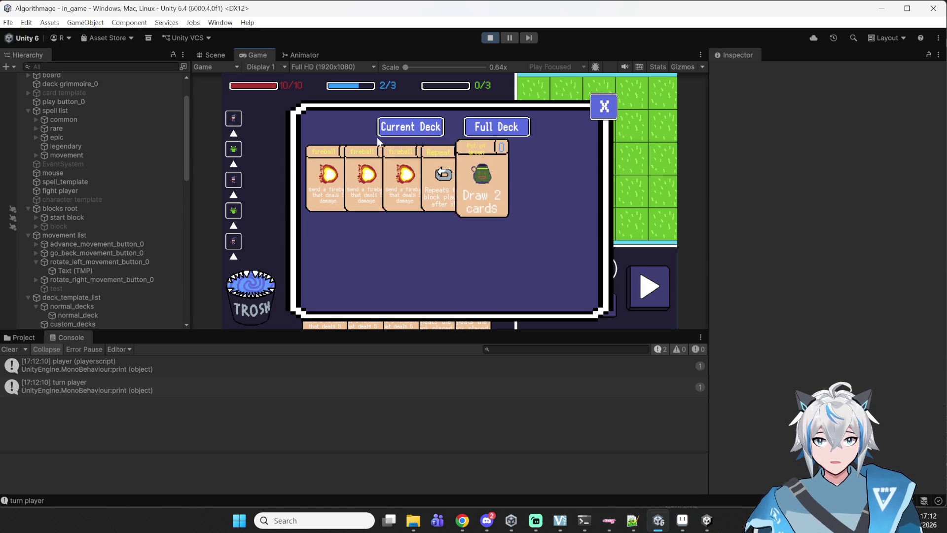
Step: Toggle the deck viewer between the 5-card current deck and 12-card full deck, then close it
{"action": "left_click", "coordinate": [603, 102]}
{"action": "left_click", "coordinate": [574, 289]}
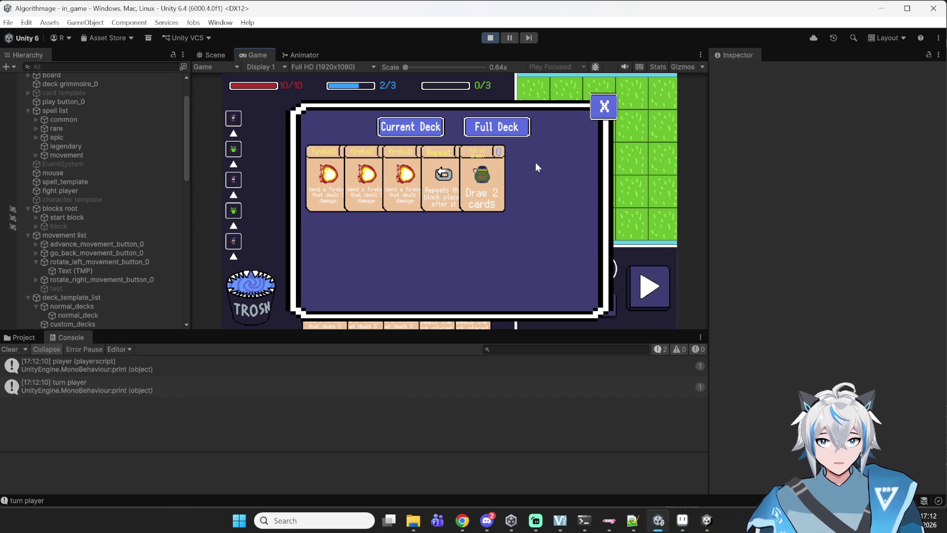
{"action": "left_click", "coordinate": [524, 127]}
{"action": "left_click", "coordinate": [424, 133]}
{"action": "left_click", "coordinate": [469, 132]}
{"action": "left_click", "coordinate": [389, 129]}
{"action": "left_click", "coordinate": [515, 133]}
{"action": "left_click", "coordinate": [419, 128]}
{"action": "left_click", "coordinate": [509, 134]}
{"action": "left_click", "coordinate": [418, 129]}
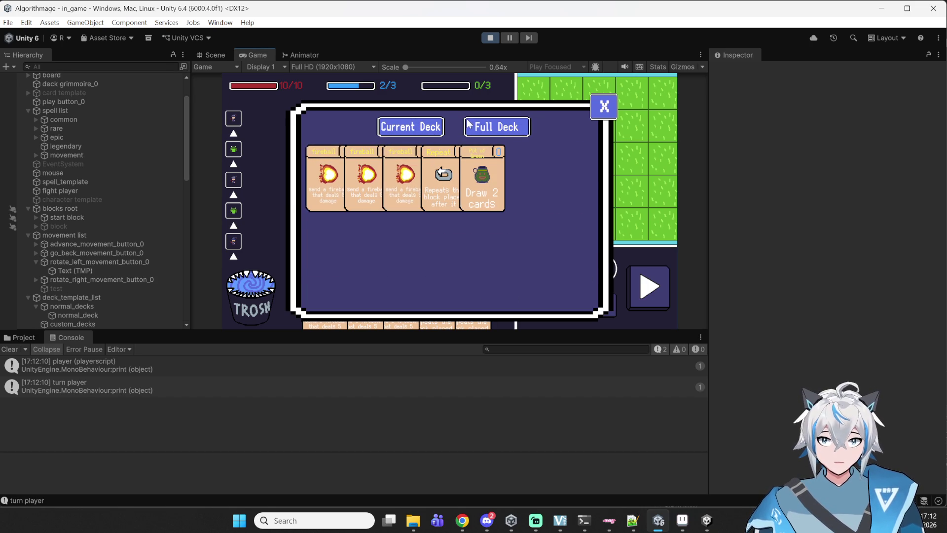
{"action": "left_click", "coordinate": [470, 126]}
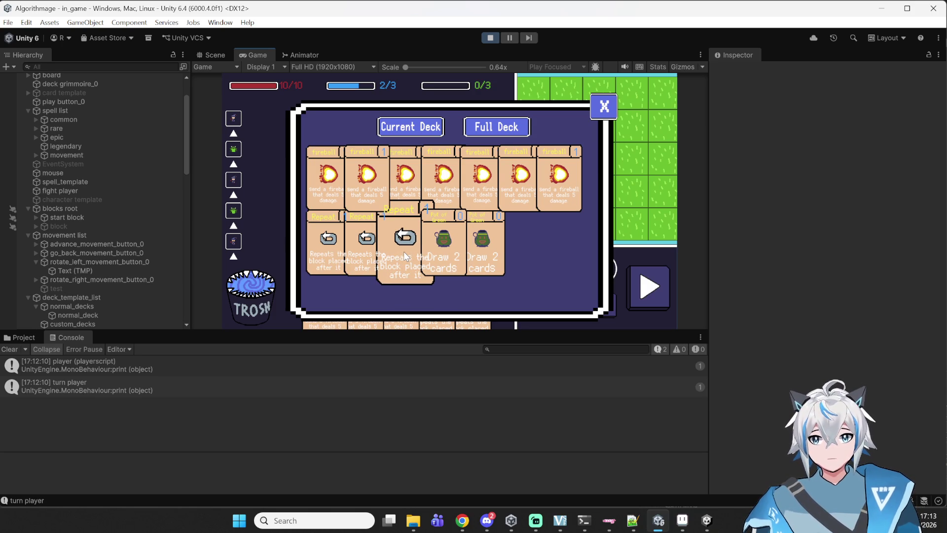
{"action": "left_click", "coordinate": [605, 116]}
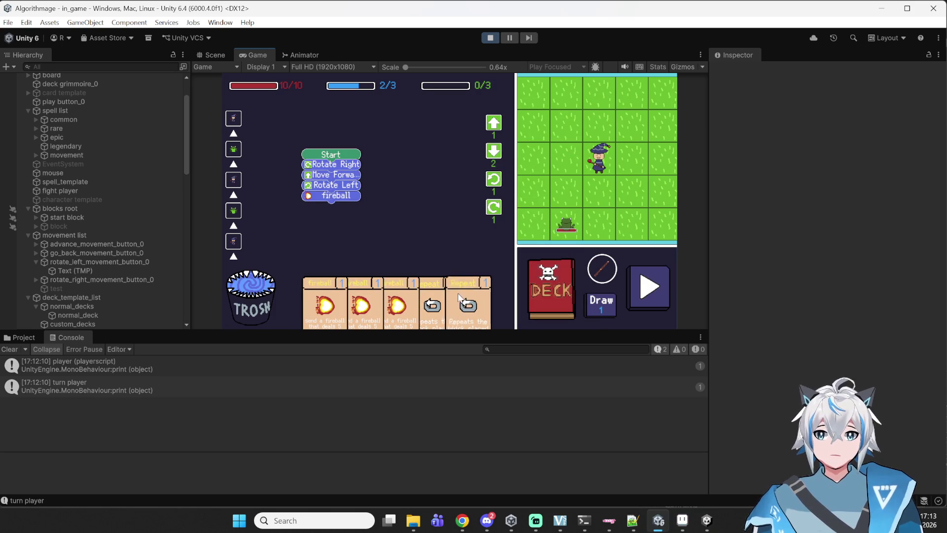
Step: Add a Repeat block below fireball, run the program to win, and enter the next battle
{"action": "mouse_move", "coordinate": [429, 266]}
{"action": "left_mouse_down"}
{"action": "mouse_move", "coordinate": [418, 193]}
{"action": "mouse_move", "coordinate": [365, 198]}
{"action": "left_mouse_up"}
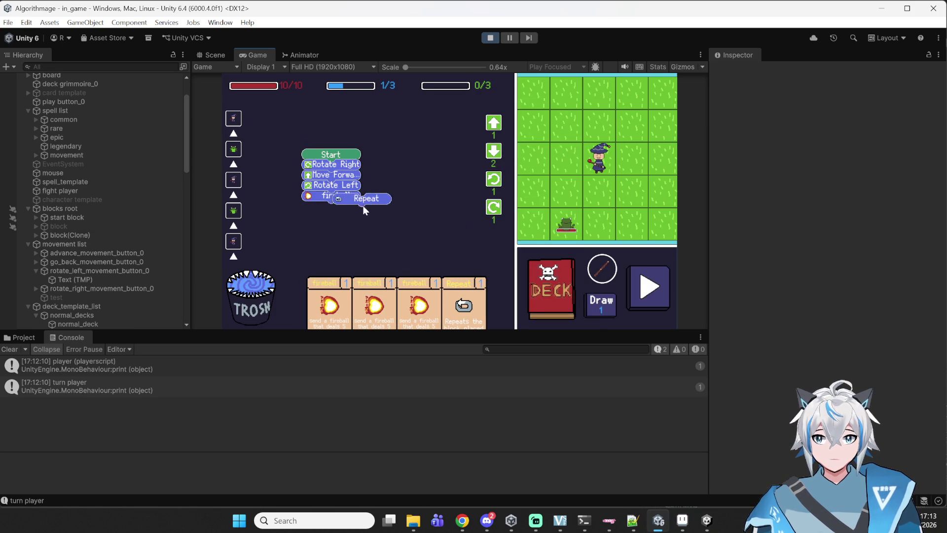
{"action": "left_click", "coordinate": [641, 297]}
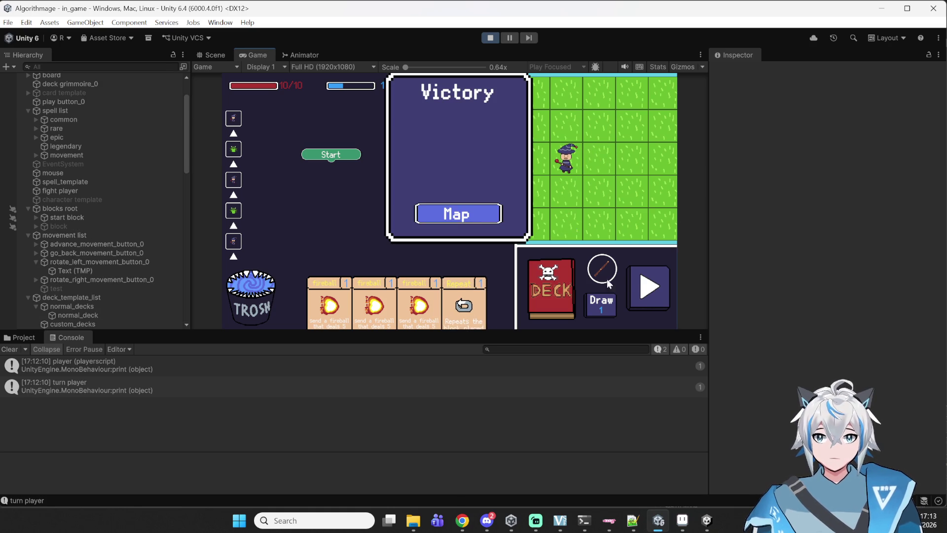
{"action": "left_click", "coordinate": [459, 220]}
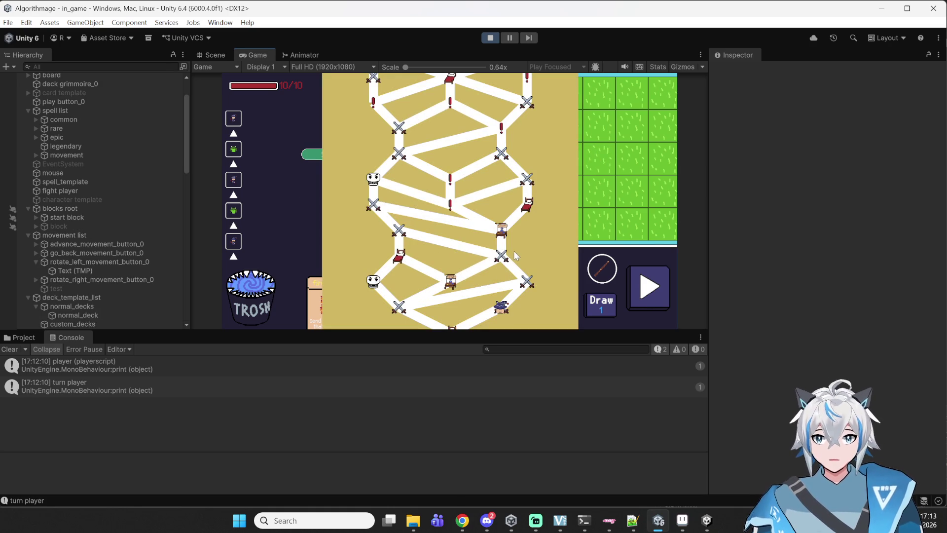
{"action": "left_click", "coordinate": [524, 284]}
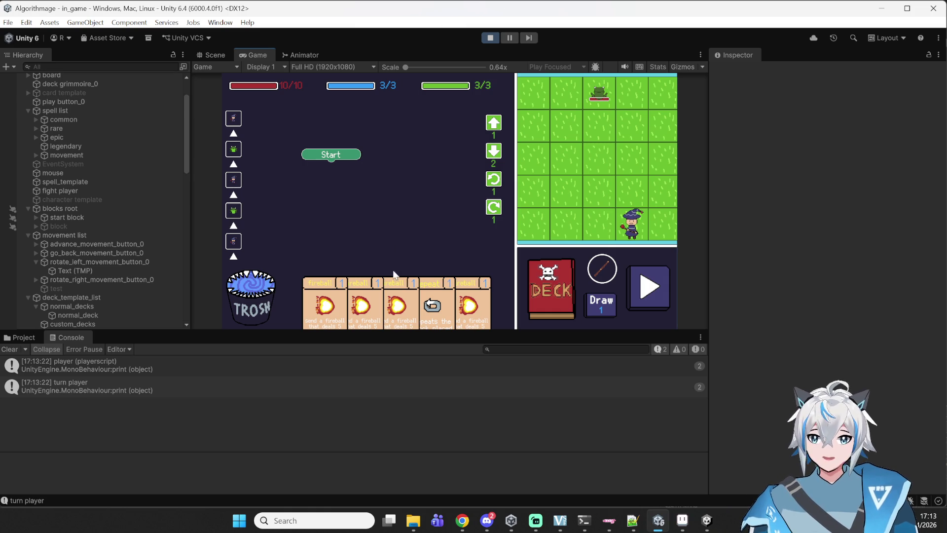
Step: Open the deck viewer on the full deck and select the common group in the Hierarchy
{"action": "left_click", "coordinate": [529, 258]}
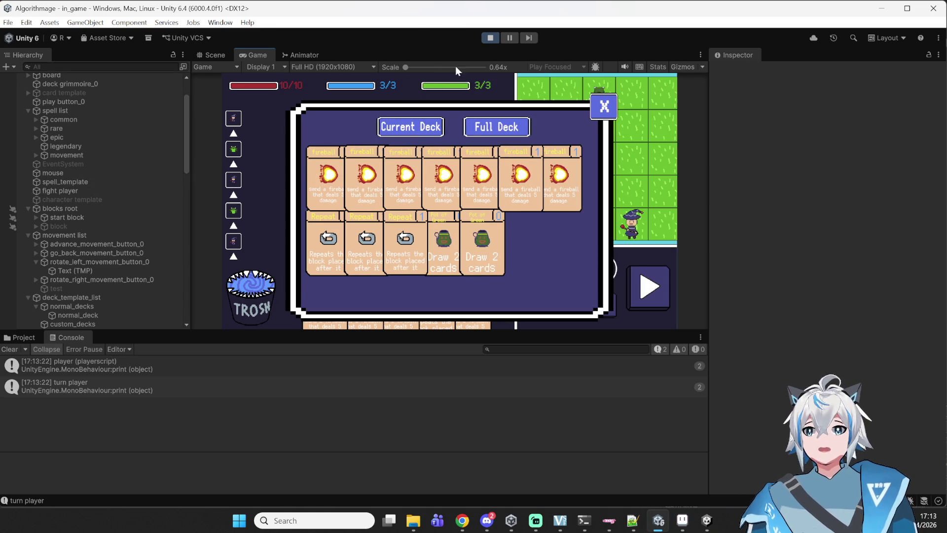
{"action": "scroll", "coordinate": [78, 183], "scroll_direction": "up", "scroll_amount": 3}
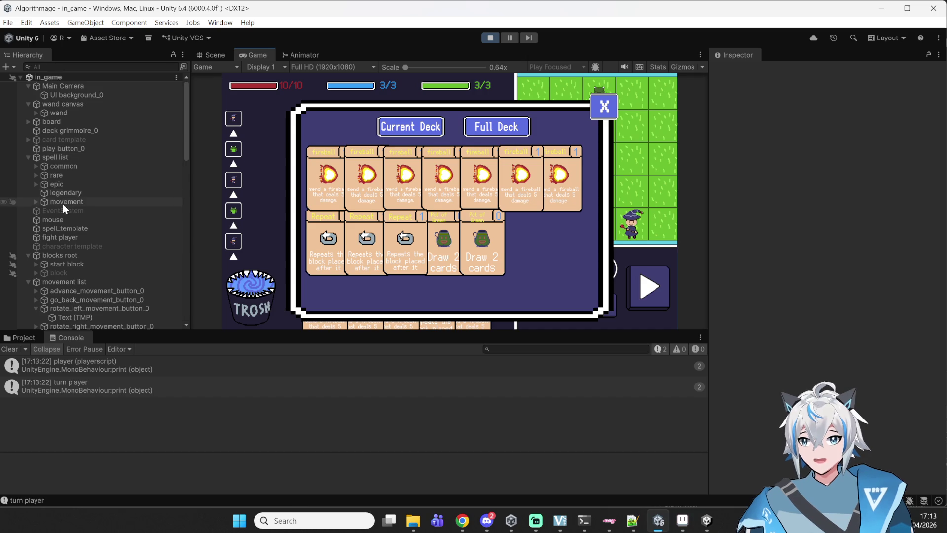
{"action": "scroll", "coordinate": [63, 203], "scroll_direction": "down", "scroll_amount": 4}
{"action": "left_click", "coordinate": [63, 118]}
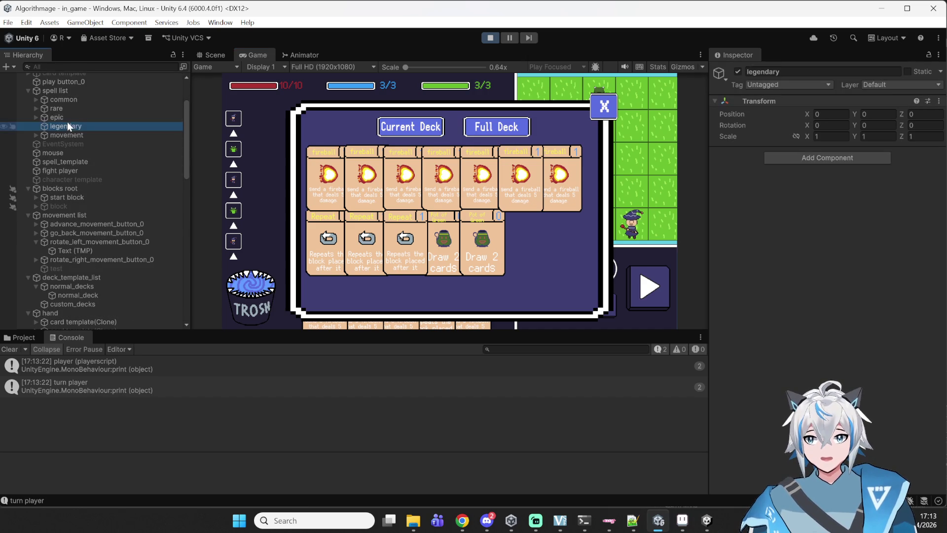
{"action": "left_click", "coordinate": [78, 100]}
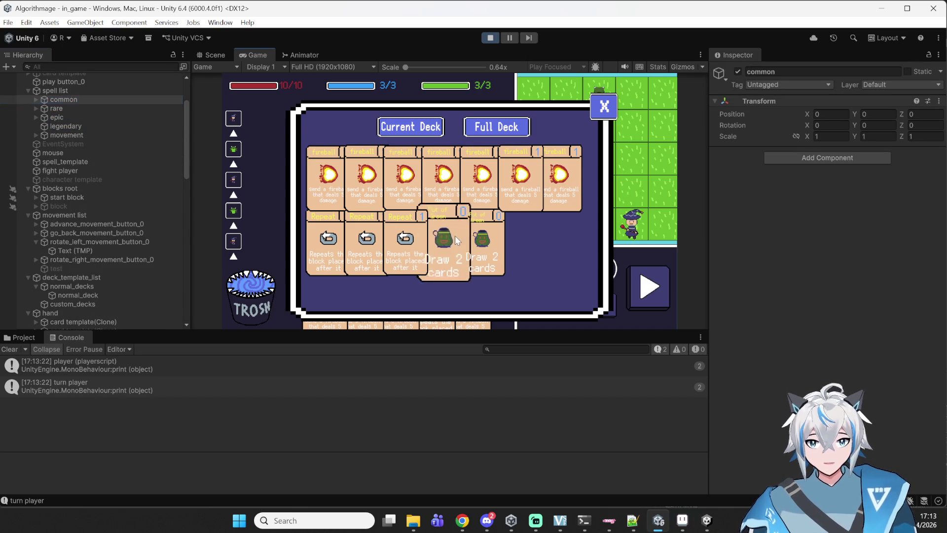
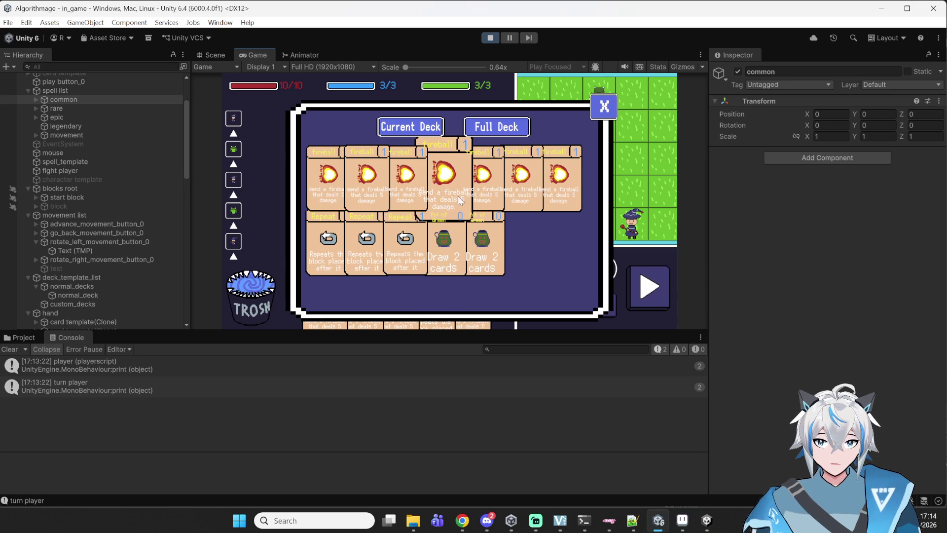
Step: Close the deck panel and stop Play mode
{"action": "left_click", "coordinate": [595, 111]}
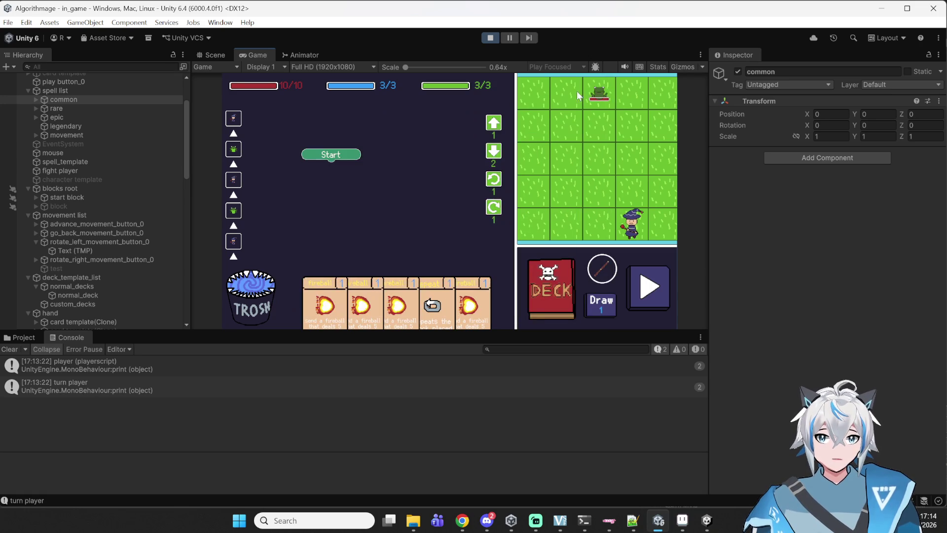
{"action": "left_click", "coordinate": [490, 38]}
{"action": "scroll", "coordinate": [400, 228], "scroll_direction": "up", "scroll_amount": 5}
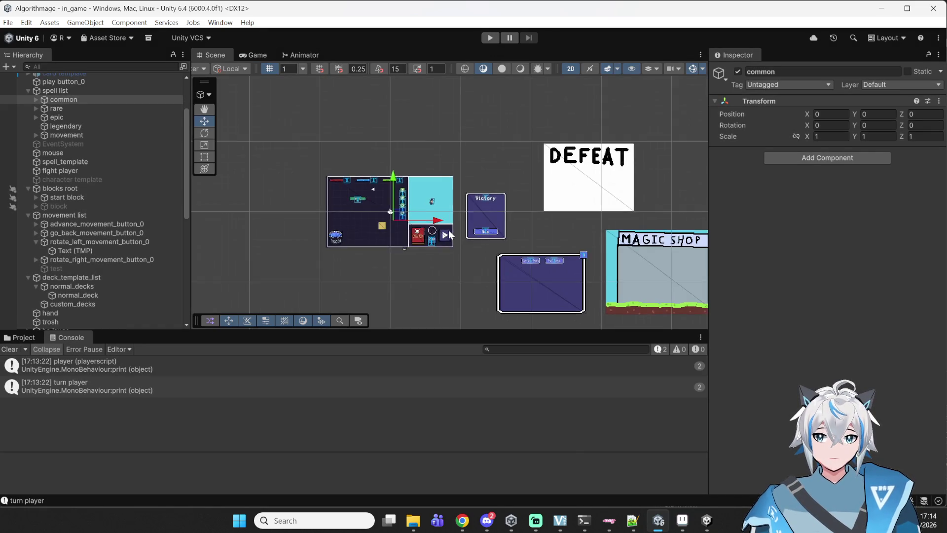
{"action": "scroll", "coordinate": [81, 118], "scroll_direction": "down", "scroll_amount": 10}
{"action": "scroll", "coordinate": [79, 148], "scroll_direction": "up", "scroll_amount": 3}
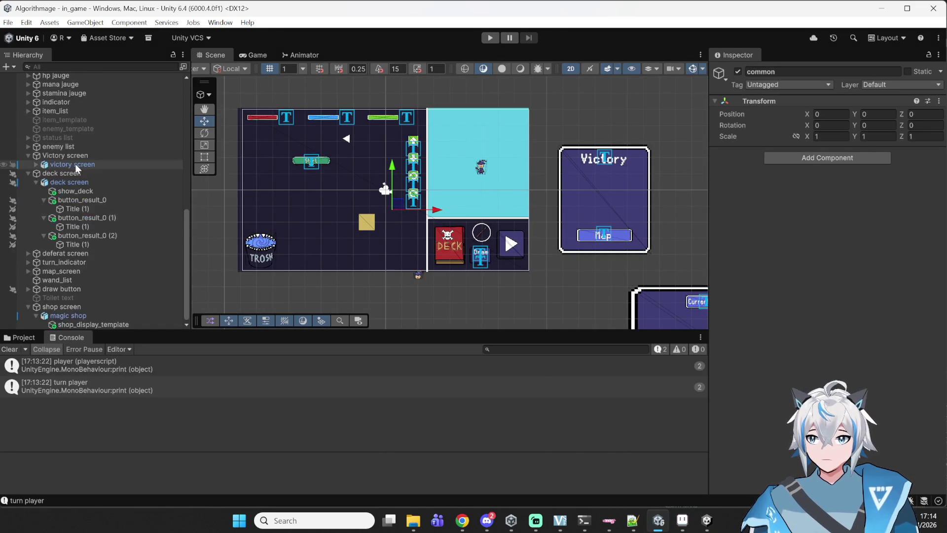
{"action": "scroll", "coordinate": [79, 222], "scroll_direction": "down", "scroll_amount": 3}
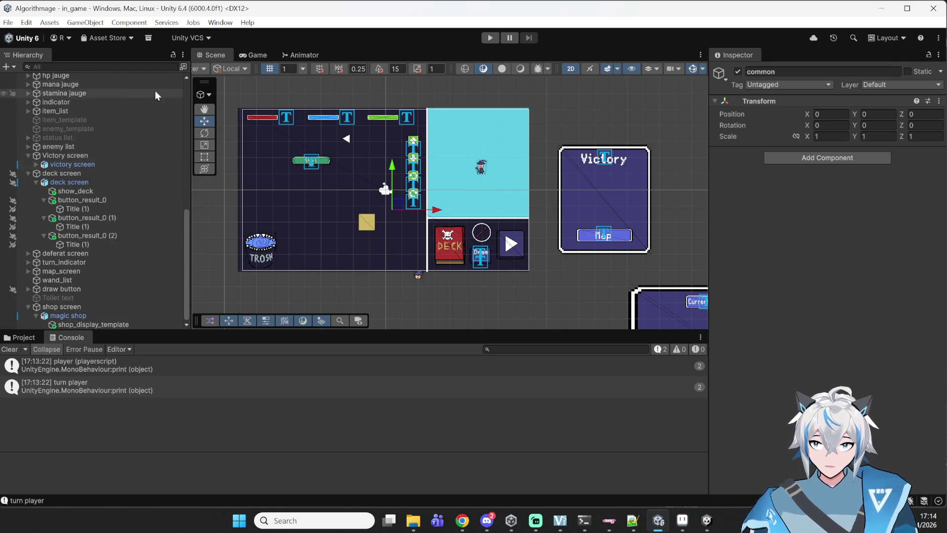
Step: Filter the Hierarchy by 'card', clear the filter, and select using_card_0 under card template
{"action": "left_click", "coordinate": [127, 67]}
{"action": "type", "text": "card"}
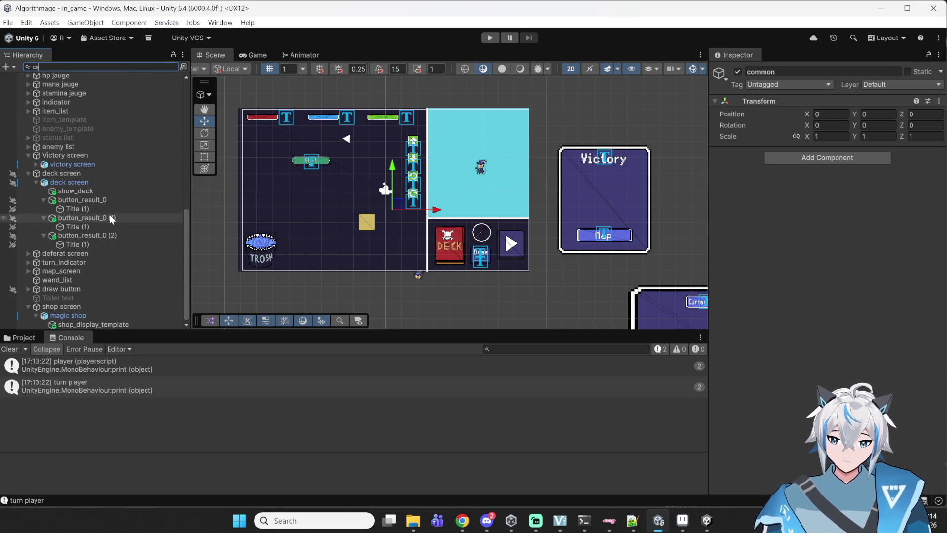
{"action": "left_click", "coordinate": [65, 87]}
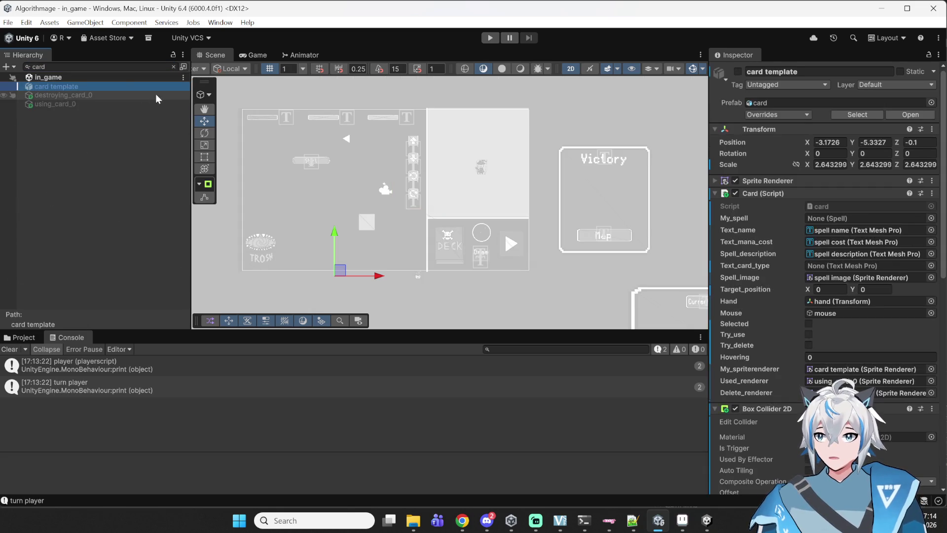
{"action": "left_click", "coordinate": [81, 68]}
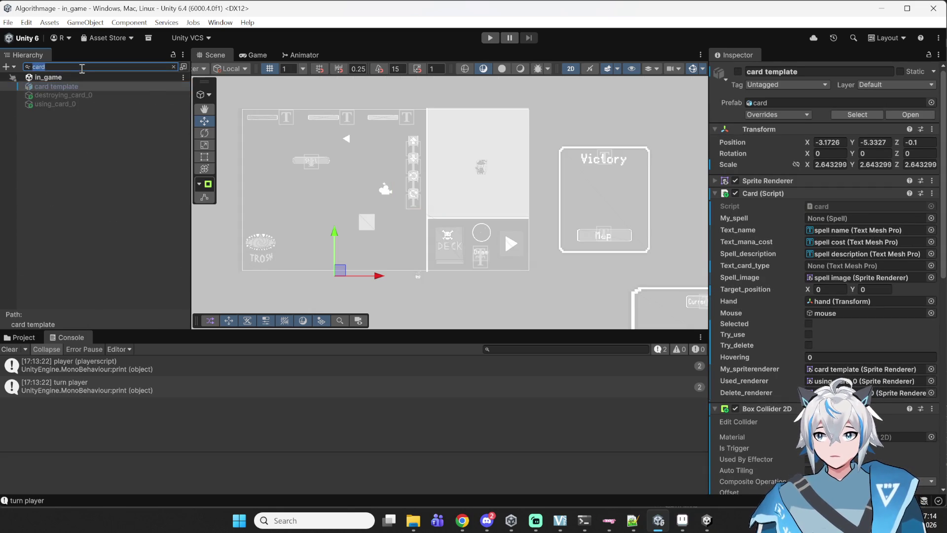
{"action": "key", "text": "BackSpace"}
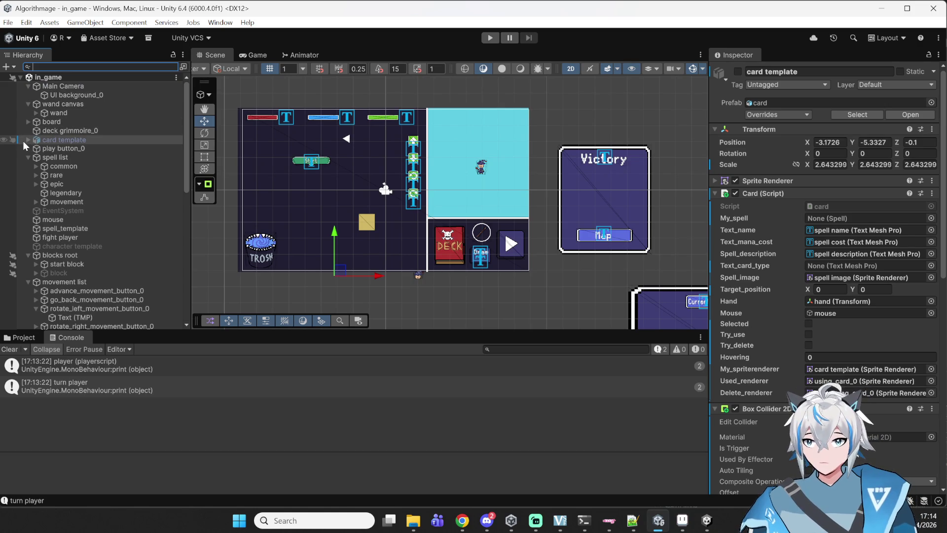
{"action": "left_click", "coordinate": [28, 140]}
{"action": "left_click", "coordinate": [47, 149]}
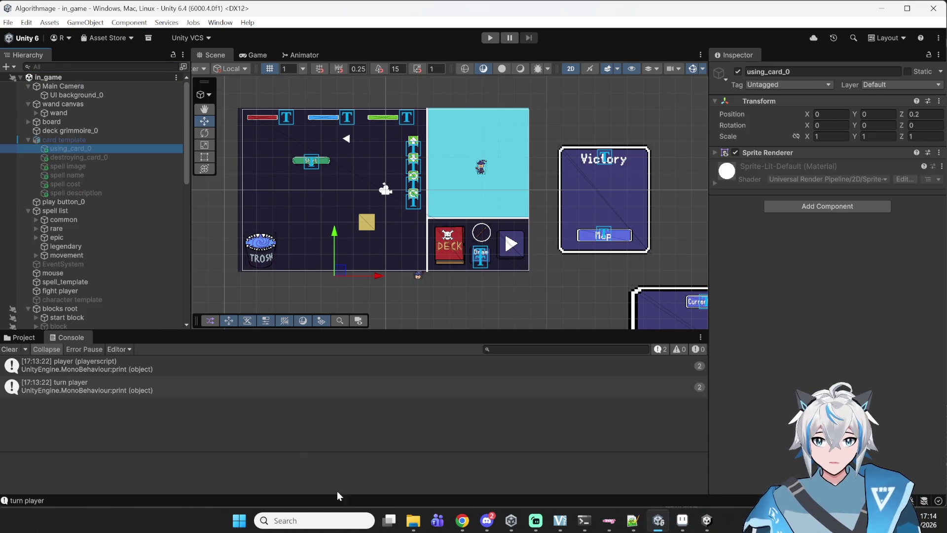
{"action": "left_click", "coordinate": [463, 526]}
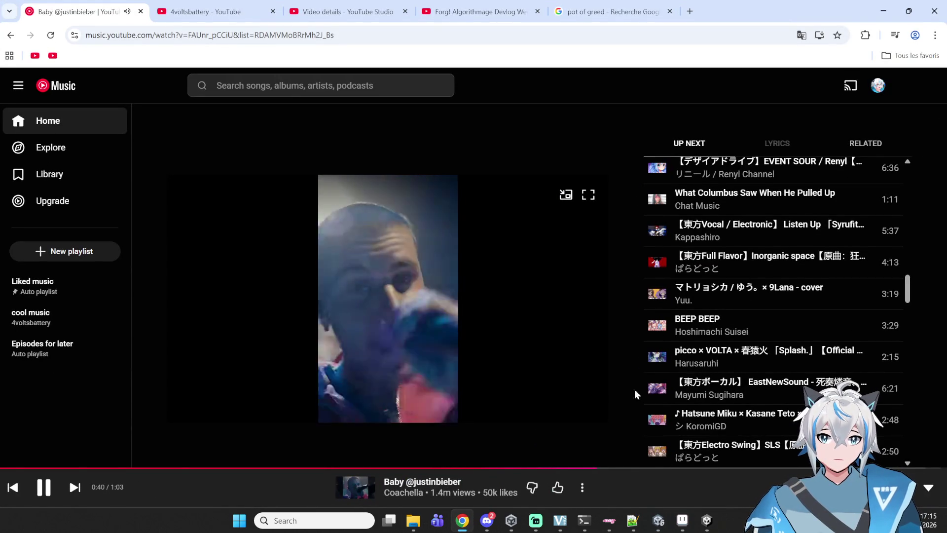
Step: Skip YouTube Music ahead to 'Dust Dwelling' and minimize Chrome back to Unity
{"action": "scroll", "coordinate": [683, 400], "scroll_direction": "down", "scroll_amount": 6}
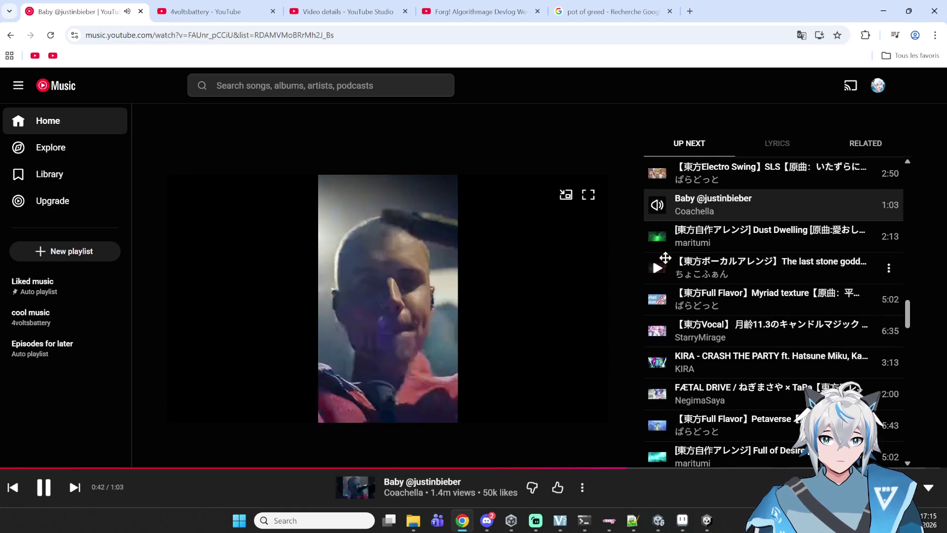
{"action": "left_click", "coordinate": [658, 238]}
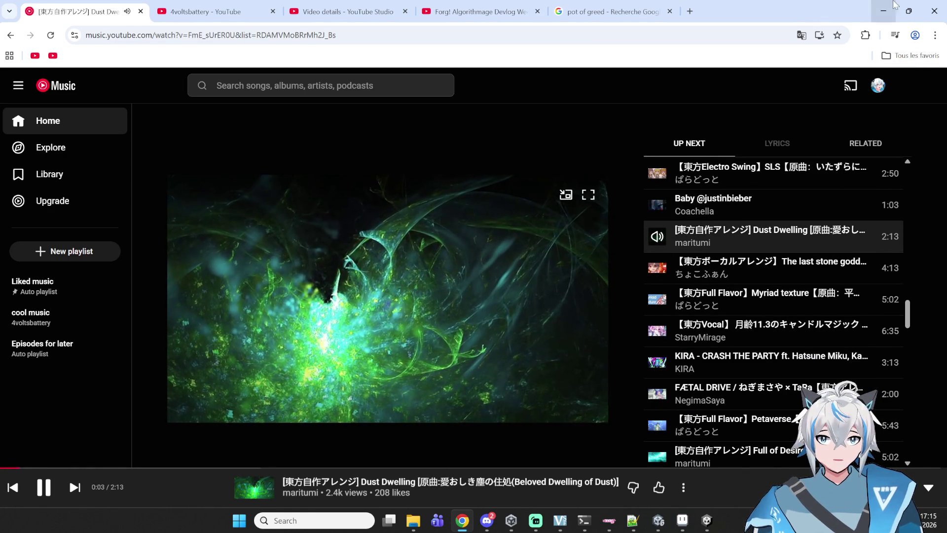
{"action": "left_click", "coordinate": [884, 11]}
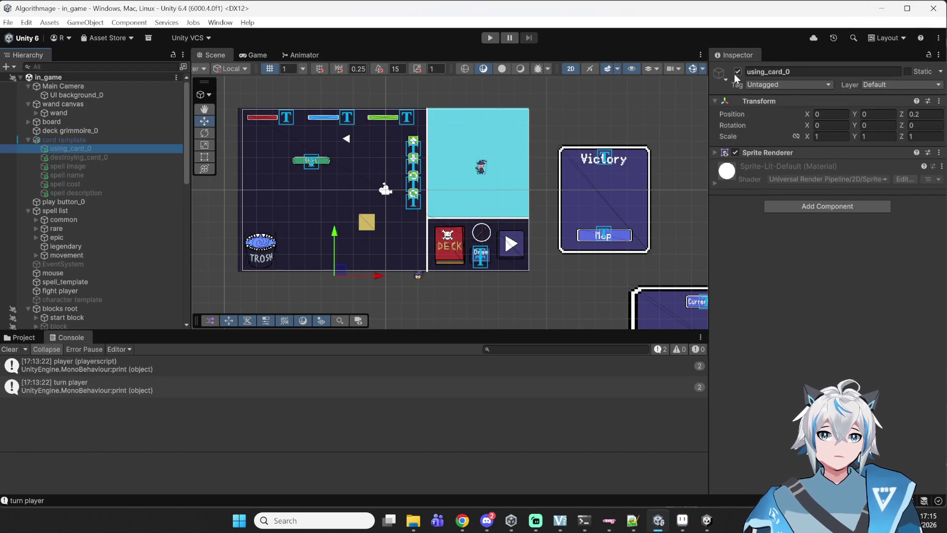
Step: Activate the card template and frame the card in the Scene view
{"action": "left_click", "coordinate": [84, 140]}
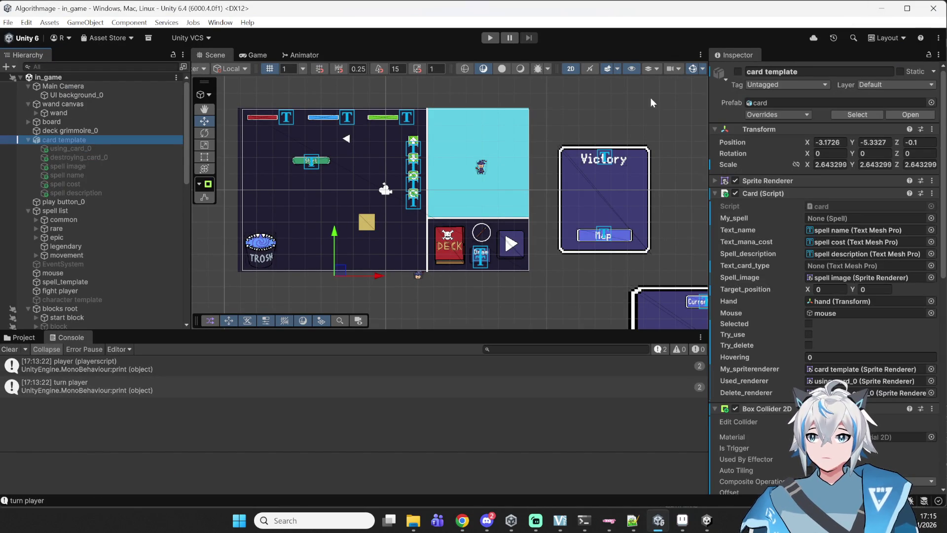
{"action": "left_click", "coordinate": [737, 72]}
{"action": "left_click", "coordinate": [76, 148]}
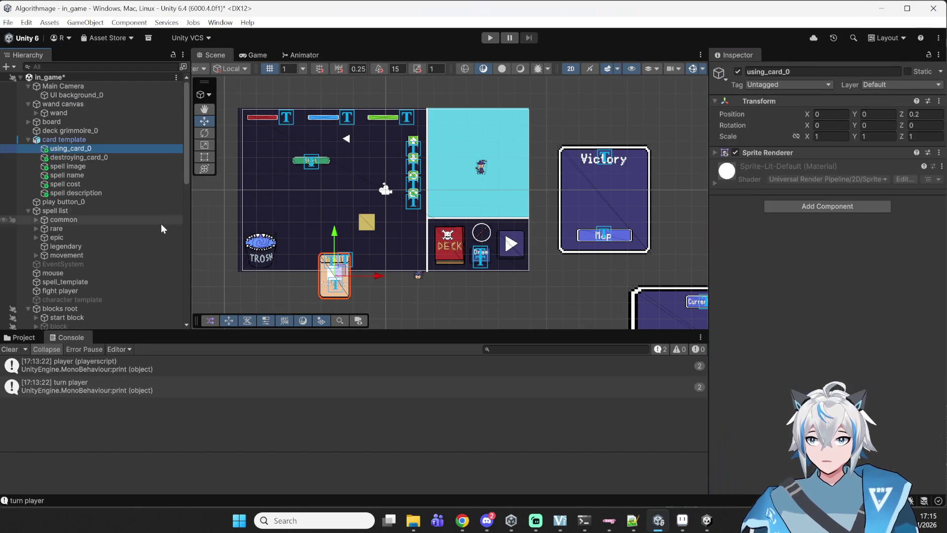
{"action": "scroll", "coordinate": [324, 286], "scroll_direction": "up", "scroll_amount": 8}
{"action": "left_click_drag", "start_coordinate": [344, 270], "coordinate": [405, 186]}
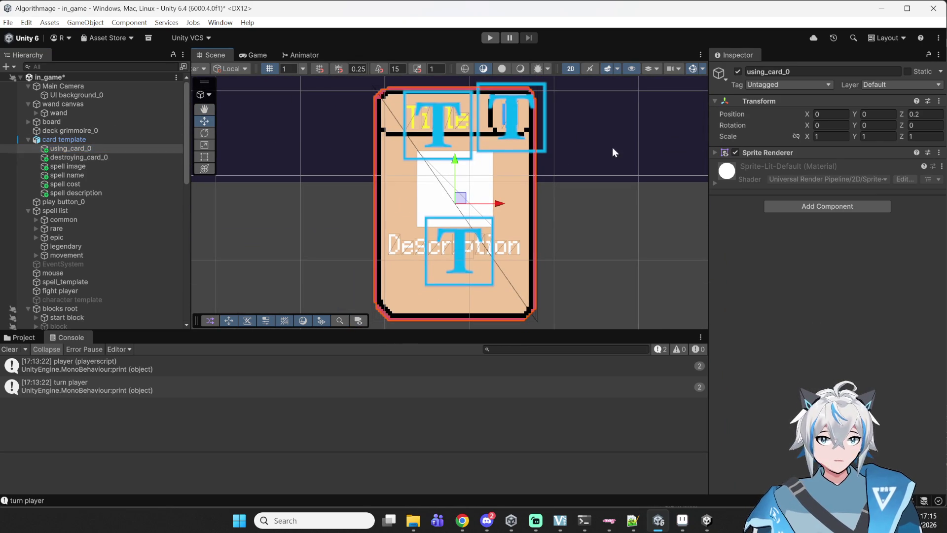
Step: Inspect the spell image and spell name objects' Z positions
{"action": "left_click", "coordinate": [64, 158]}
{"action": "left_click", "coordinate": [63, 165]}
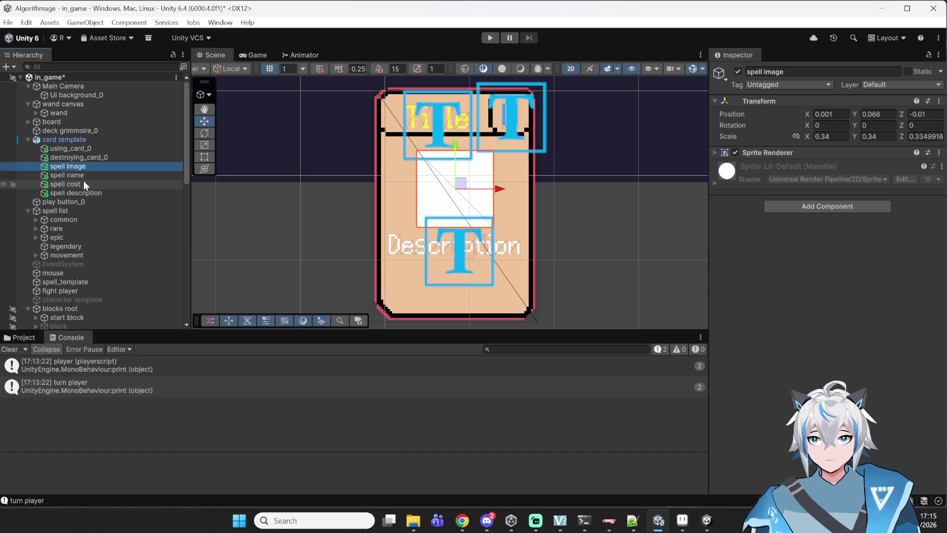
{"action": "left_click", "coordinate": [84, 178]}
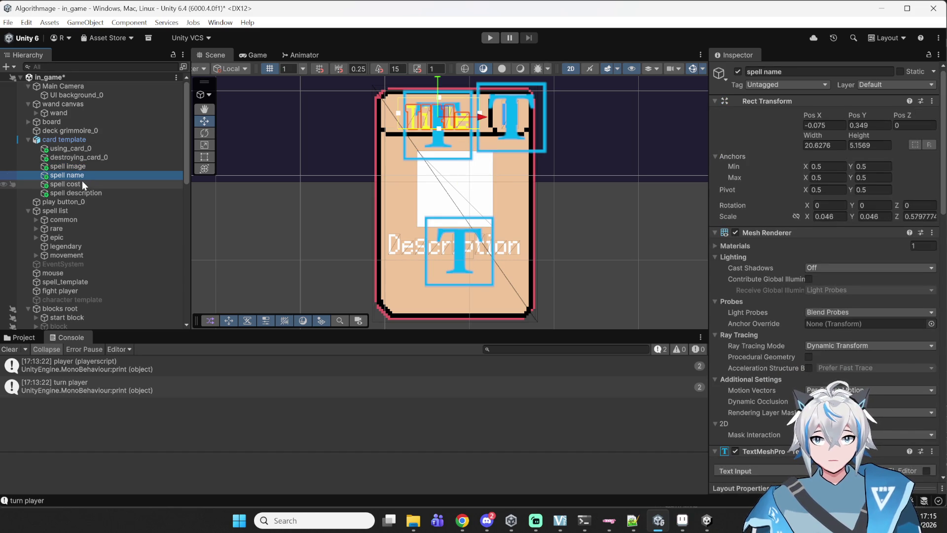
{"action": "left_click", "coordinate": [912, 125]}
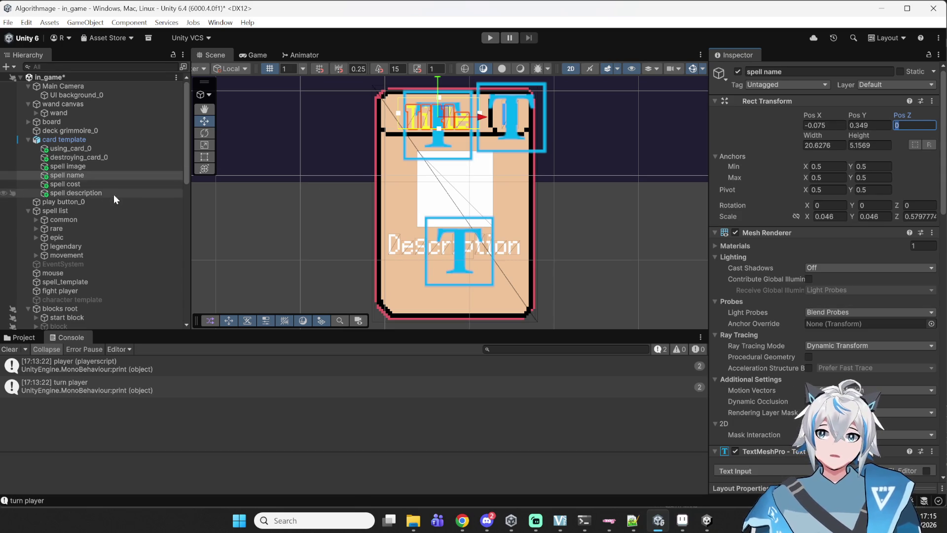
Step: Set the spell description's Rect Transform Pos Z to -0.01
{"action": "left_click", "coordinate": [88, 141]}
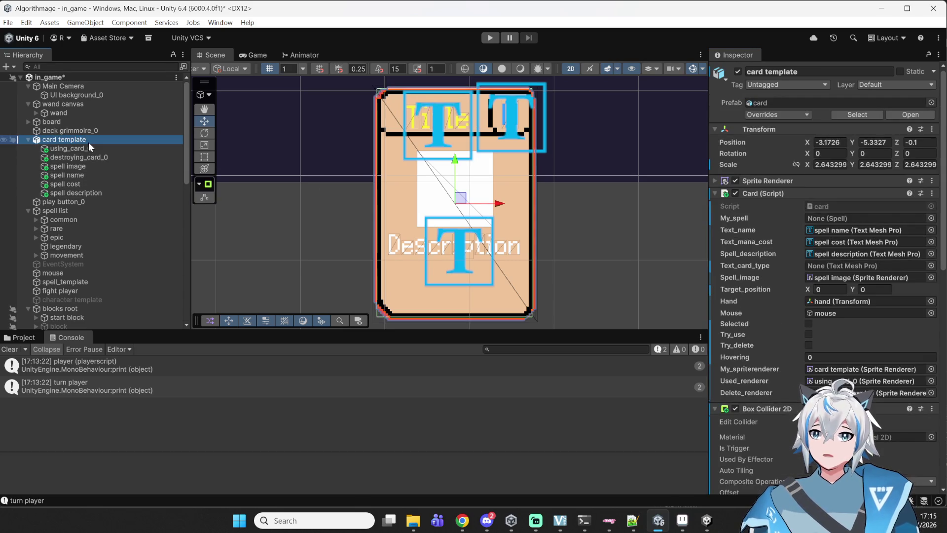
{"action": "left_click", "coordinate": [90, 174]}
{"action": "left_click", "coordinate": [84, 184]}
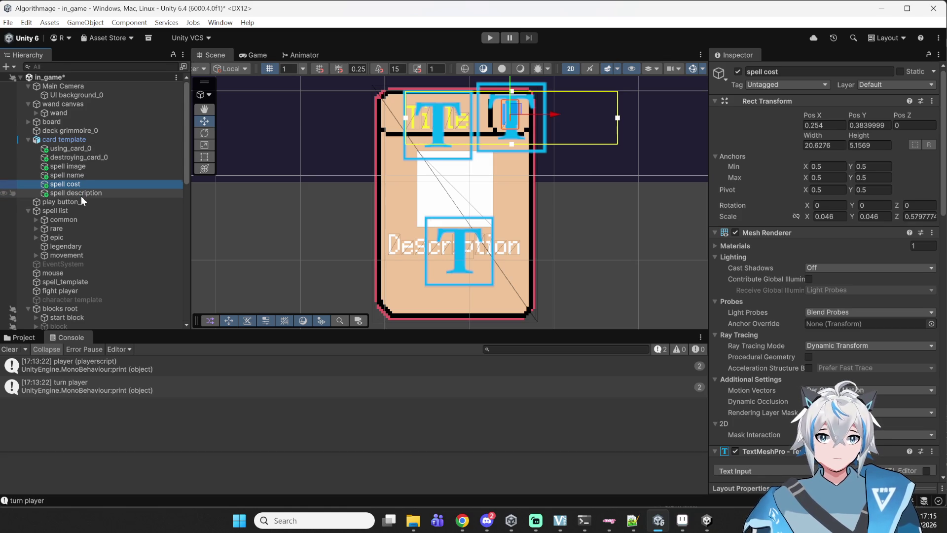
{"action": "left_click", "coordinate": [81, 195]}
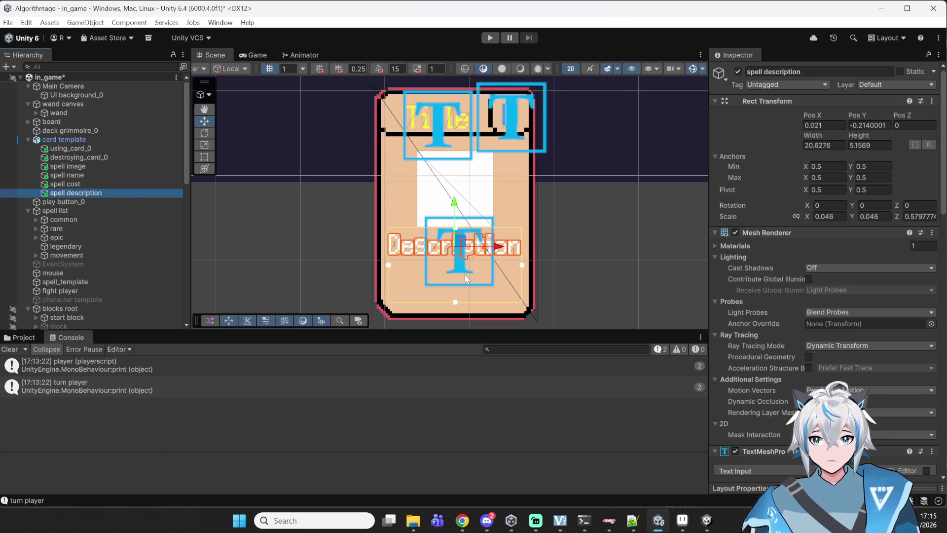
{"action": "left_click", "coordinate": [917, 126]}
{"action": "type", "text": "-0.0"}
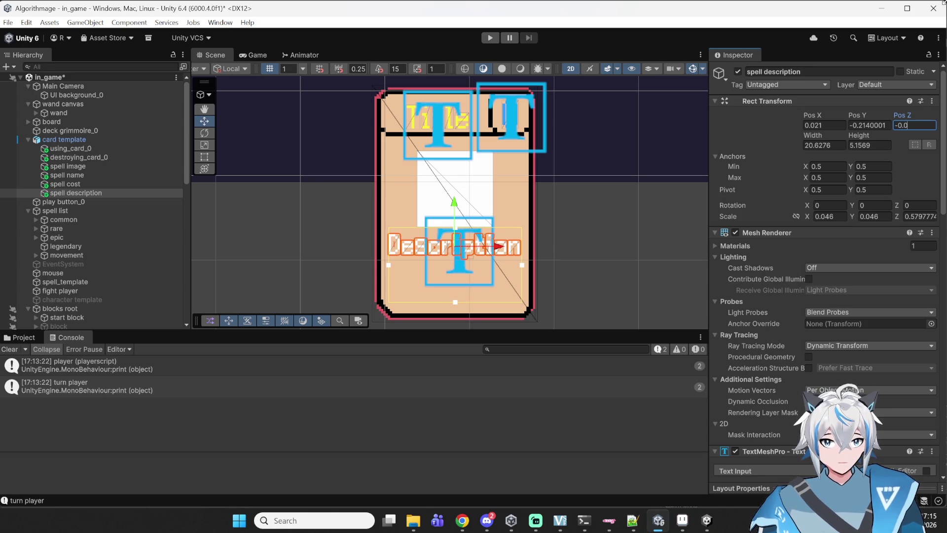
{"action": "type", "text": "1"}
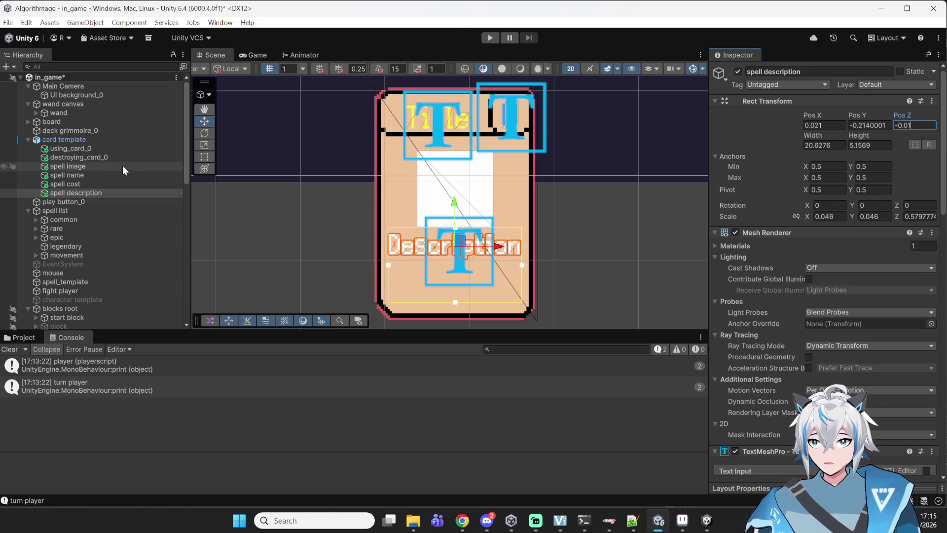
{"action": "key", "text": "Return"}
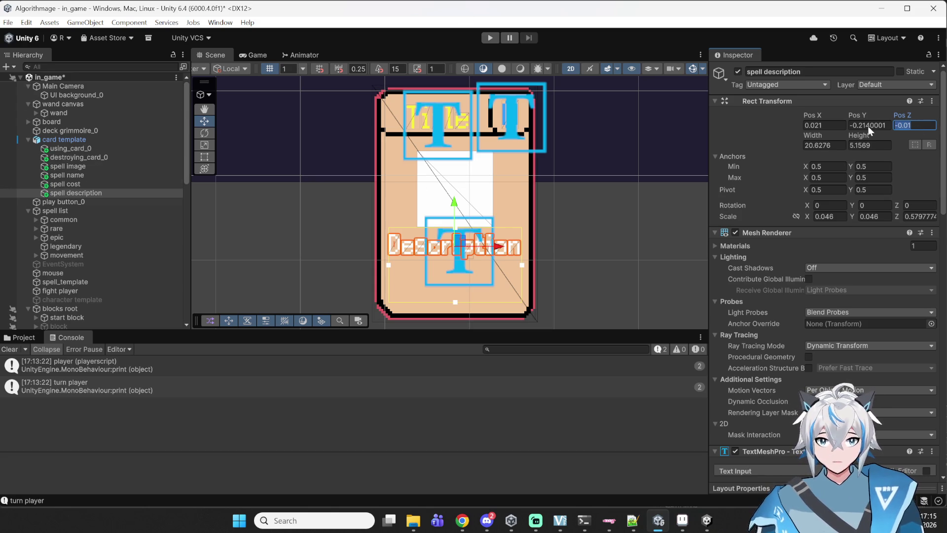
Step: Compare the spell cost, name and image positions, then deactivate the card template
{"action": "left_click", "coordinate": [103, 186]}
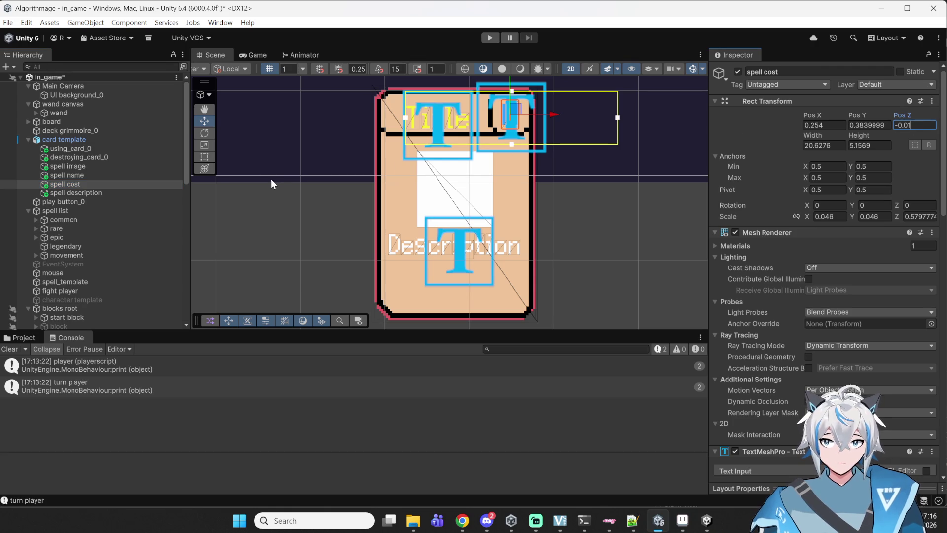
{"action": "left_click", "coordinate": [117, 175]}
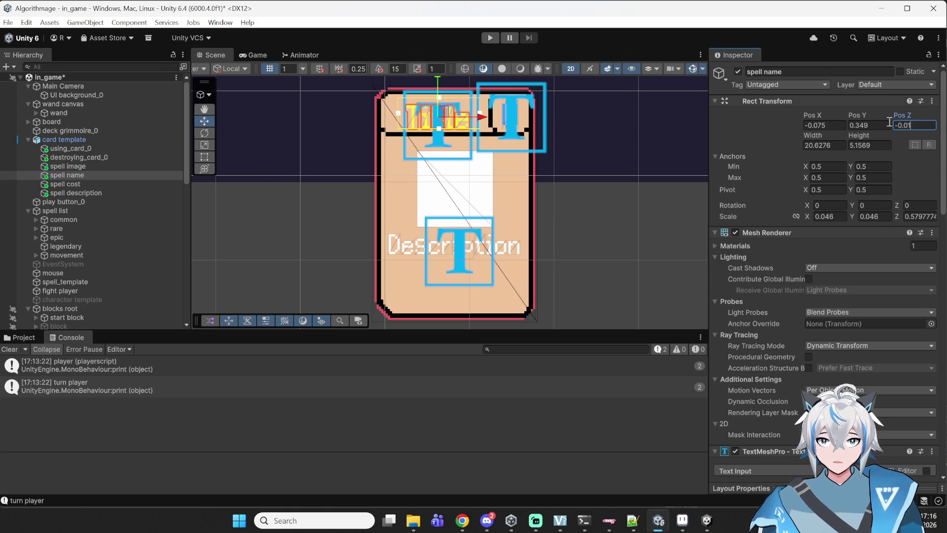
{"action": "left_click", "coordinate": [97, 163]}
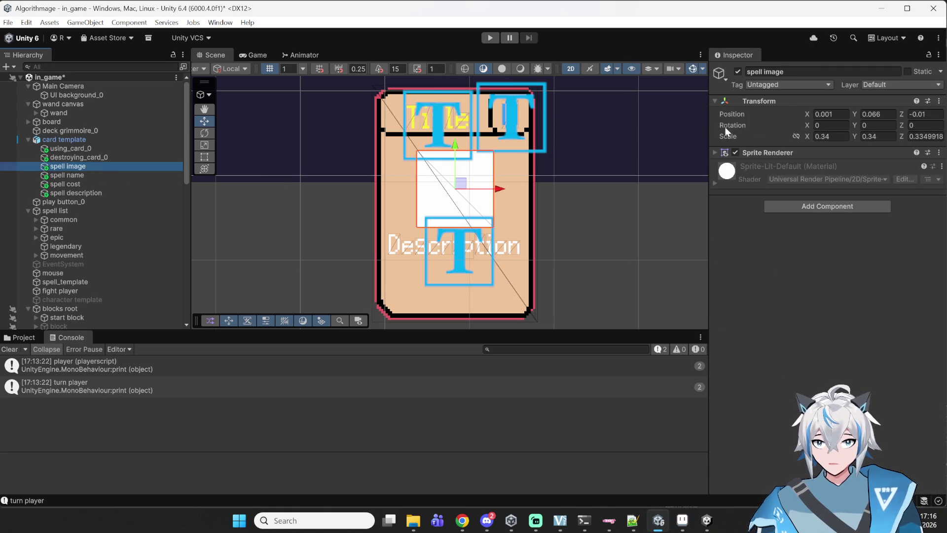
{"action": "scroll", "coordinate": [631, 176], "scroll_direction": "down", "scroll_amount": 8}
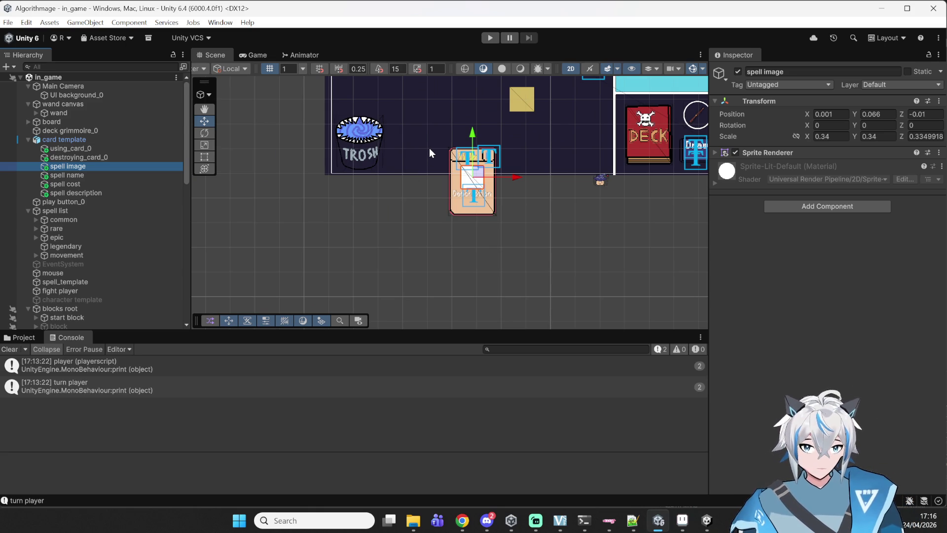
{"action": "left_click", "coordinate": [108, 141]}
{"action": "left_click", "coordinate": [738, 72]}
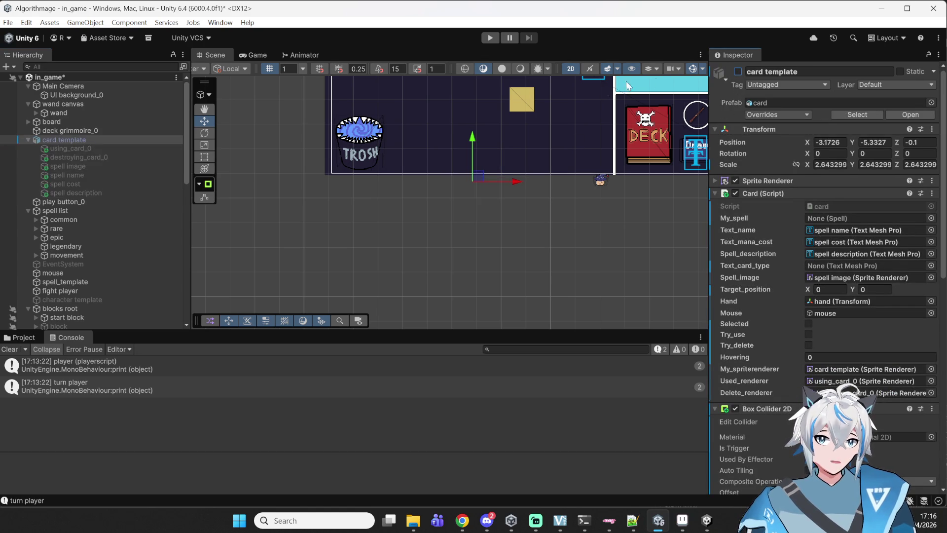
Step: Frame the game board, playtest a battle from the map, view the deck, then stop playing
{"action": "scroll", "coordinate": [497, 116], "scroll_direction": "down", "scroll_amount": 2}
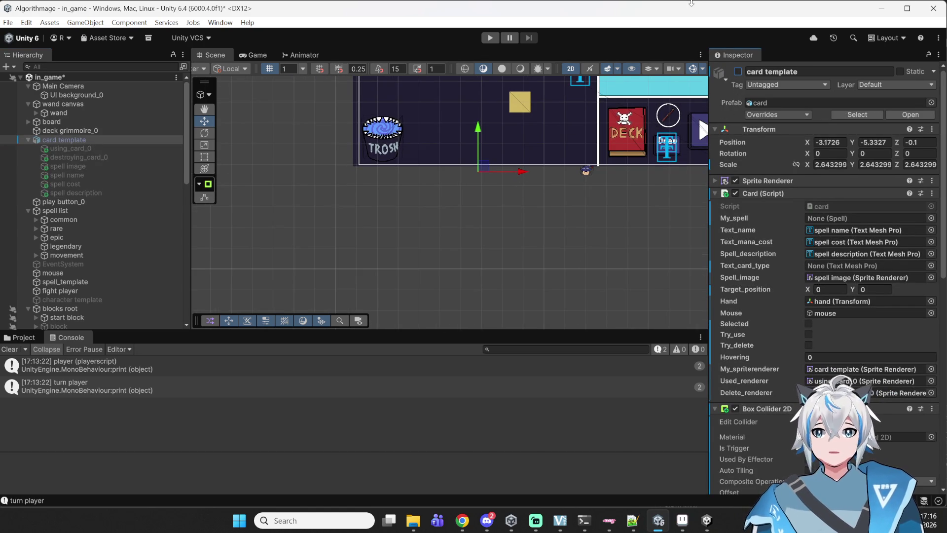
{"action": "left_click_drag", "start_coordinate": [591, 118], "coordinate": [507, 257]}
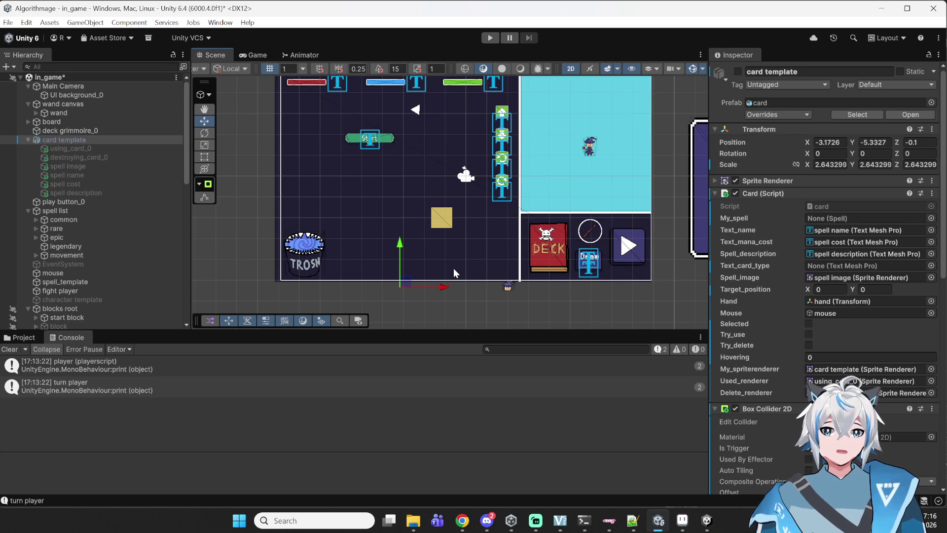
{"action": "key", "text": "ctrl+p"}
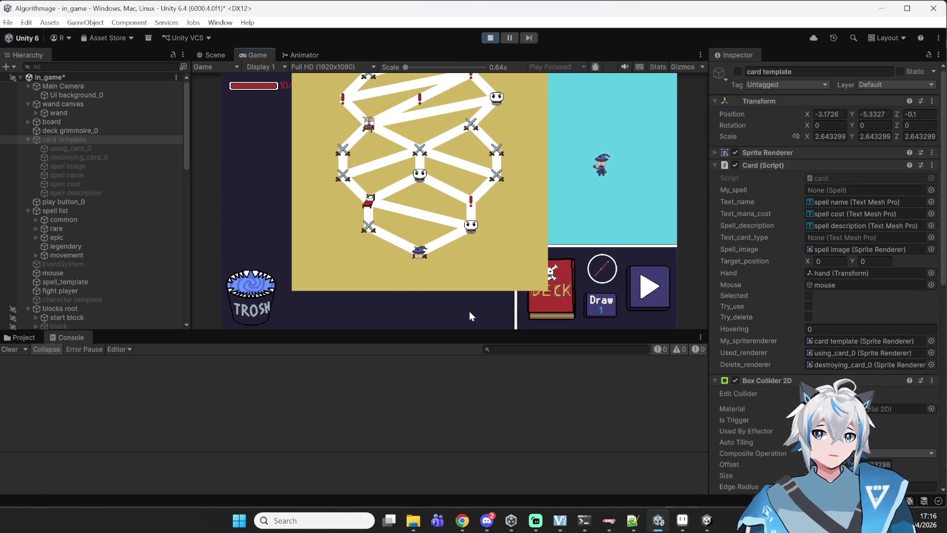
{"action": "left_click", "coordinate": [369, 227]}
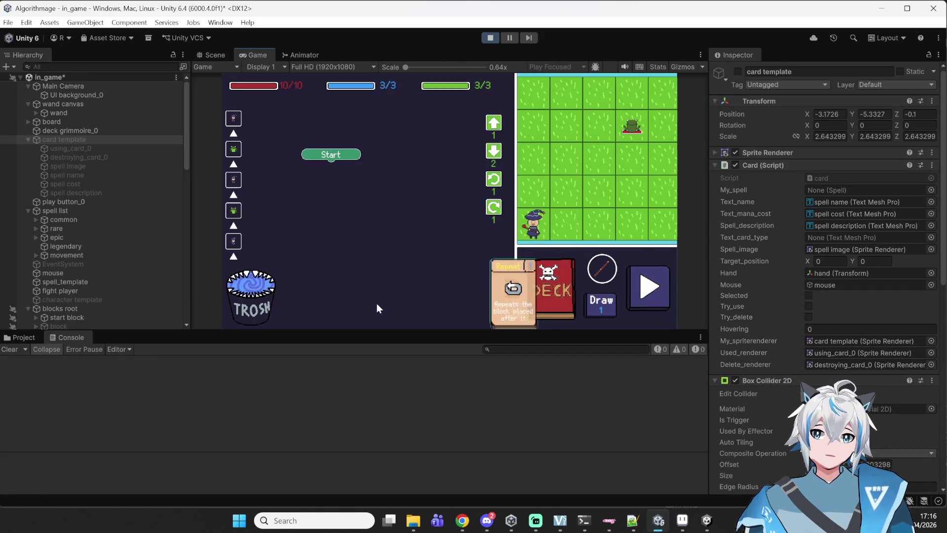
{"action": "left_click", "coordinate": [561, 292]}
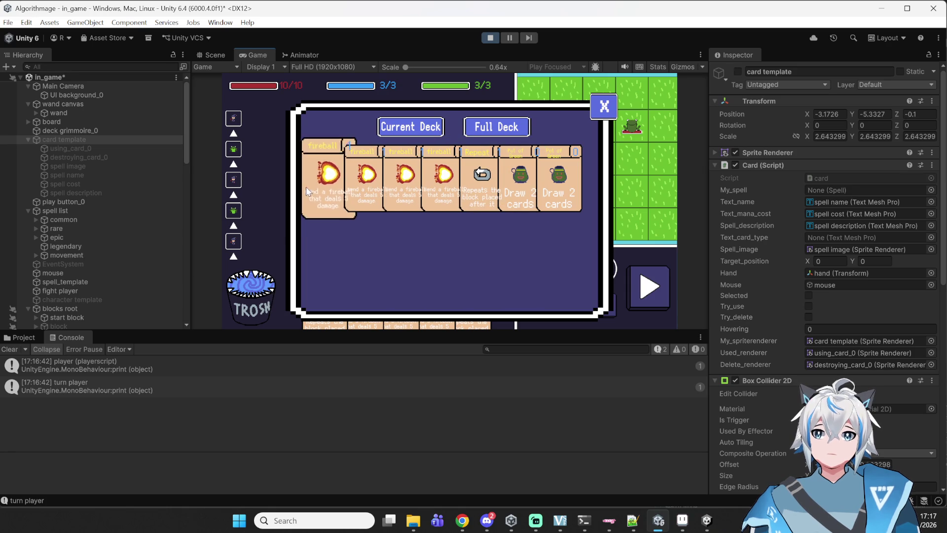
{"action": "key", "text": "ctrl+p"}
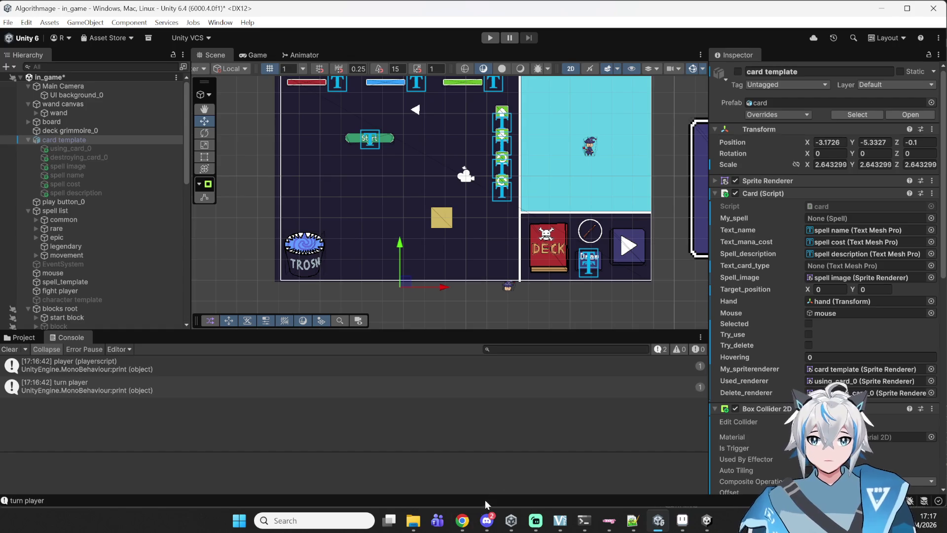
Step: Search YouTube for 'metaphor game' and open the Metaphor: ReFantazio official trailer
{"action": "left_click", "coordinate": [463, 521]}
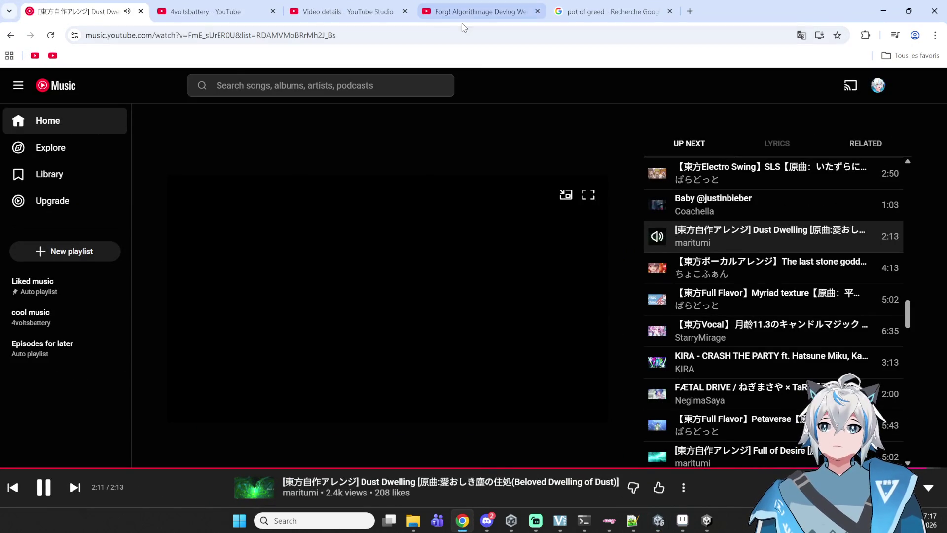
{"action": "left_click", "coordinate": [469, 12]}
{"action": "left_click", "coordinate": [376, 89]}
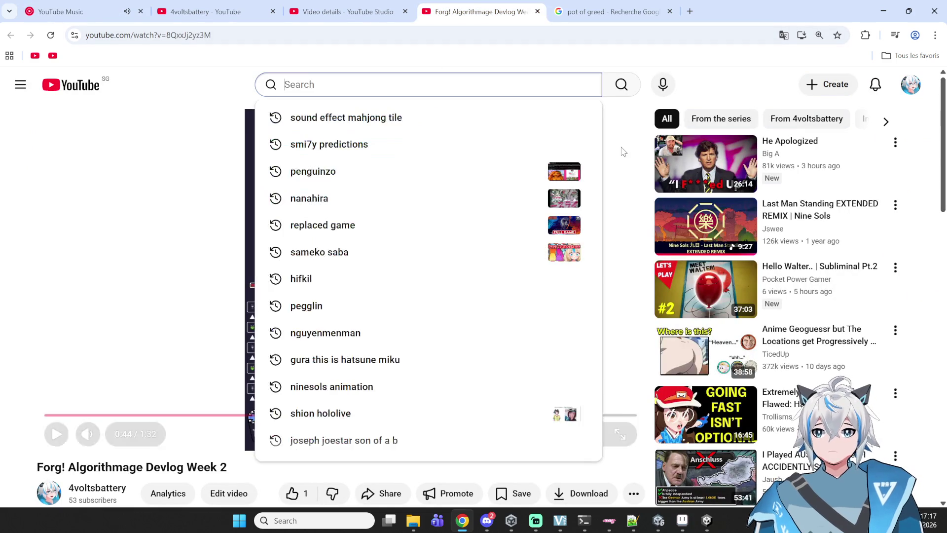
{"action": "type", "text": "metaphor"}
{"action": "key", "text": "Return"}
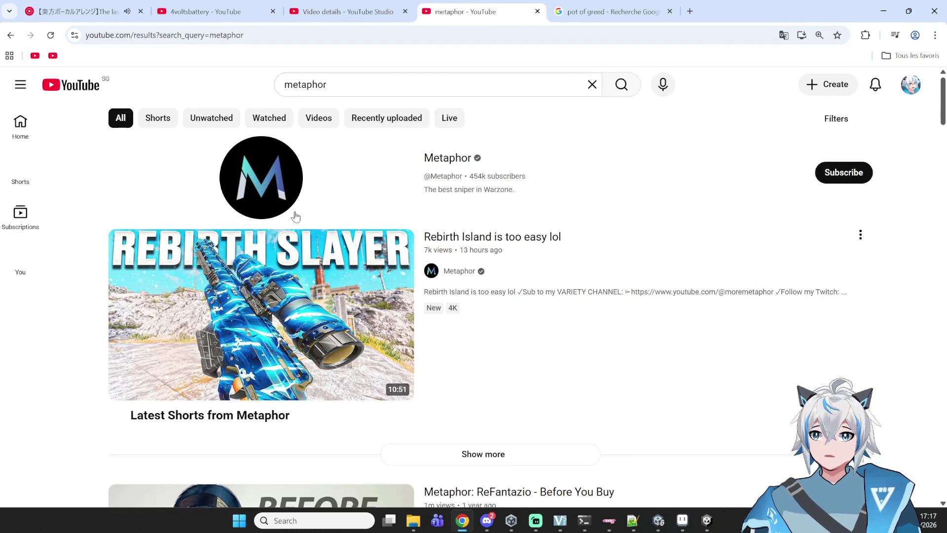
{"action": "scroll", "coordinate": [253, 199], "scroll_direction": "down", "scroll_amount": 4}
{"action": "scroll", "coordinate": [165, 200], "scroll_direction": "up", "scroll_amount": 4}
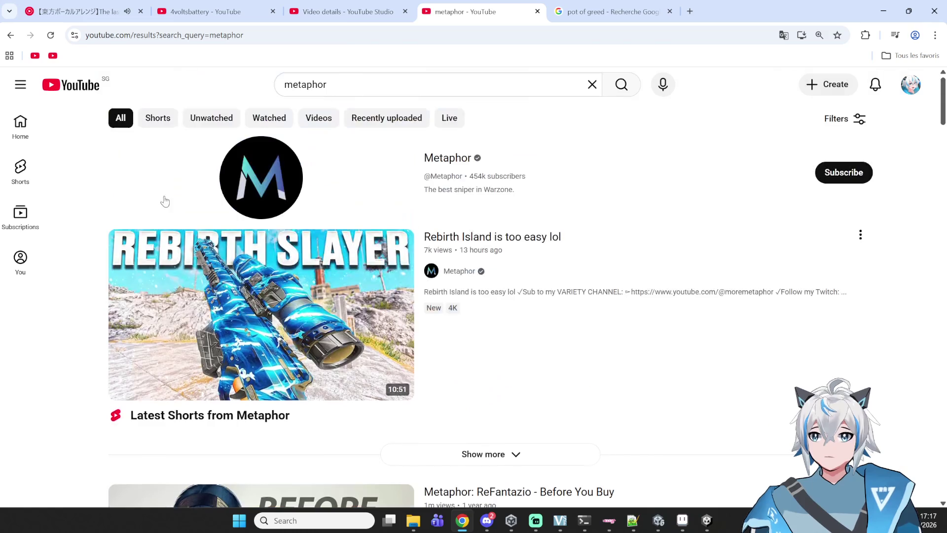
{"action": "scroll", "coordinate": [410, 300], "scroll_direction": "down", "scroll_amount": 9}
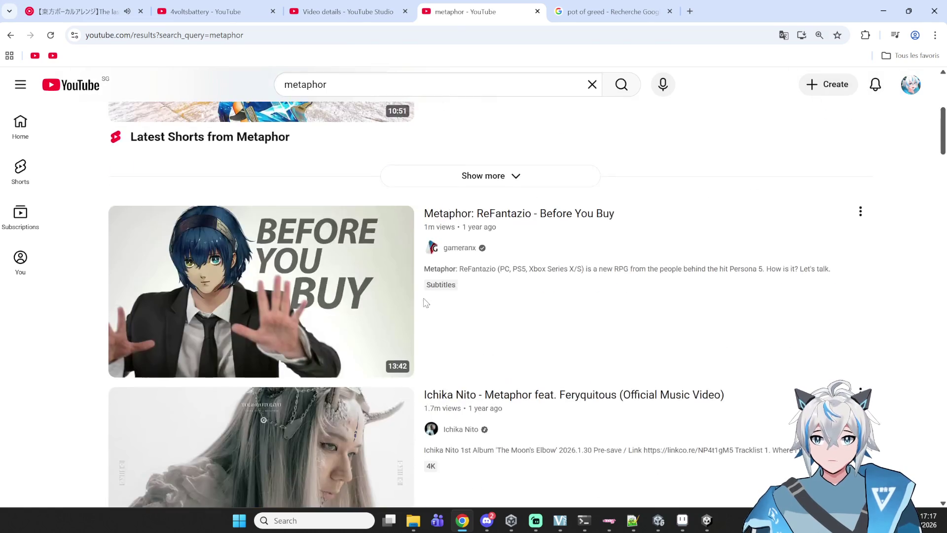
{"action": "scroll", "coordinate": [411, 300], "scroll_direction": "down", "scroll_amount": 5}
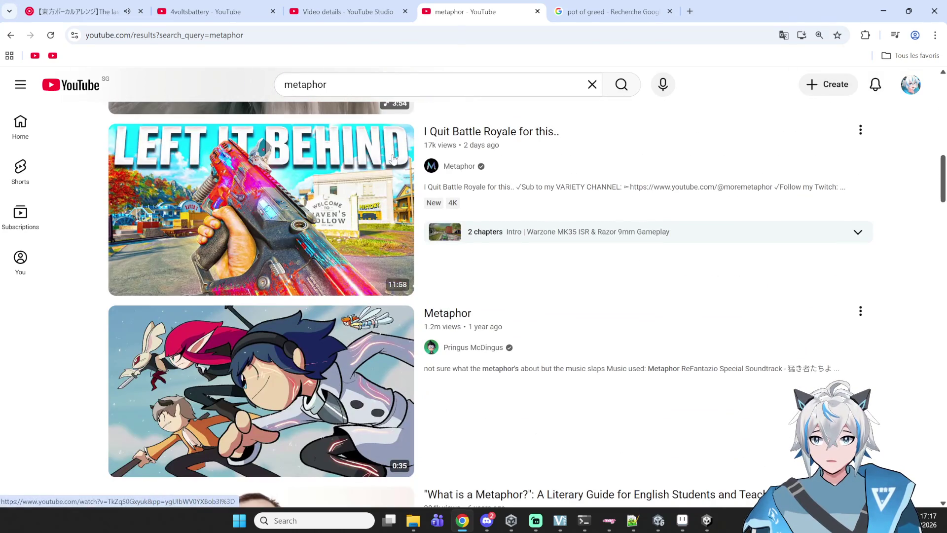
{"action": "left_click", "coordinate": [370, 75]}
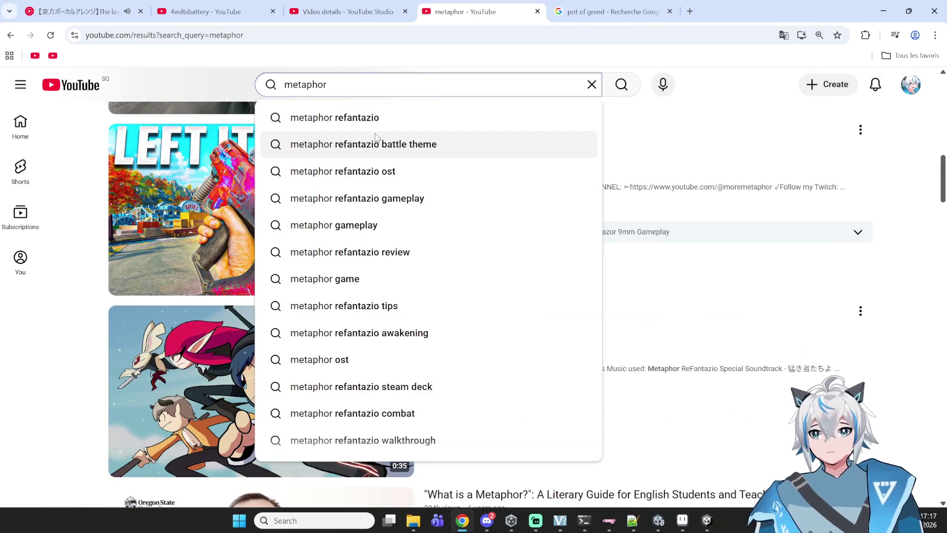
{"action": "type", "text": "game"}
{"action": "key", "text": "Return"}
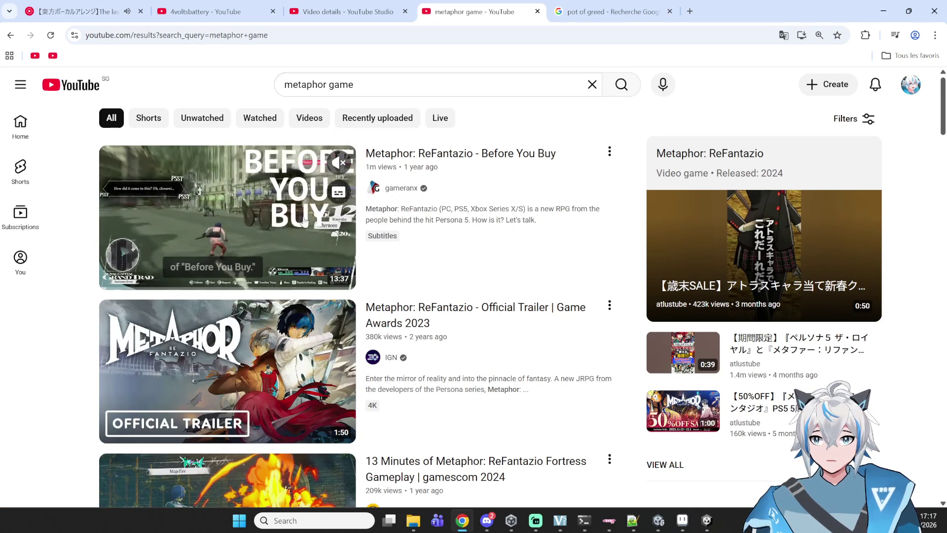
{"action": "left_click", "coordinate": [213, 349]}
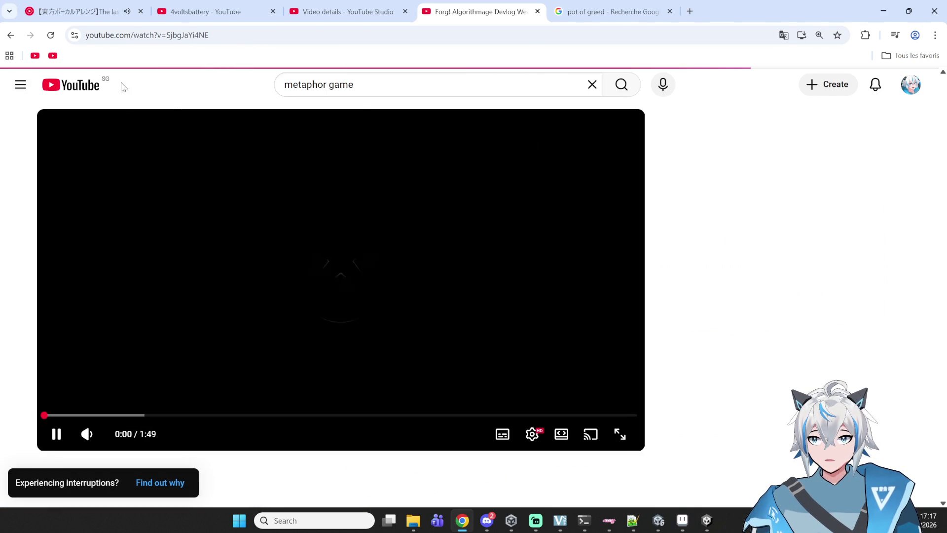
Step: Pause the background music and restart the trailer, pausing at 0:04
{"action": "left_click", "coordinate": [74, 11]}
{"action": "left_click", "coordinate": [375, 232]}
{"action": "key", "text": "ctrl+4"}
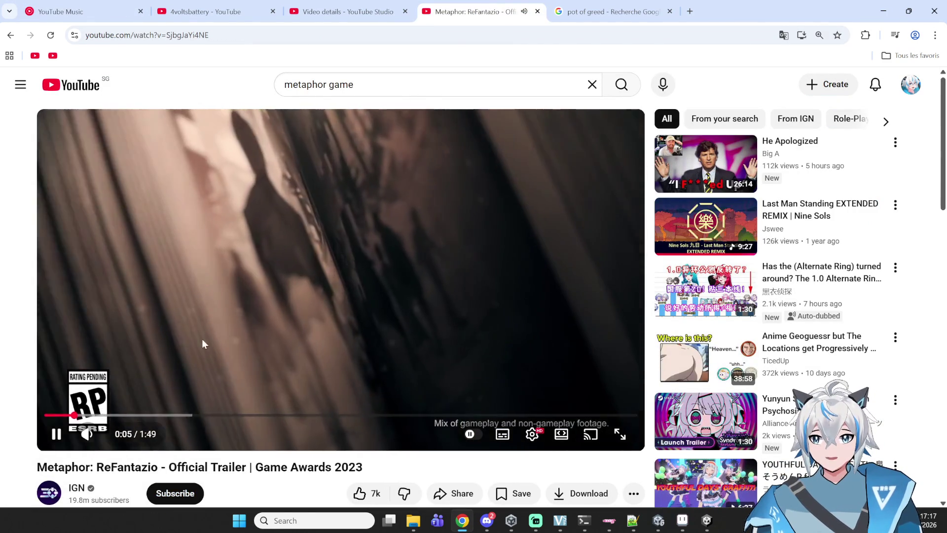
{"action": "left_click", "coordinate": [202, 341]}
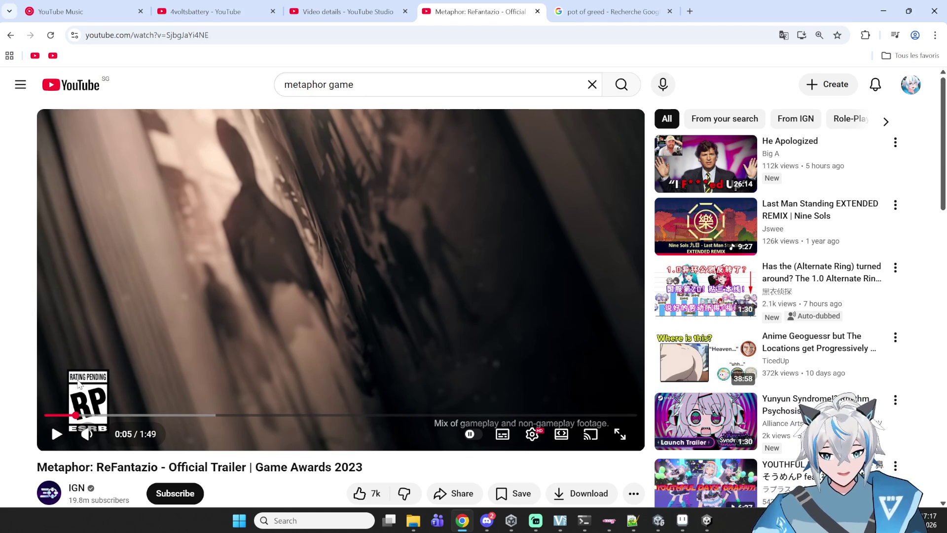
{"action": "left_click", "coordinate": [53, 415]}
{"action": "left_click", "coordinate": [105, 333]}
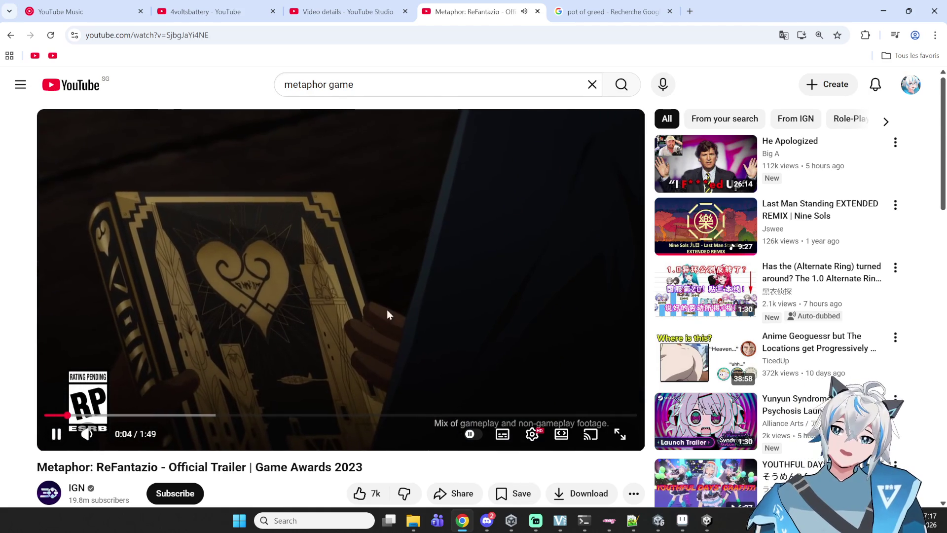
{"action": "left_click", "coordinate": [384, 292]}
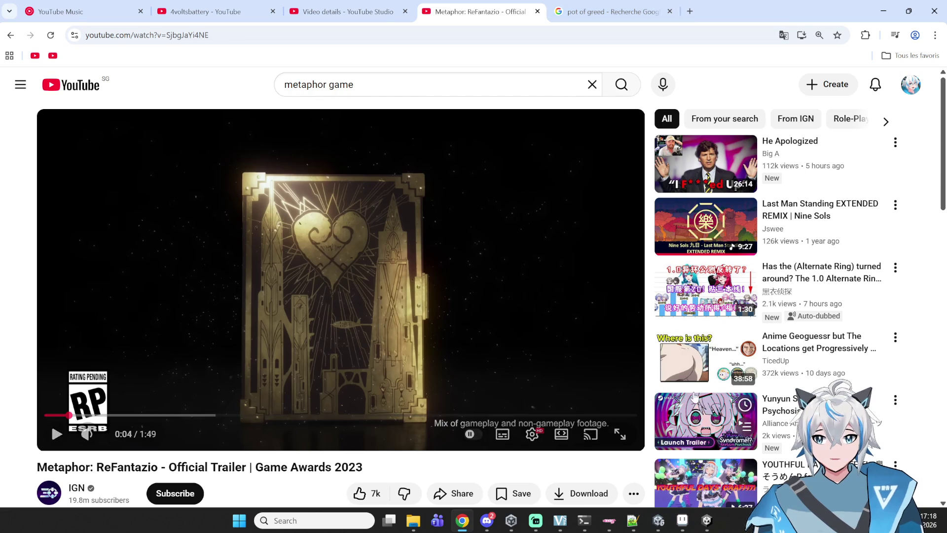
Step: Watch the trailer with pauses at 1:11 and 1:30, then jump back to 1:02
{"action": "left_click", "coordinate": [302, 342]}
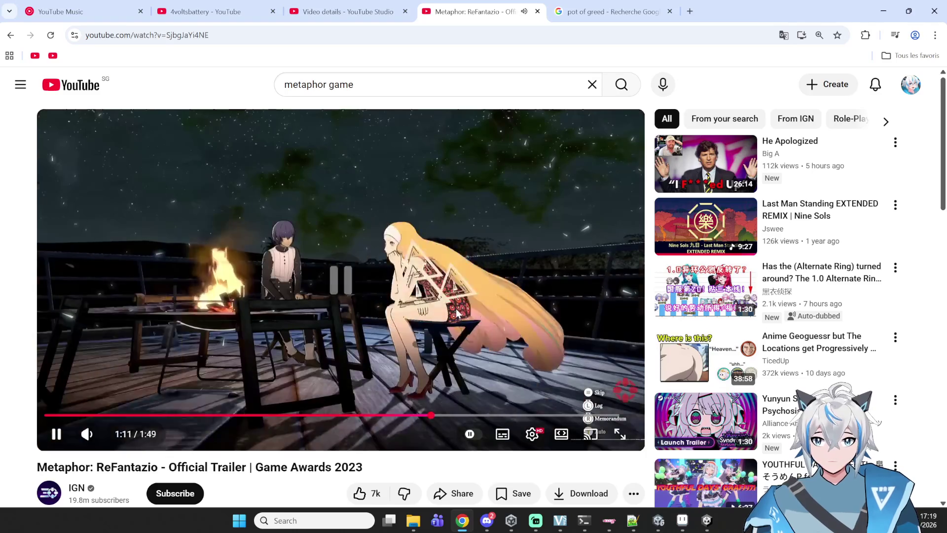
{"action": "left_click", "coordinate": [536, 248]}
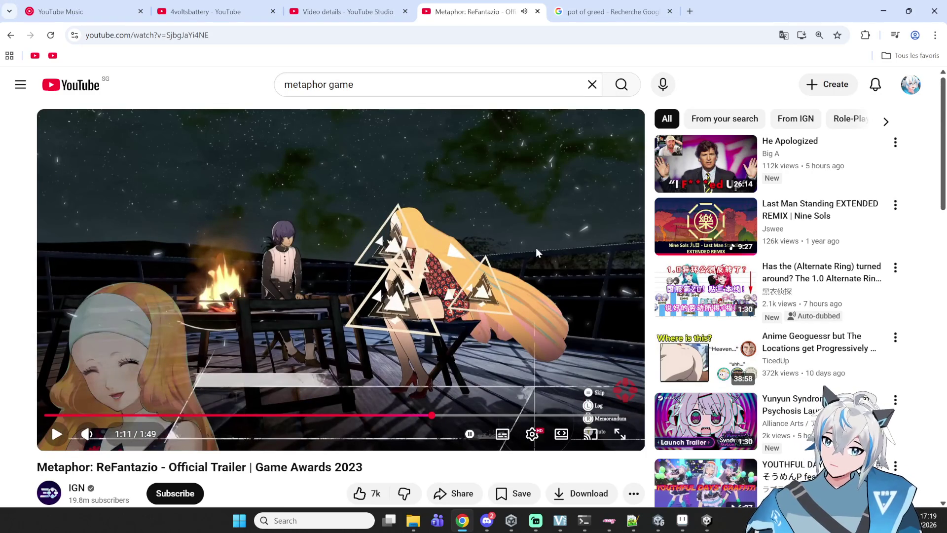
{"action": "left_click", "coordinate": [417, 262]}
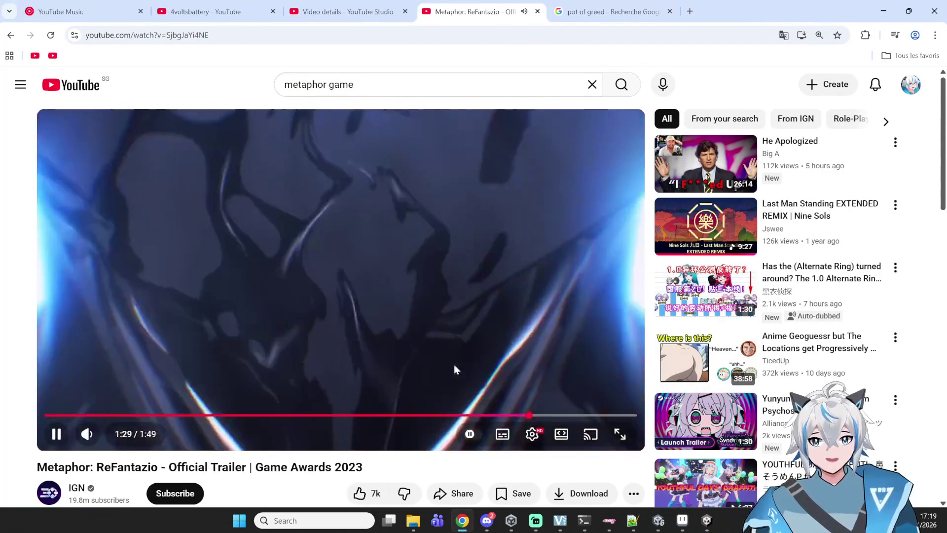
{"action": "left_click", "coordinate": [371, 232]}
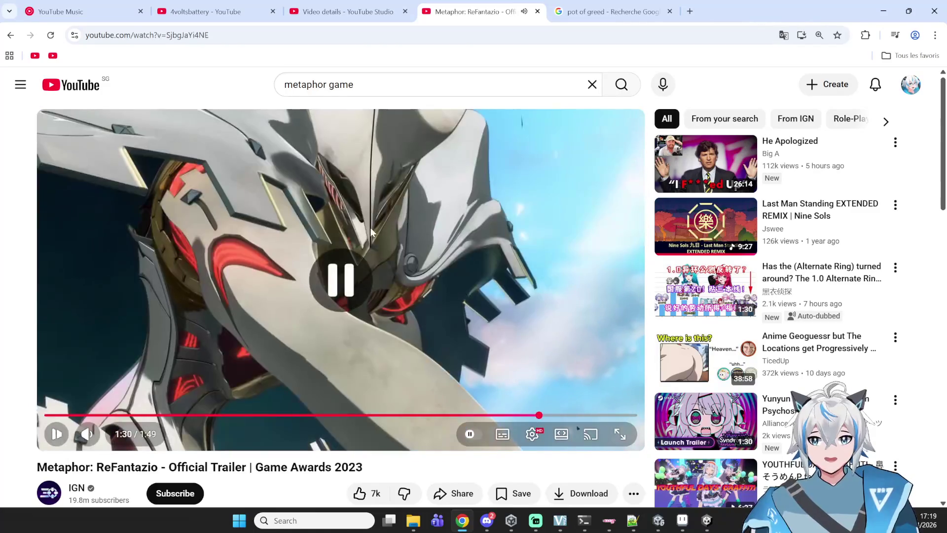
{"action": "left_click", "coordinate": [378, 193]}
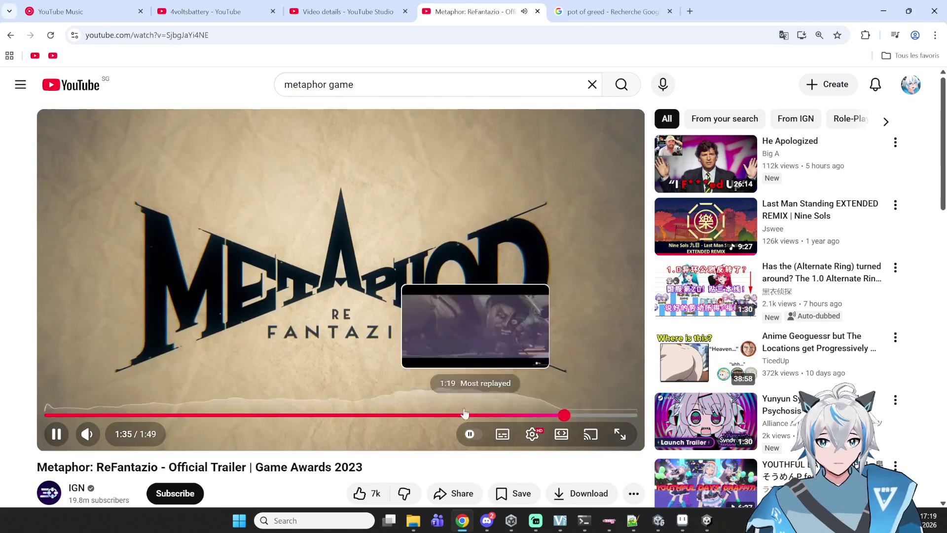
{"action": "left_click", "coordinate": [382, 415]}
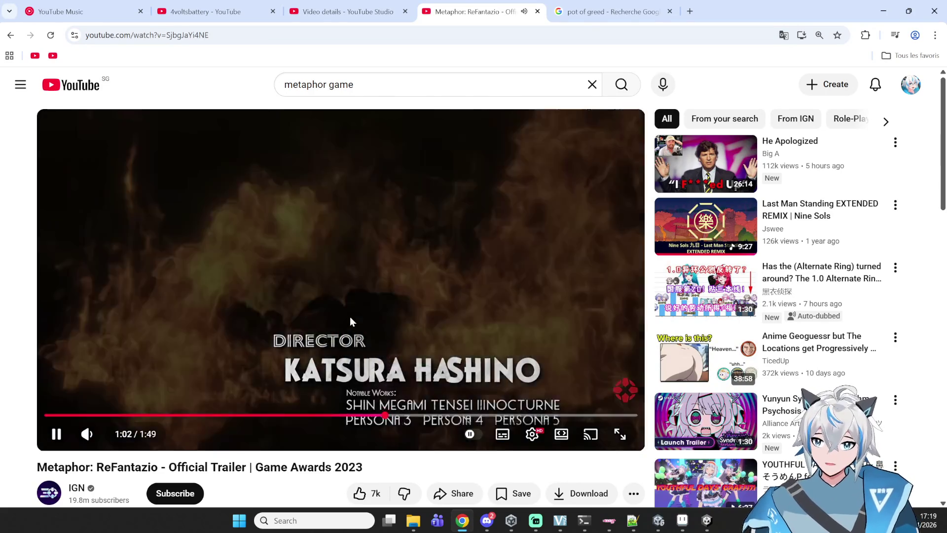
{"action": "left_click", "coordinate": [351, 318]}
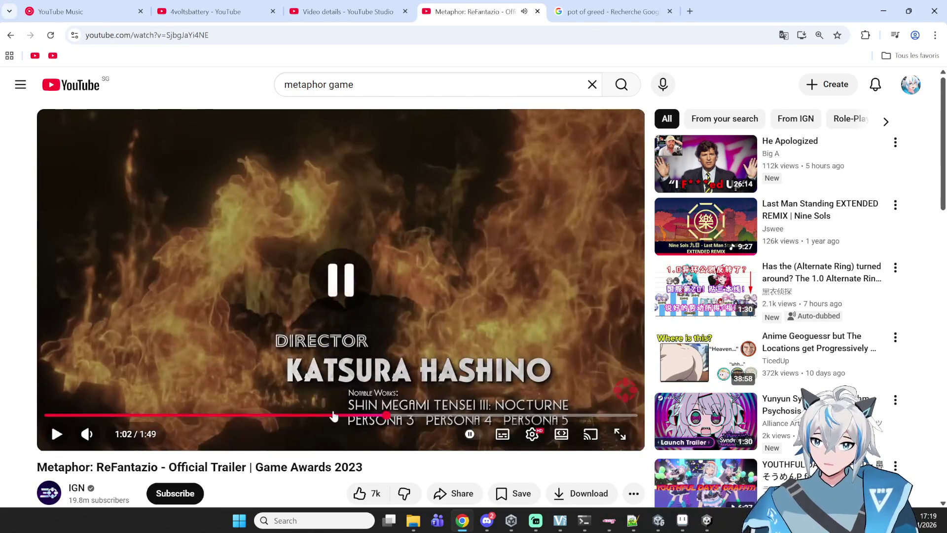
Step: Revisit trailer scenes at 0:28, 0:12 and 0:04, skip to 0:24, then minimize the browser
{"action": "left_click_drag", "start_coordinate": [319, 416], "coordinate": [251, 416]}
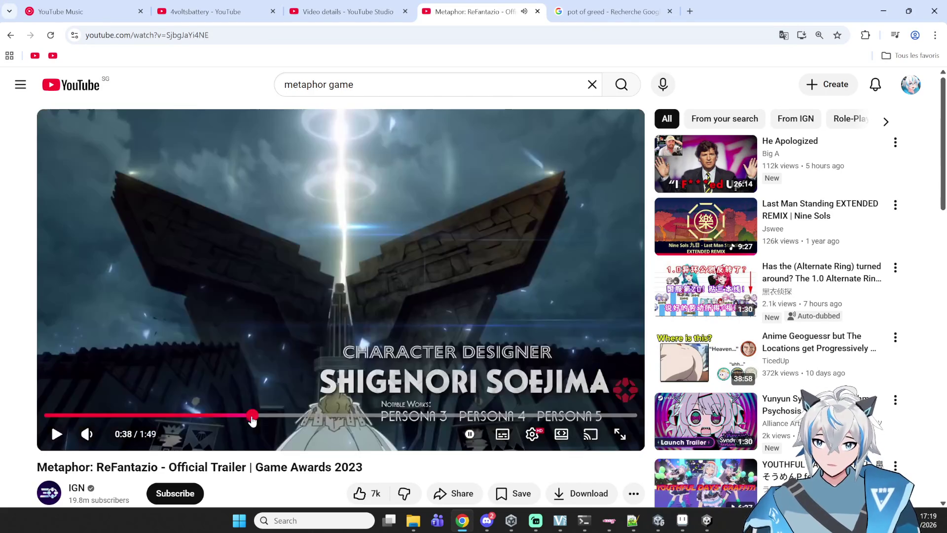
{"action": "left_click", "coordinate": [197, 416]}
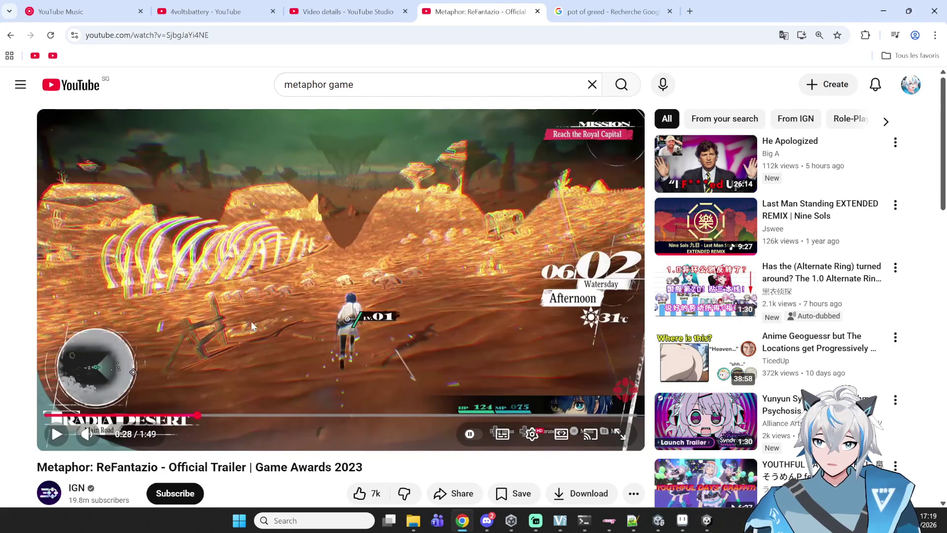
{"action": "left_click", "coordinate": [478, 286]}
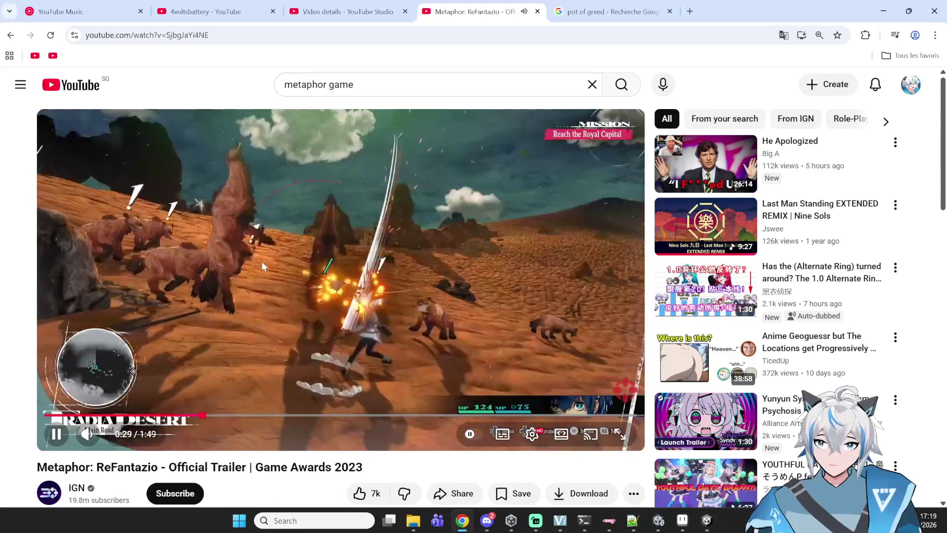
{"action": "left_click", "coordinate": [283, 300]}
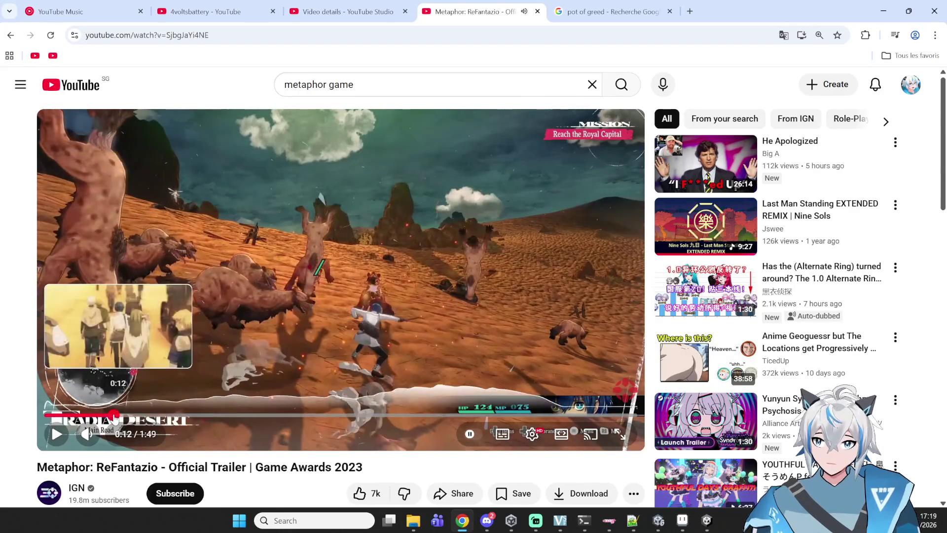
{"action": "left_click", "coordinate": [113, 415]}
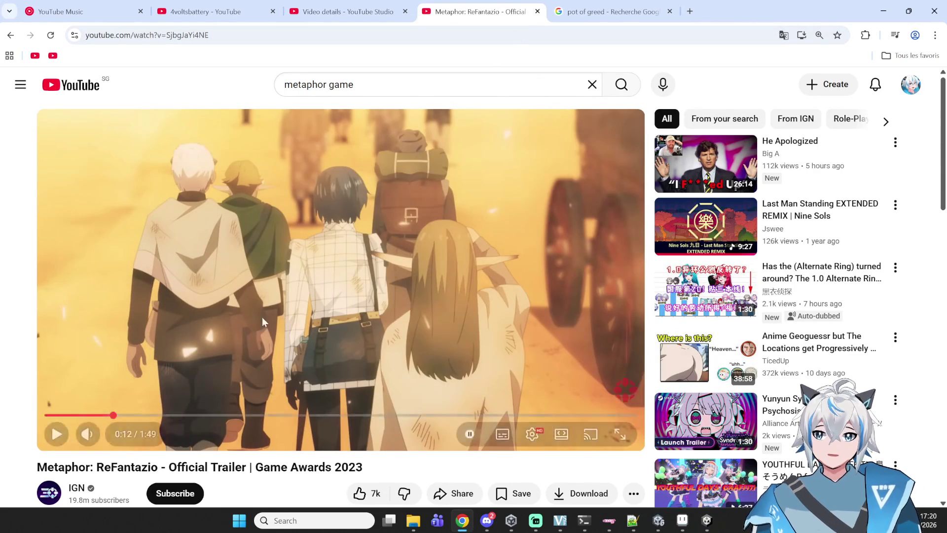
{"action": "left_click", "coordinate": [99, 415]}
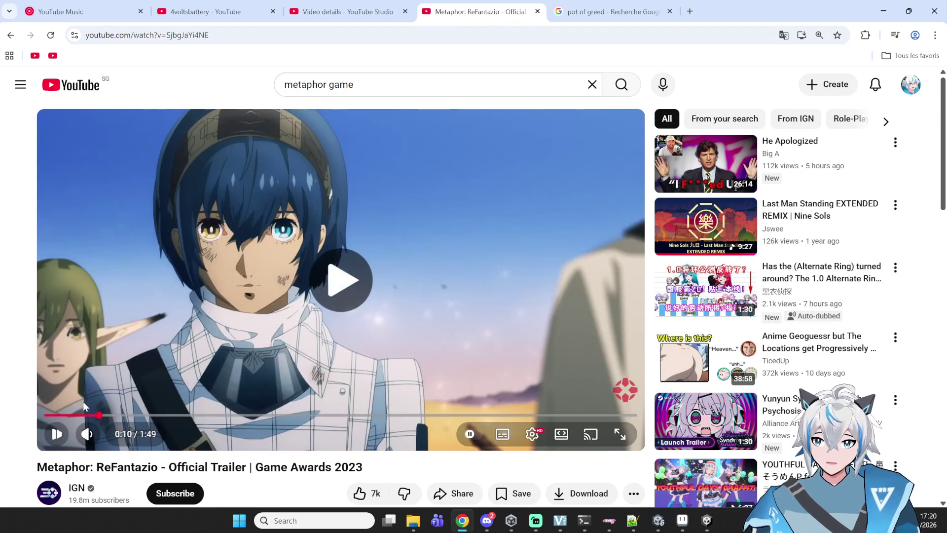
{"action": "left_click", "coordinate": [84, 406]}
{"action": "left_click", "coordinate": [89, 415]}
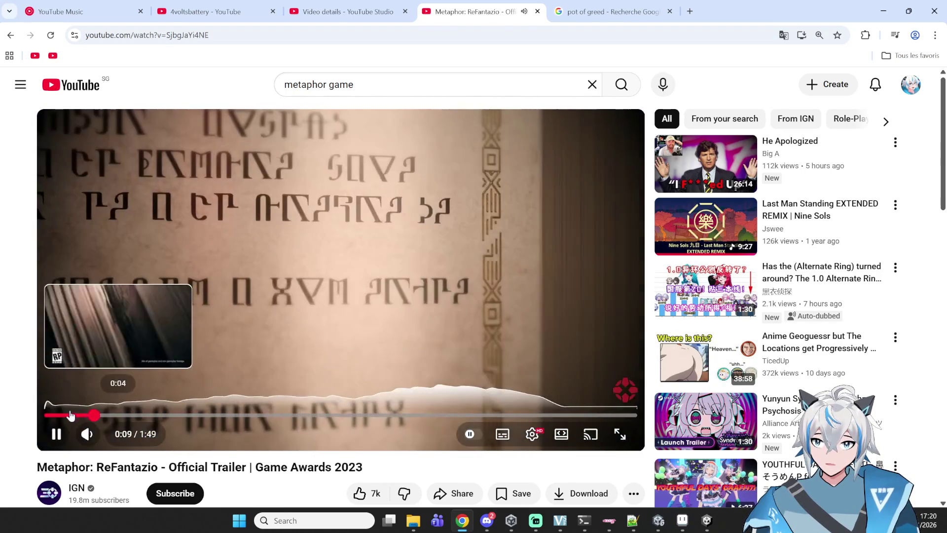
{"action": "left_click", "coordinate": [71, 415]}
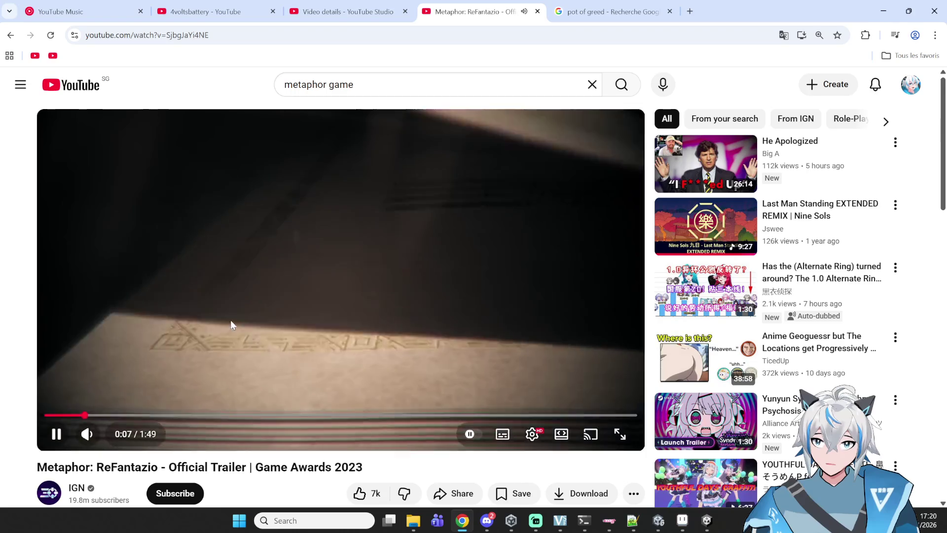
{"action": "left_click", "coordinate": [281, 337]}
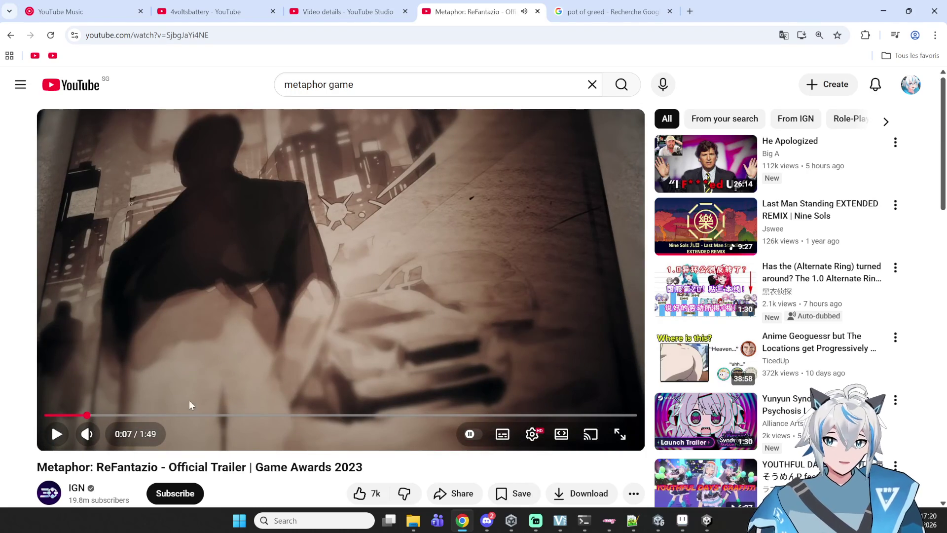
{"action": "left_click", "coordinate": [176, 415]}
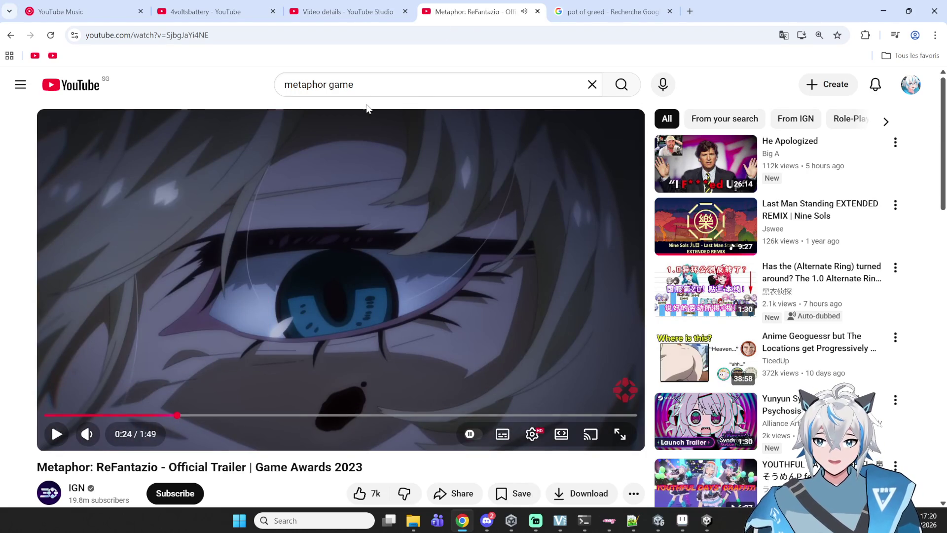
{"action": "left_click", "coordinate": [885, 8]}
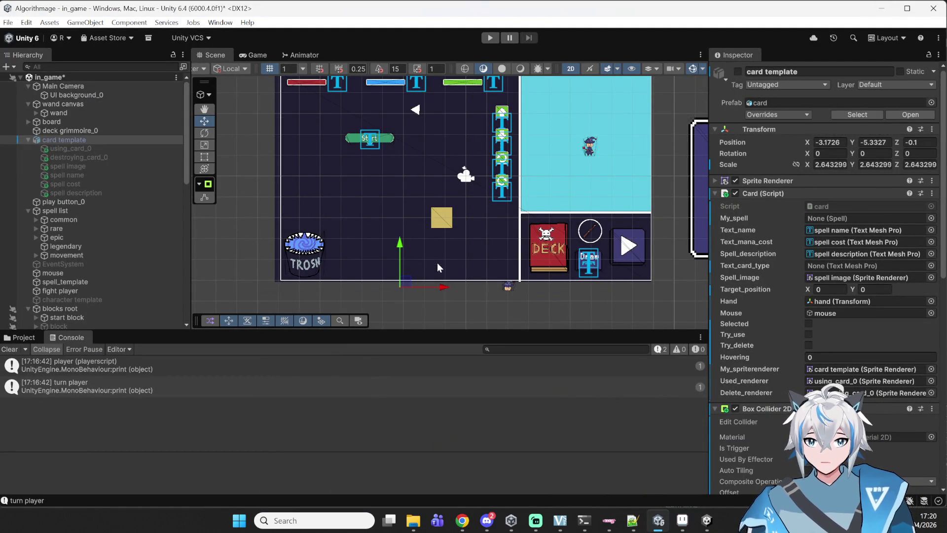
Step: Pan across the game board, then bring up Chrome's YouTube Music tab
{"action": "left_click_drag", "start_coordinate": [372, 292], "coordinate": [423, 276]}
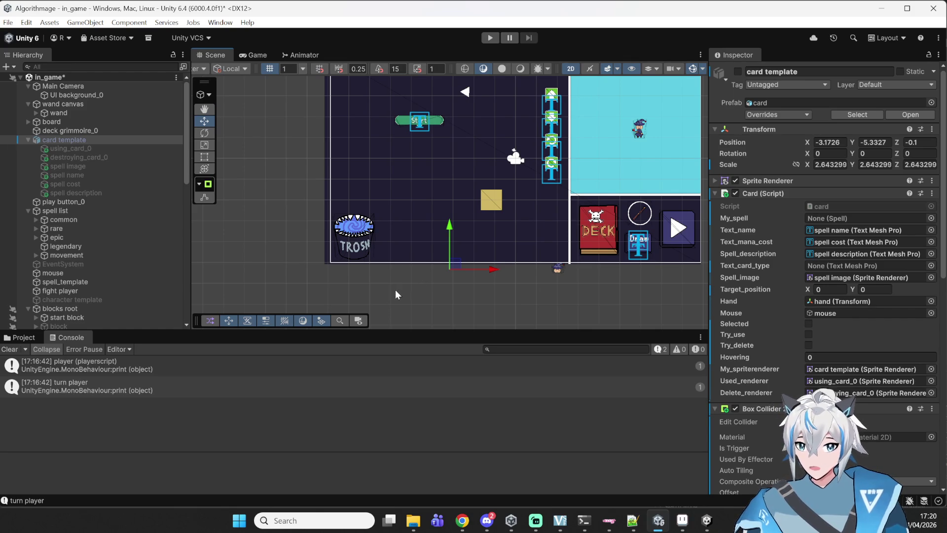
{"action": "scroll", "coordinate": [418, 286], "scroll_direction": "down", "scroll_amount": 2}
{"action": "mouse_move", "coordinate": [487, 520]}
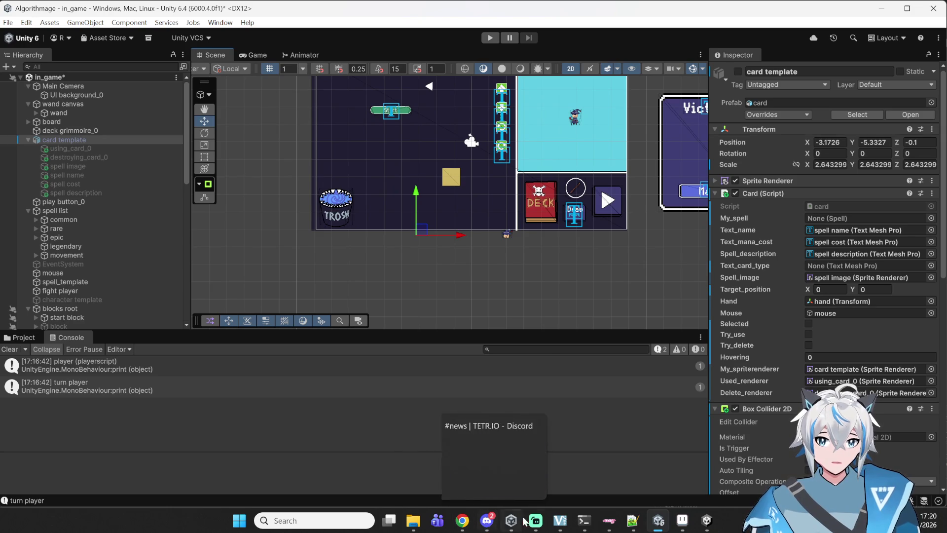
{"action": "left_click", "coordinate": [462, 466]}
{"action": "left_click", "coordinate": [79, 11]}
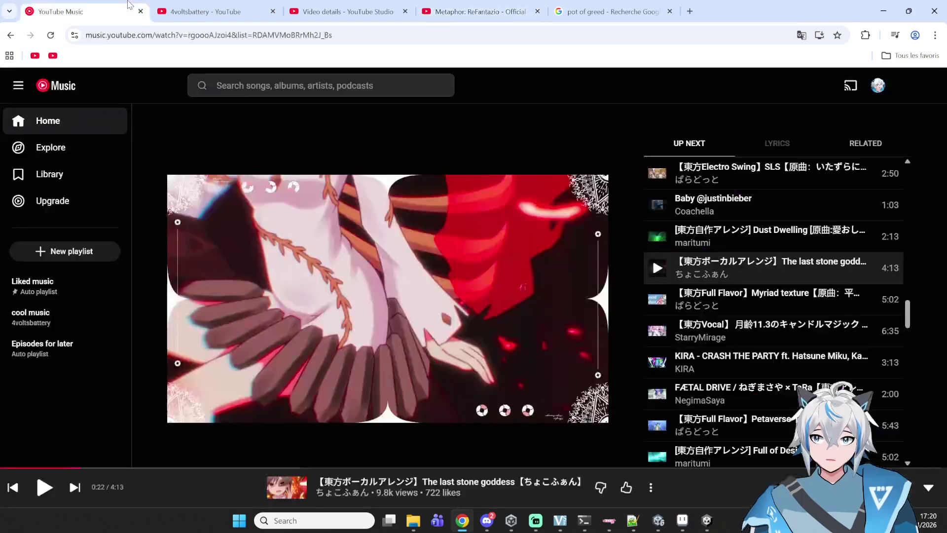
Step: Resume the song, glance at the pot of greed and trailer tabs, and return to Unity
{"action": "left_click", "coordinate": [311, 198]}
{"action": "left_click", "coordinate": [596, 11]}
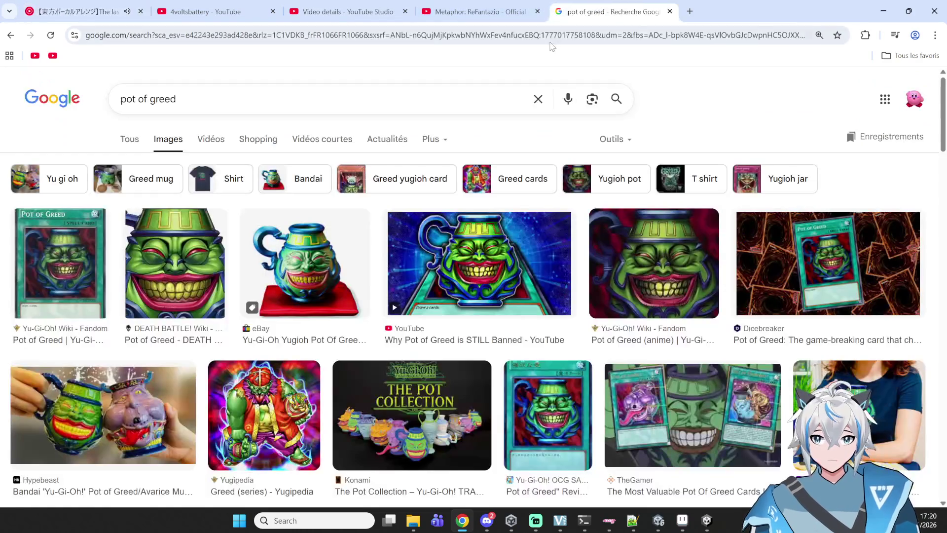
{"action": "key", "text": "ctrl+Page_Up"}
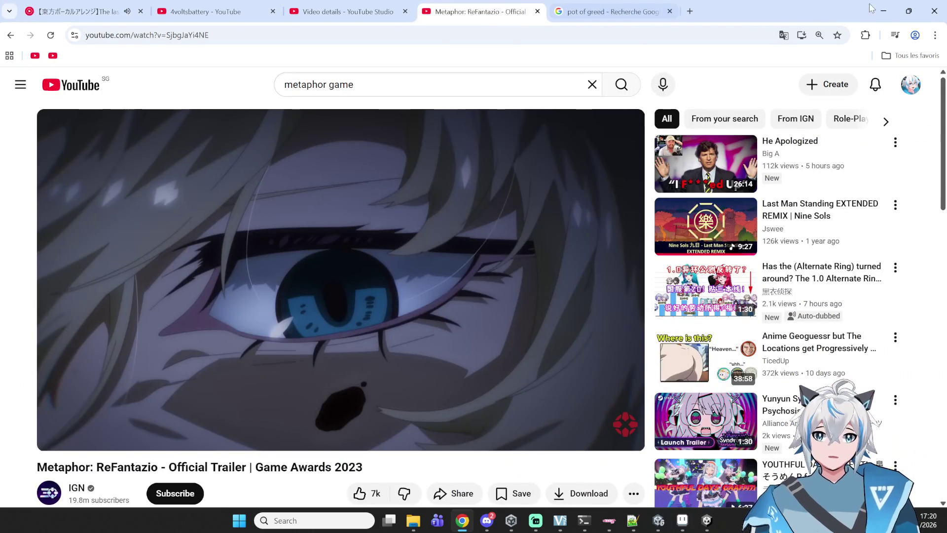
{"action": "key", "text": "alt+Tab"}
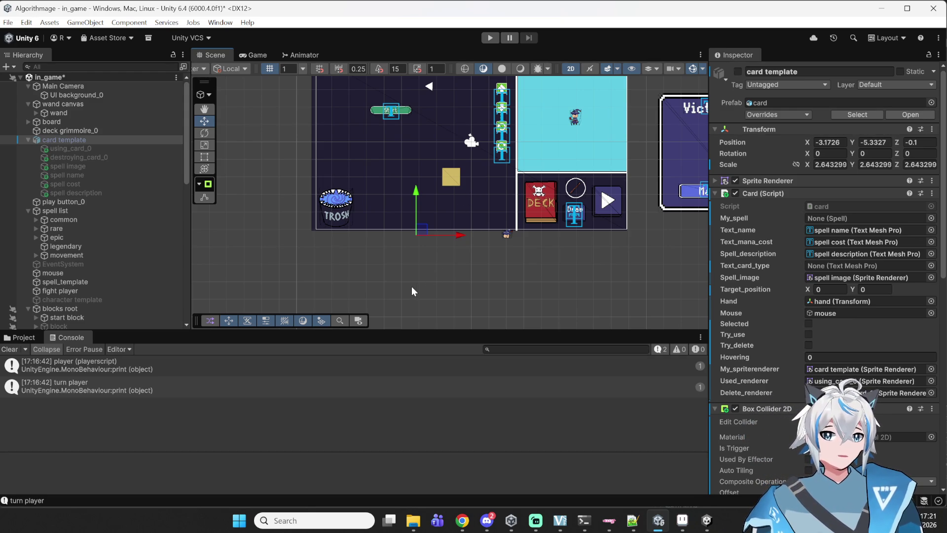
Step: Pan and zoom the Scene view across the DEFEAT, Victory and MAGIC SHOP panels
{"action": "scroll", "coordinate": [541, 229], "scroll_direction": "down", "scroll_amount": 4}
{"action": "left_click_drag", "start_coordinate": [430, 281], "coordinate": [378, 301]}
{"action": "key", "text": "w"}
{"action": "scroll", "coordinate": [474, 235], "scroll_direction": "down", "scroll_amount": 4}
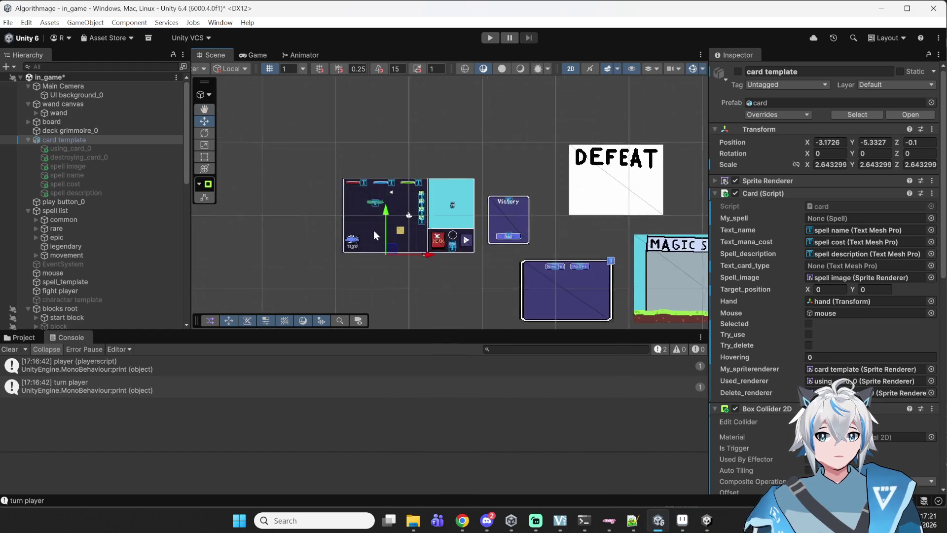
{"action": "scroll", "coordinate": [374, 230], "scroll_direction": "up", "scroll_amount": 5}
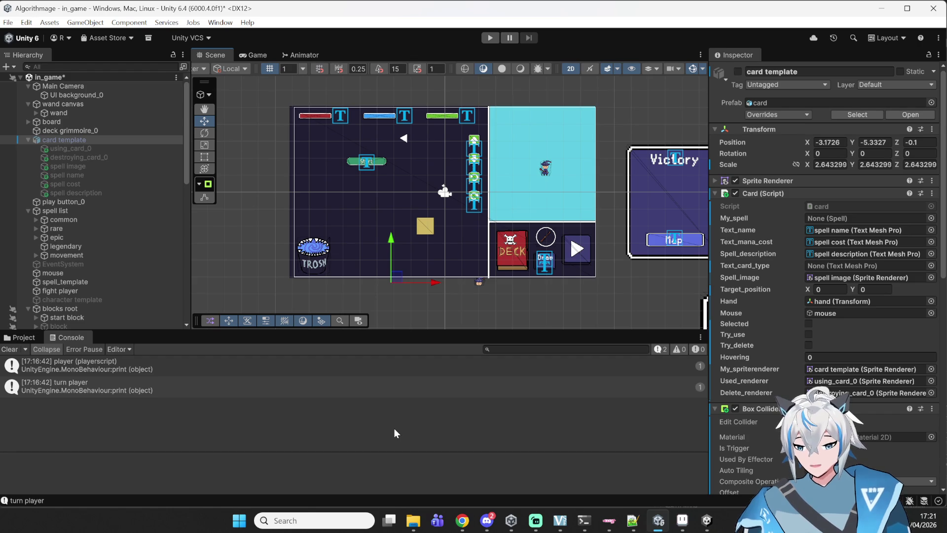
{"action": "left_click_drag", "start_coordinate": [487, 274], "coordinate": [458, 206]}
{"action": "scroll", "coordinate": [547, 264], "scroll_direction": "down", "scroll_amount": 4}
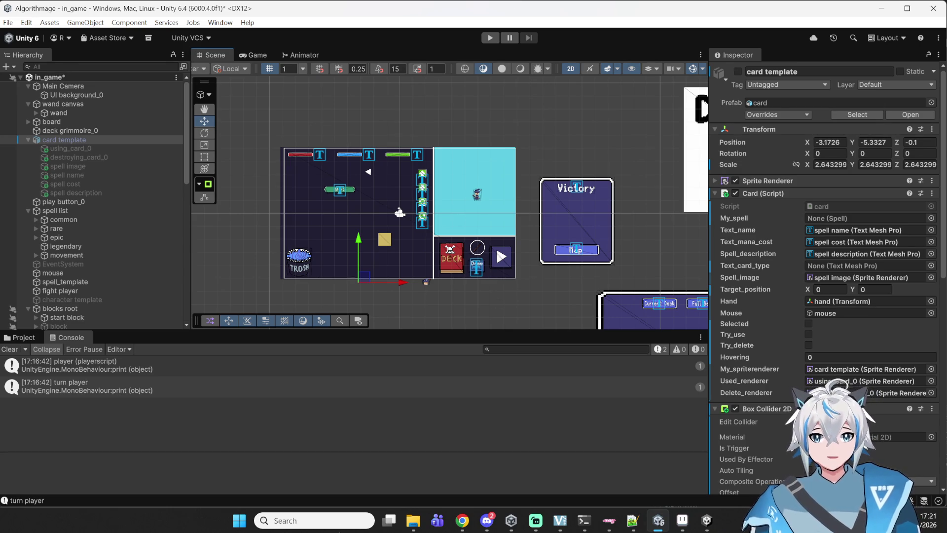
{"action": "mouse_move", "coordinate": [464, 522]}
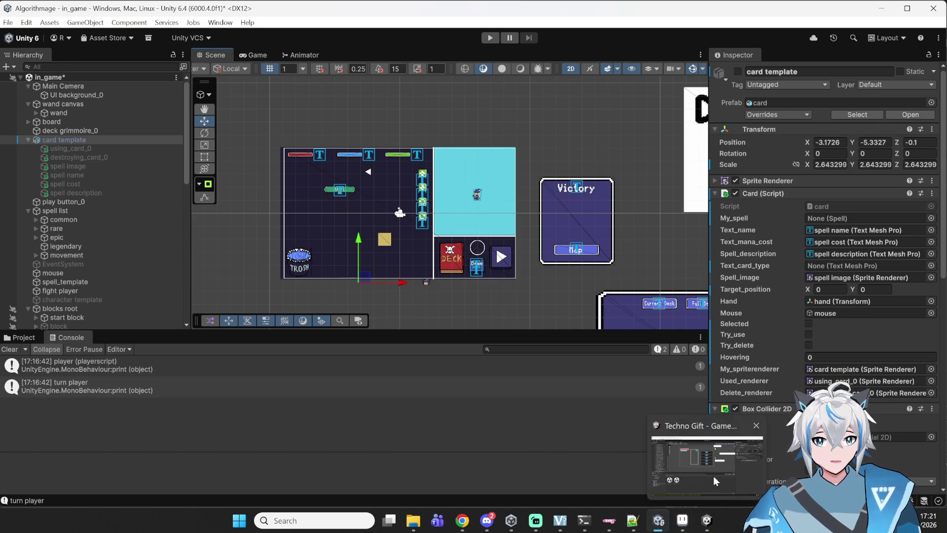
{"action": "left_click_drag", "start_coordinate": [529, 296], "coordinate": [368, 264]}
{"action": "scroll", "coordinate": [375, 261], "scroll_direction": "down", "scroll_amount": 5}
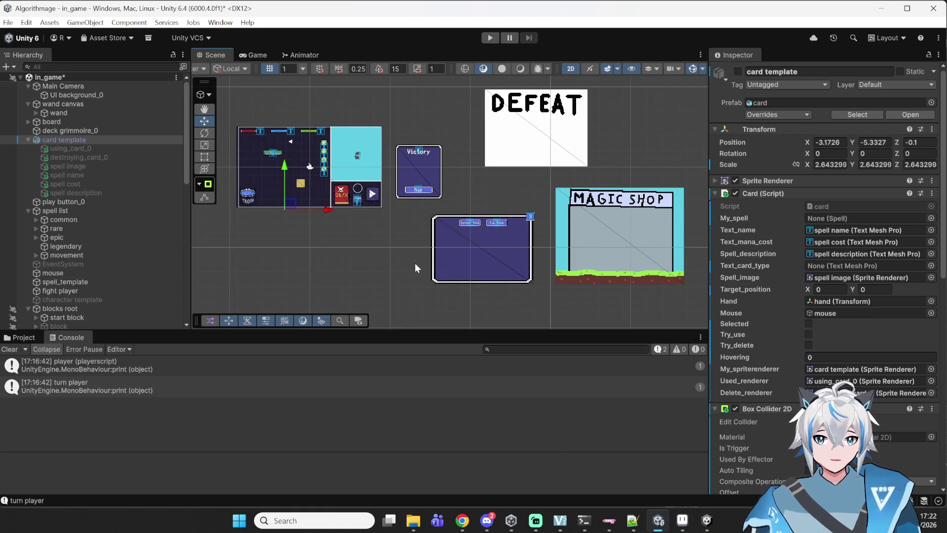
{"action": "mouse_move", "coordinate": [415, 250]}
{"action": "left_mouse_down"}
{"action": "mouse_move", "coordinate": [463, 271]}
{"action": "mouse_move", "coordinate": [442, 277]}
{"action": "left_mouse_up"}
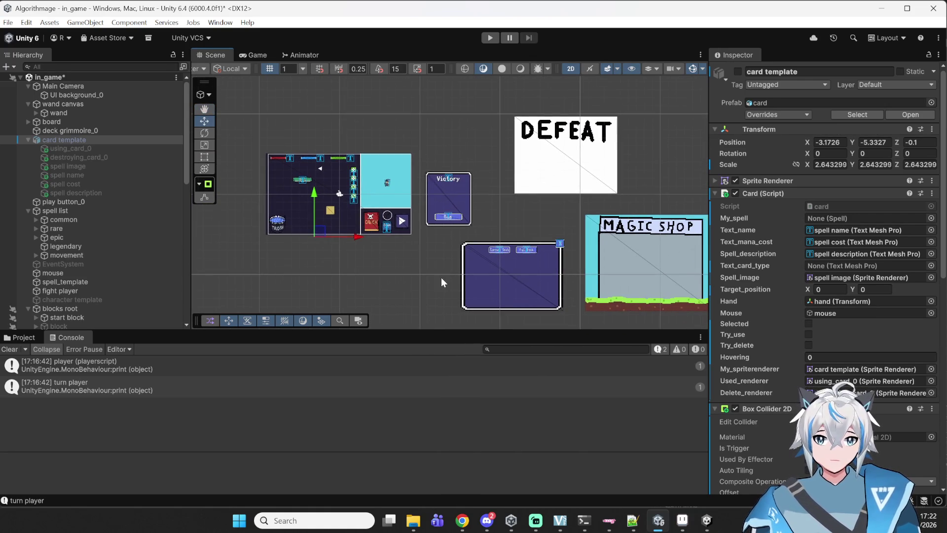
Step: Launch Steam from Windows Search's recent apps to show the Yunyun Syndrome!? Rhythm Psychosis page
{"action": "left_click", "coordinate": [327, 520]}
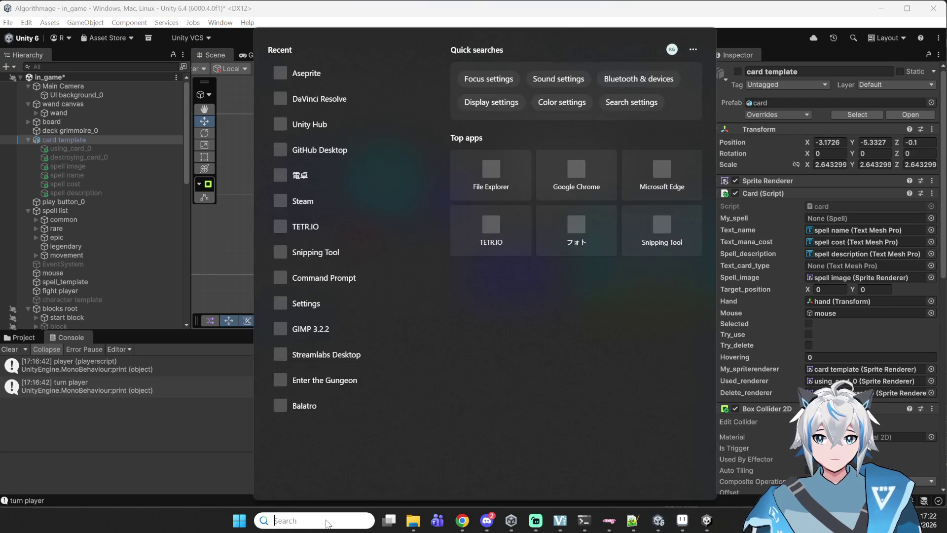
{"action": "left_click", "coordinate": [296, 201]}
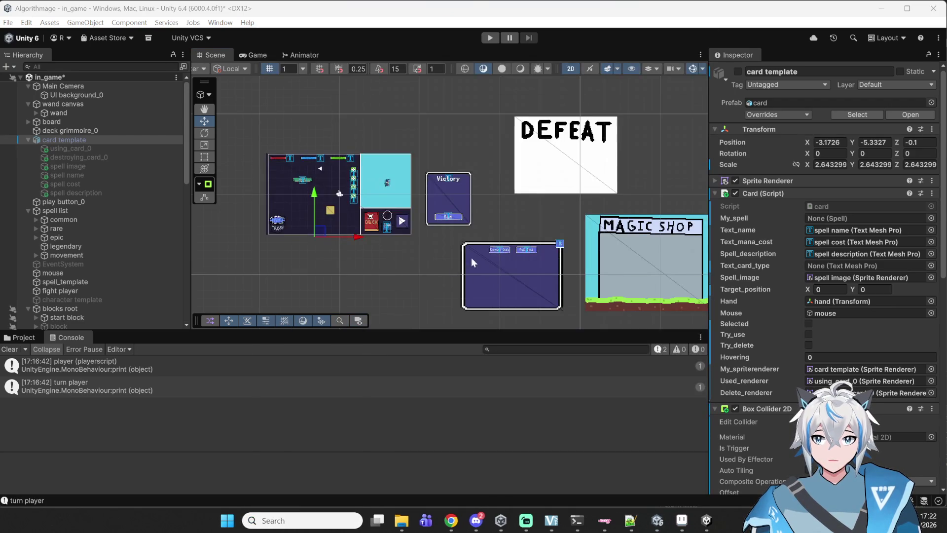
{"action": "left_click", "coordinate": [728, 528]}
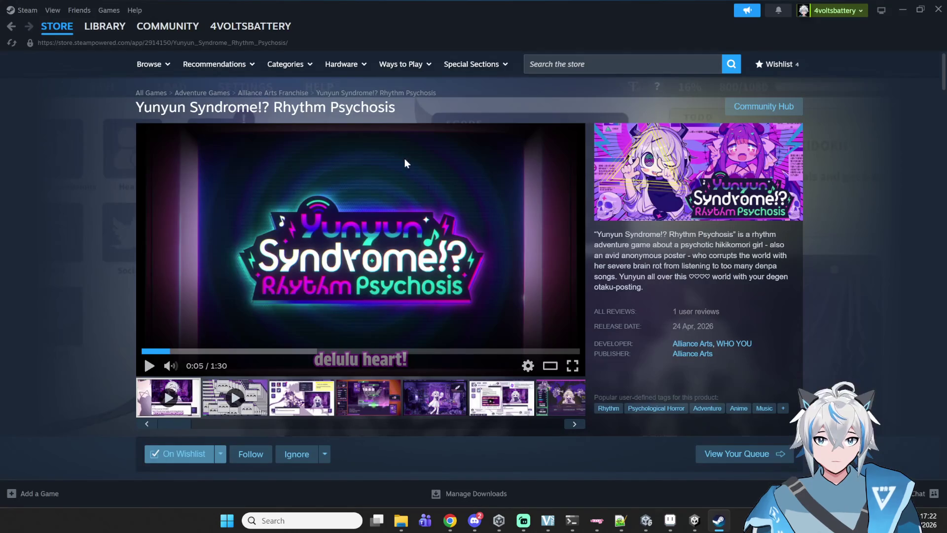
Step: Skip the Yunyun Syndrome!? Rhythm Psychosis trailer to 0:27, then minimize Steam
{"action": "scroll", "coordinate": [404, 261], "scroll_direction": "down", "scroll_amount": 4}
{"action": "scroll", "coordinate": [469, 148], "scroll_direction": "up", "scroll_amount": 2}
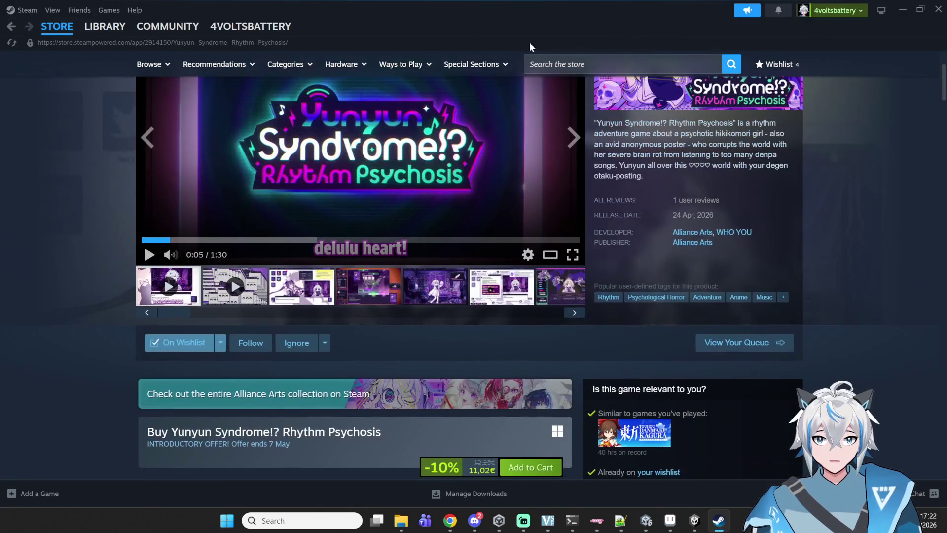
{"action": "scroll", "coordinate": [628, 123], "scroll_direction": "up", "scroll_amount": 1}
{"action": "scroll", "coordinate": [799, 176], "scroll_direction": "up", "scroll_amount": 2}
{"action": "scroll", "coordinate": [417, 233], "scroll_direction": "down", "scroll_amount": 1}
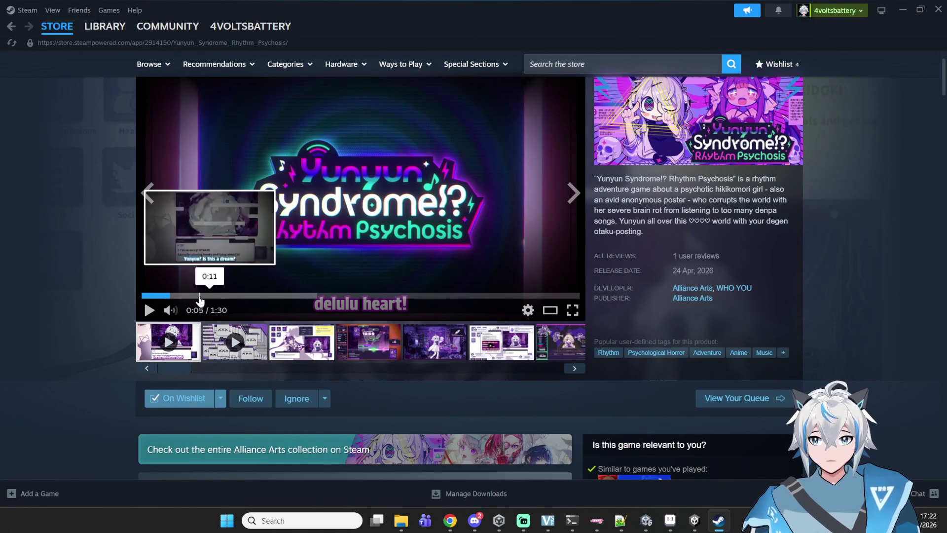
{"action": "left_click", "coordinate": [273, 295]}
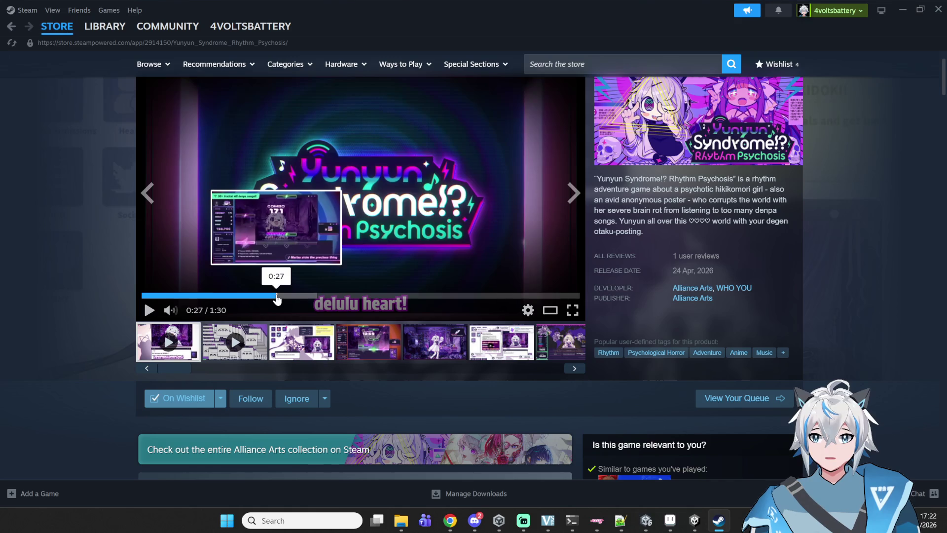
{"action": "left_click", "coordinate": [903, 10]}
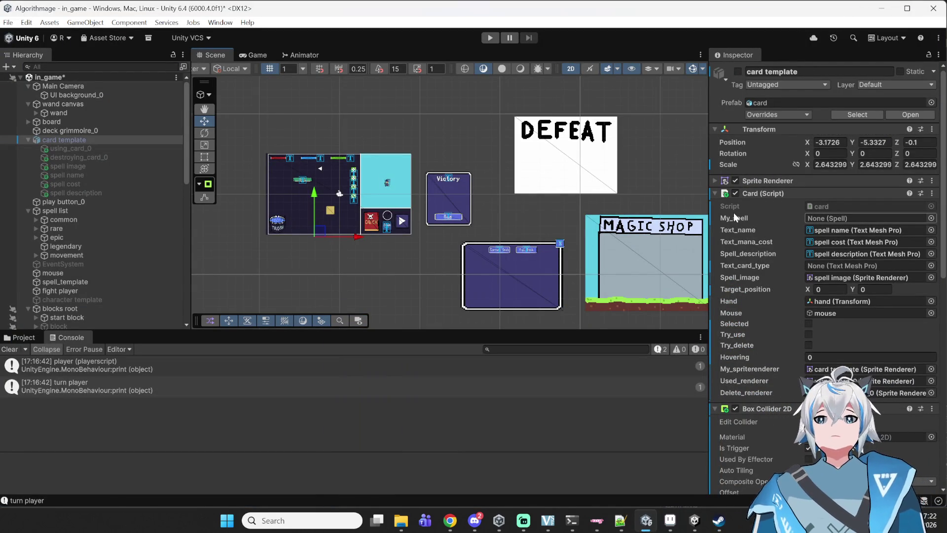
Step: Reframe the scene's panels by zooming and panning, then restore the Steam store window
{"action": "scroll", "coordinate": [617, 245], "scroll_direction": "down", "scroll_amount": 2}
{"action": "left_click_drag", "start_coordinate": [551, 197], "coordinate": [496, 166]}
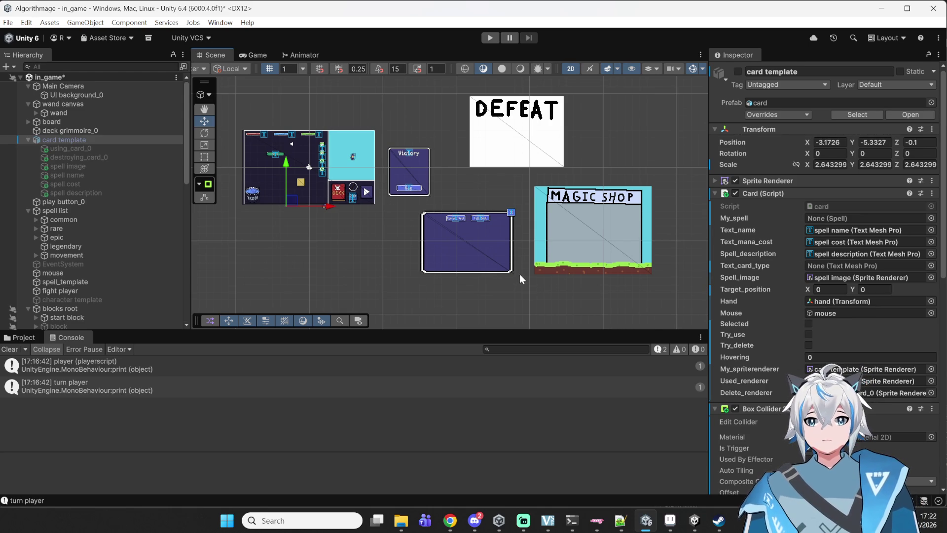
{"action": "left_click_drag", "start_coordinate": [520, 274], "coordinate": [480, 243]}
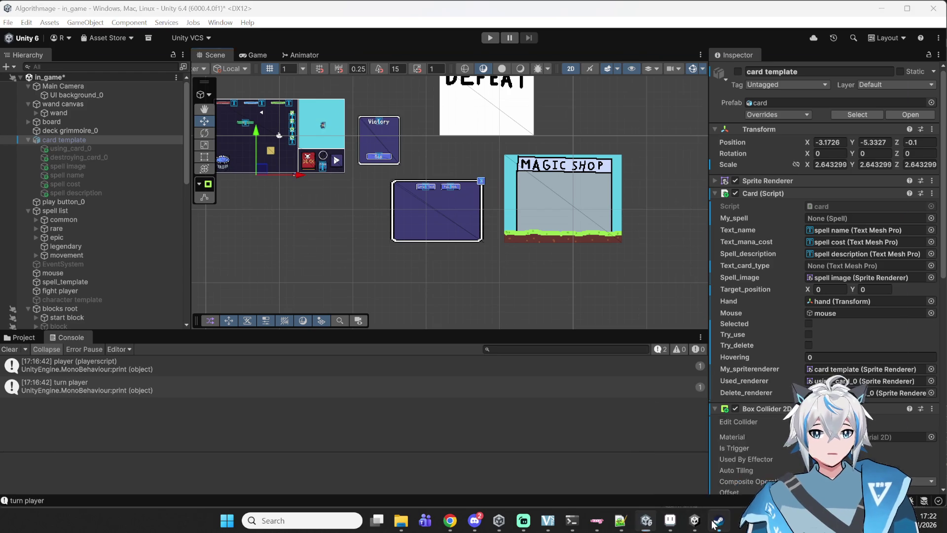
{"action": "left_click", "coordinate": [718, 521]}
{"action": "scroll", "coordinate": [680, 307], "scroll_direction": "down", "scroll_amount": 15}
{"action": "scroll", "coordinate": [659, 318], "scroll_direction": "up", "scroll_amount": 8}
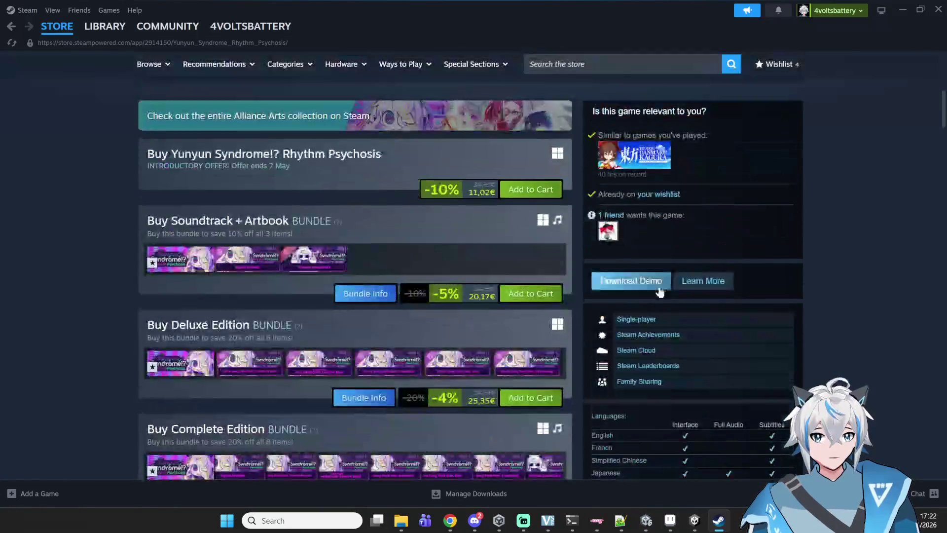
Step: Scroll up and down the Yunyun Syndrome!? Rhythm Psychosis Steam store page
{"action": "mouse_move", "coordinate": [643, 168]}
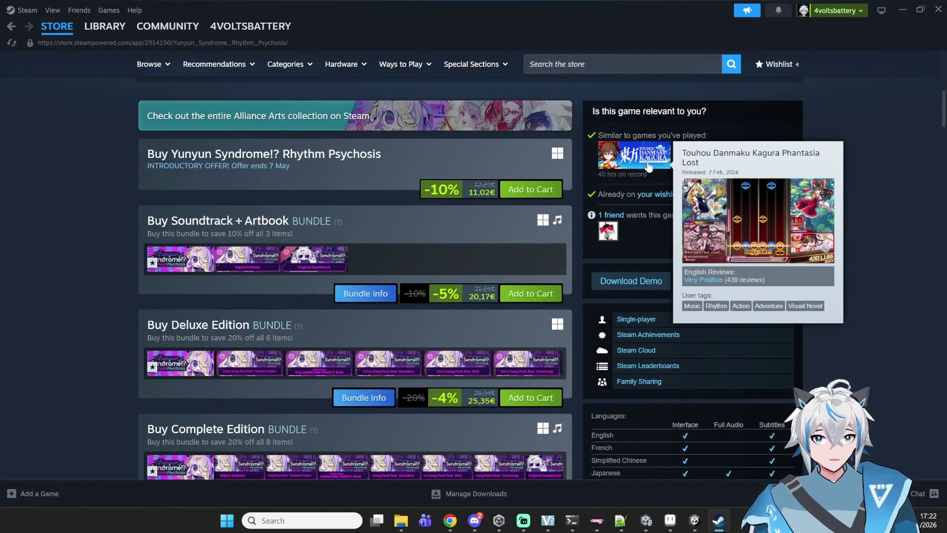
{"action": "scroll", "coordinate": [646, 171], "scroll_direction": "up", "scroll_amount": 1}
{"action": "scroll", "coordinate": [651, 228], "scroll_direction": "up", "scroll_amount": 1}
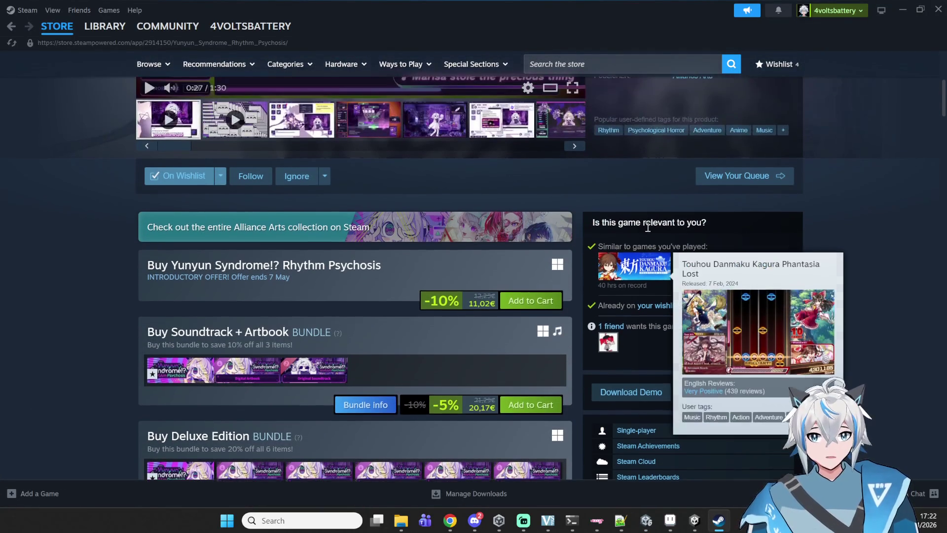
{"action": "mouse_move", "coordinate": [644, 279]}
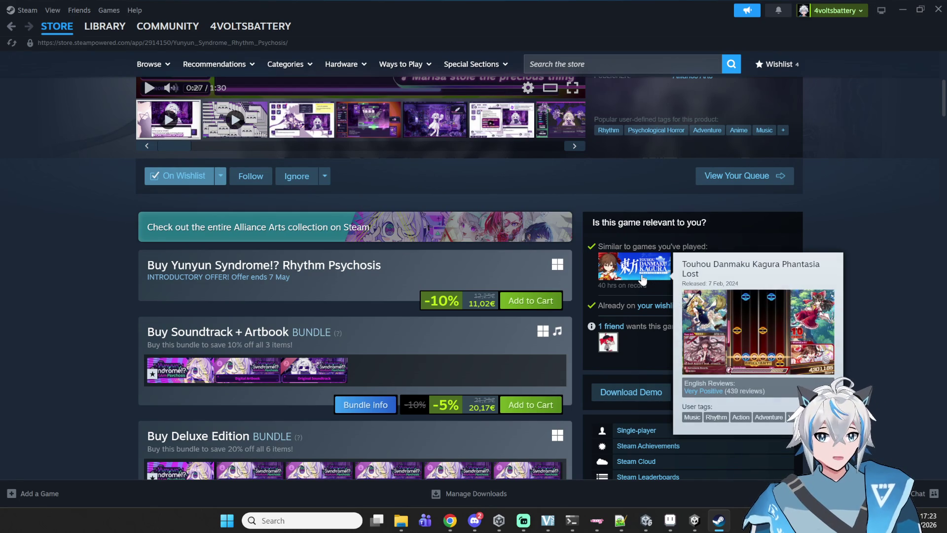
{"action": "scroll", "coordinate": [588, 204], "scroll_direction": "up", "scroll_amount": 5}
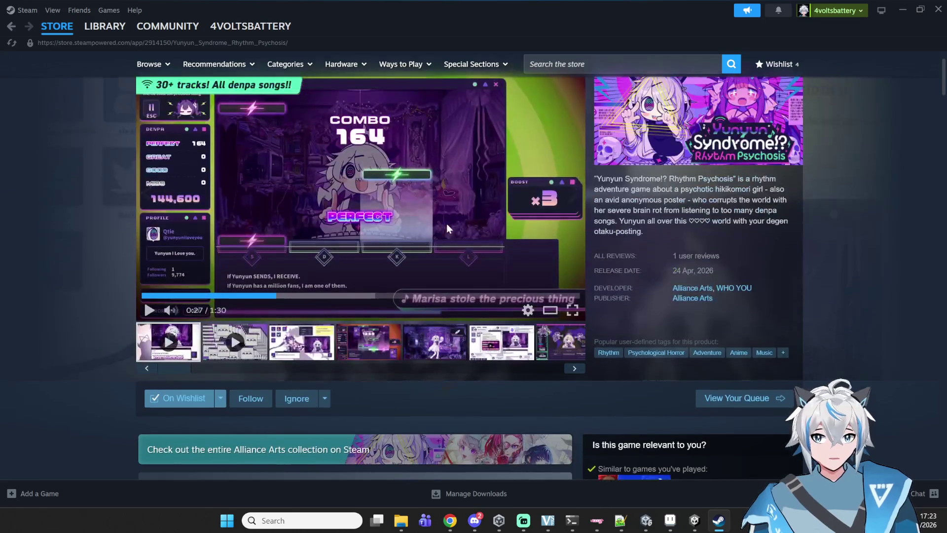
{"action": "scroll", "coordinate": [461, 231], "scroll_direction": "down", "scroll_amount": 15}
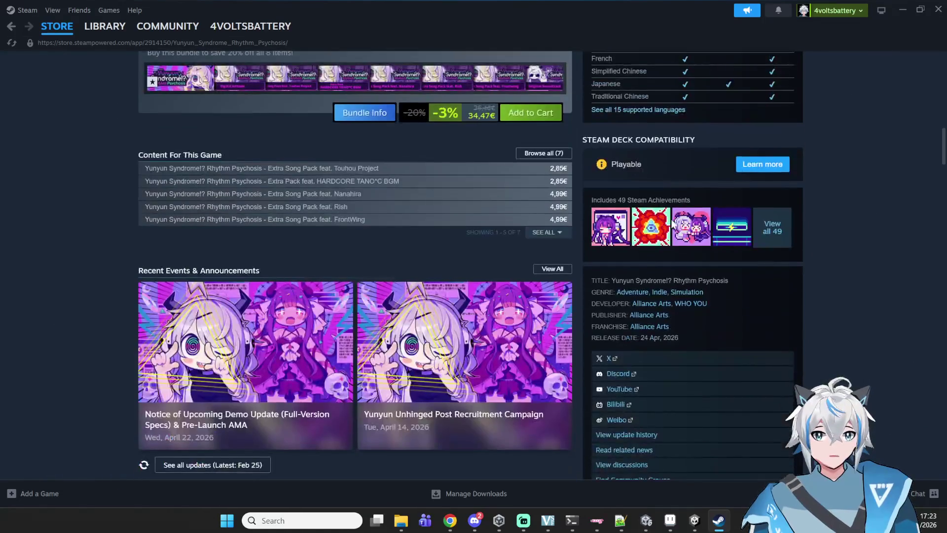
{"action": "scroll", "coordinate": [599, 308], "scroll_direction": "down", "scroll_amount": 15}
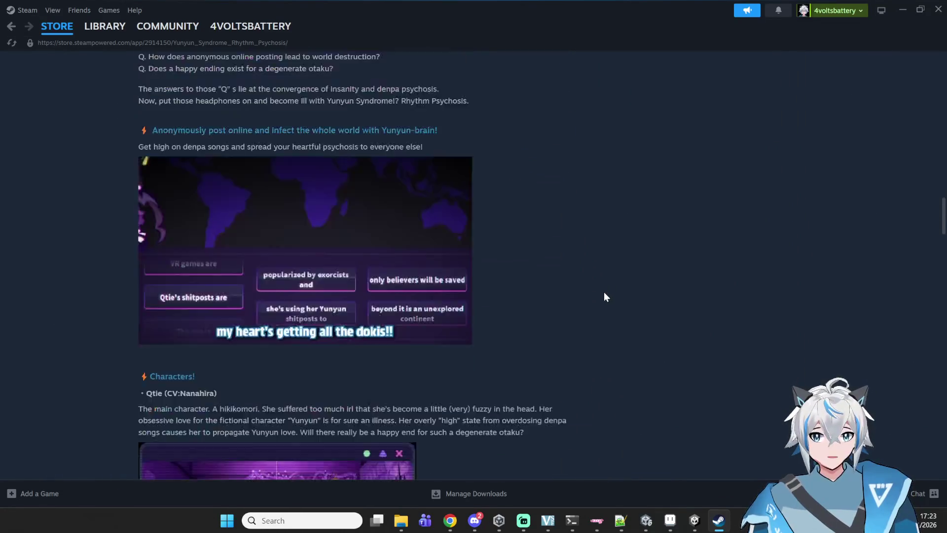
{"action": "scroll", "coordinate": [606, 296], "scroll_direction": "up", "scroll_amount": 20}
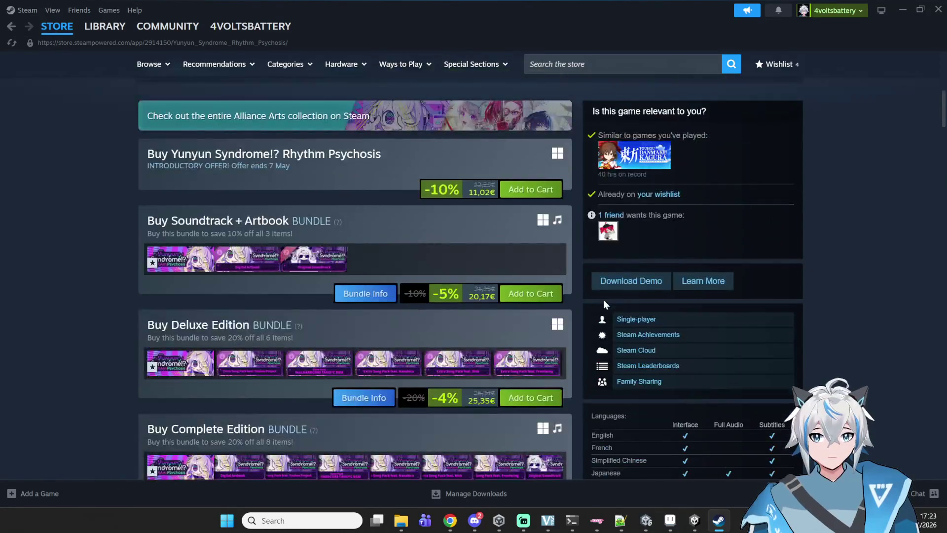
{"action": "scroll", "coordinate": [604, 304], "scroll_direction": "up", "scroll_amount": 4}
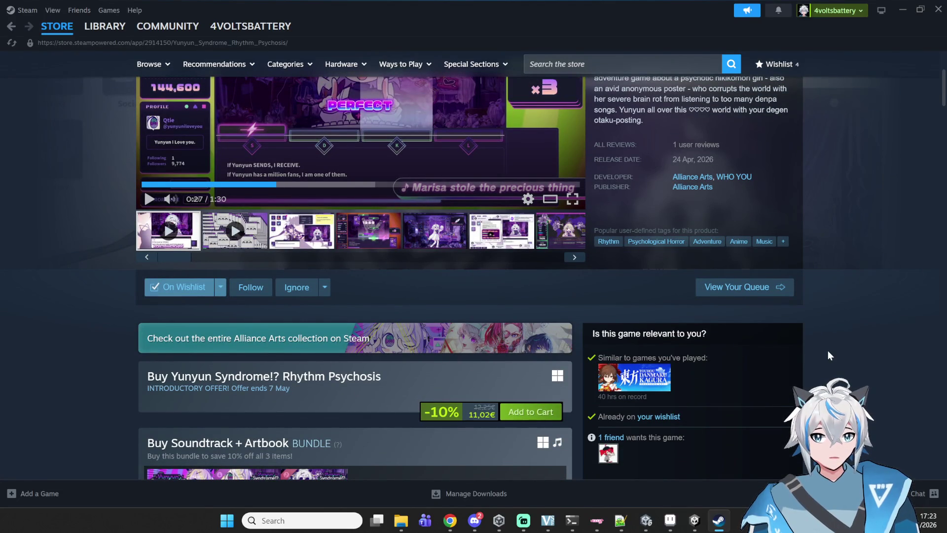
{"action": "scroll", "coordinate": [829, 353], "scroll_direction": "up", "scroll_amount": 3}
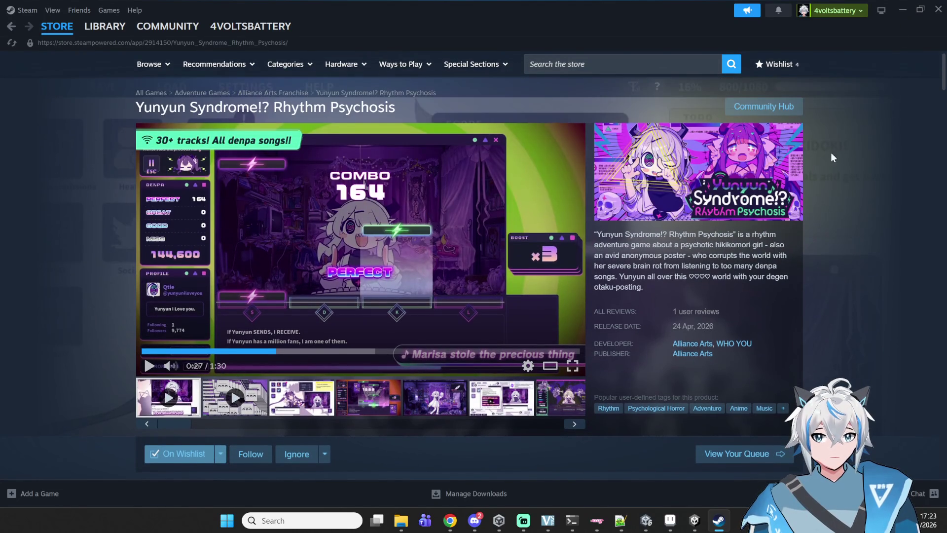
{"action": "scroll", "coordinate": [800, 239], "scroll_direction": "down", "scroll_amount": 20}
{"action": "scroll", "coordinate": [767, 243], "scroll_direction": "down", "scroll_amount": 20}
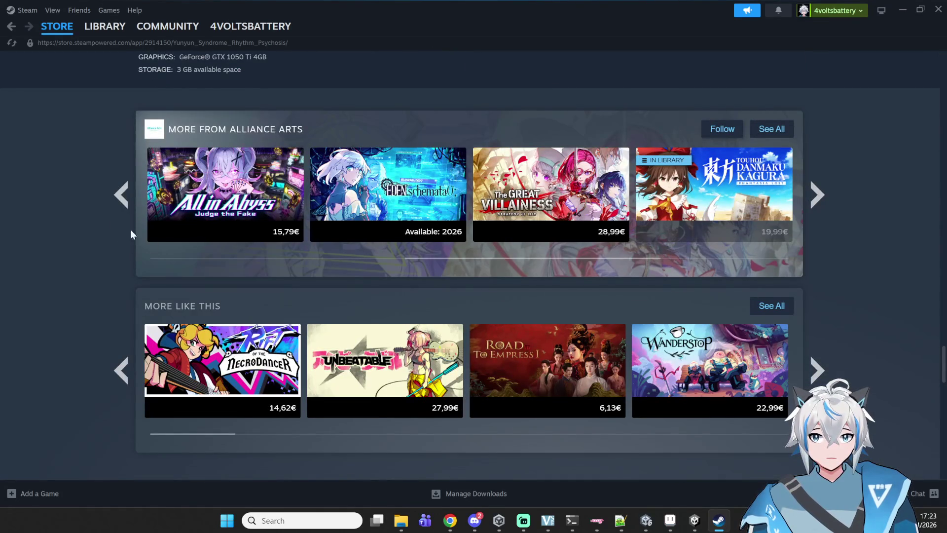
Step: Browse the More from Alliance Arts carousel, then return to Unity and reframe the scene slightly
{"action": "left_click", "coordinate": [126, 205]}
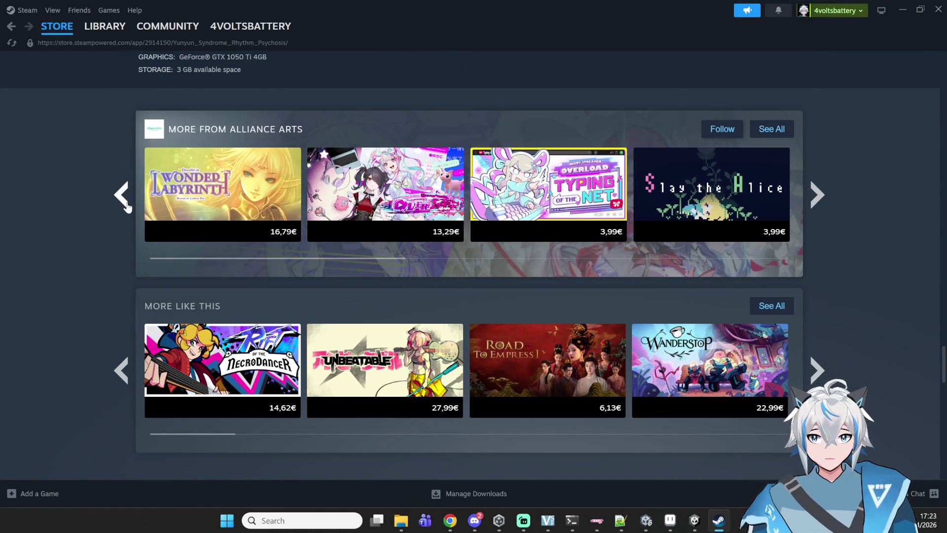
{"action": "mouse_move", "coordinate": [402, 193]}
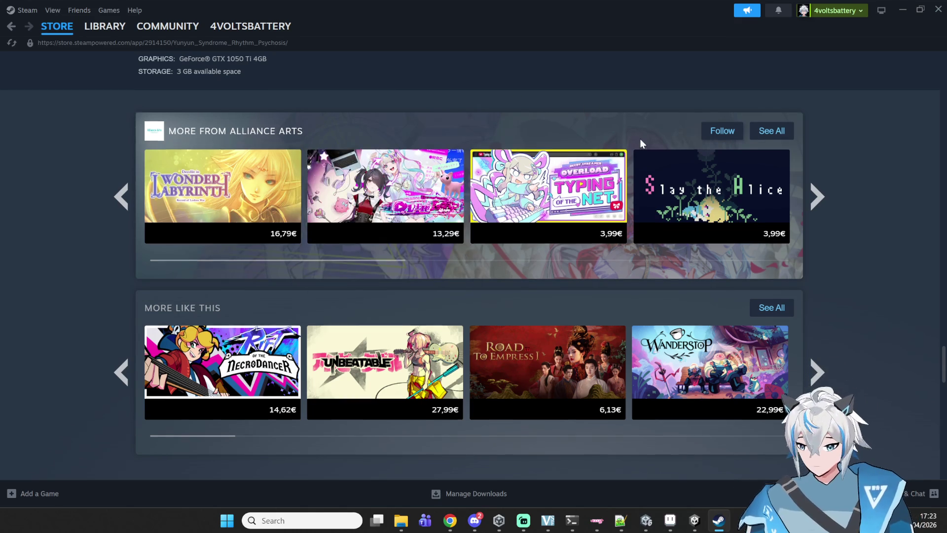
{"action": "scroll", "coordinate": [646, 138], "scroll_direction": "up", "scroll_amount": 10}
{"action": "key", "text": "alt+Tab"}
{"action": "left_click_drag", "start_coordinate": [548, 294], "coordinate": [512, 314]}
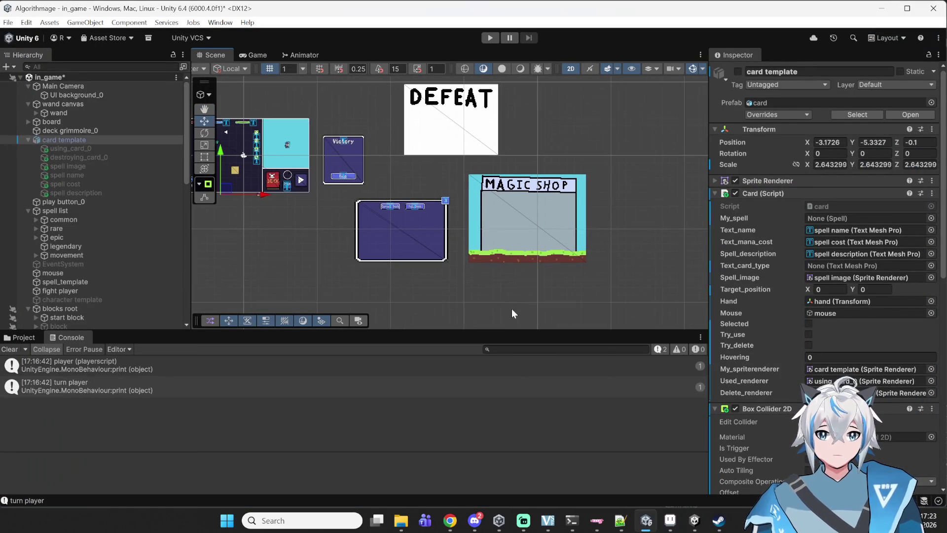
Step: Select magic shop and set its Shop script's Display_template to shop_display_template
{"action": "left_click", "coordinate": [578, 261]}
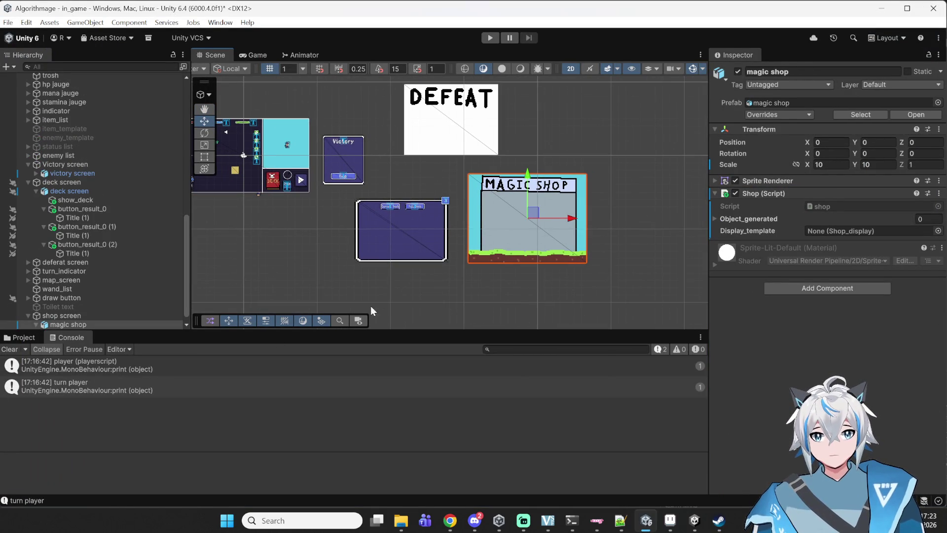
{"action": "scroll", "coordinate": [76, 300], "scroll_direction": "down", "scroll_amount": 1}
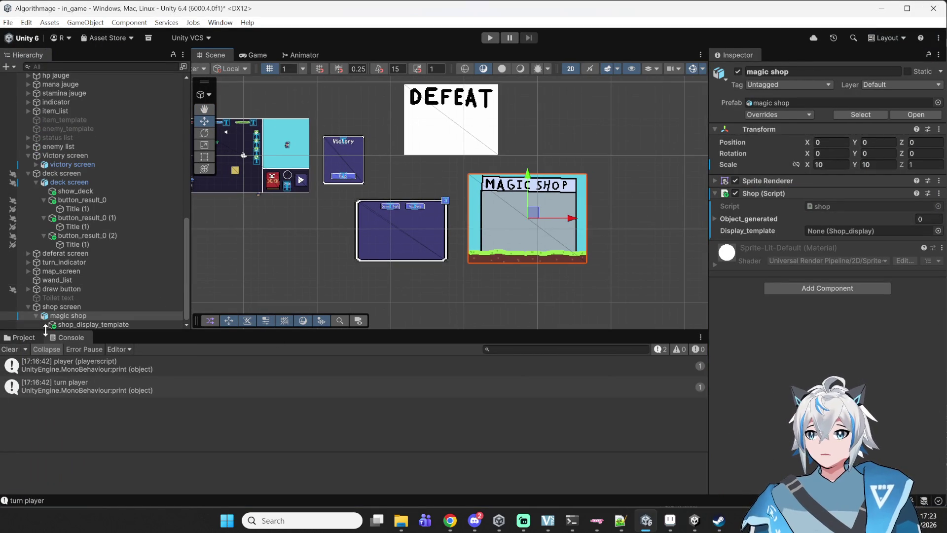
{"action": "left_click_drag", "start_coordinate": [82, 324], "coordinate": [864, 231]}
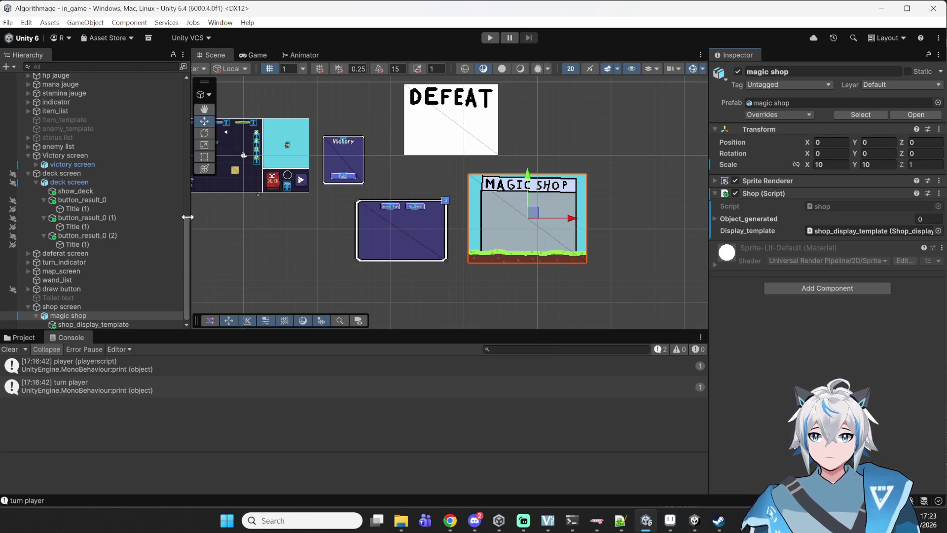
Step: Bring Notepad++ with all_spells.cs to the front
{"action": "scroll", "coordinate": [138, 230], "scroll_direction": "up", "scroll_amount": 10}
{"action": "scroll", "coordinate": [138, 229], "scroll_direction": "up", "scroll_amount": 1}
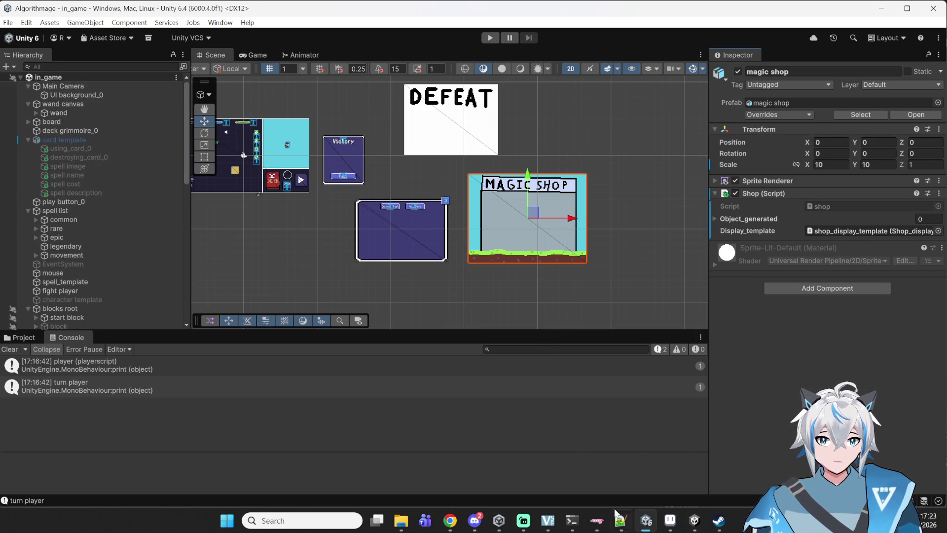
{"action": "mouse_move", "coordinate": [621, 521]}
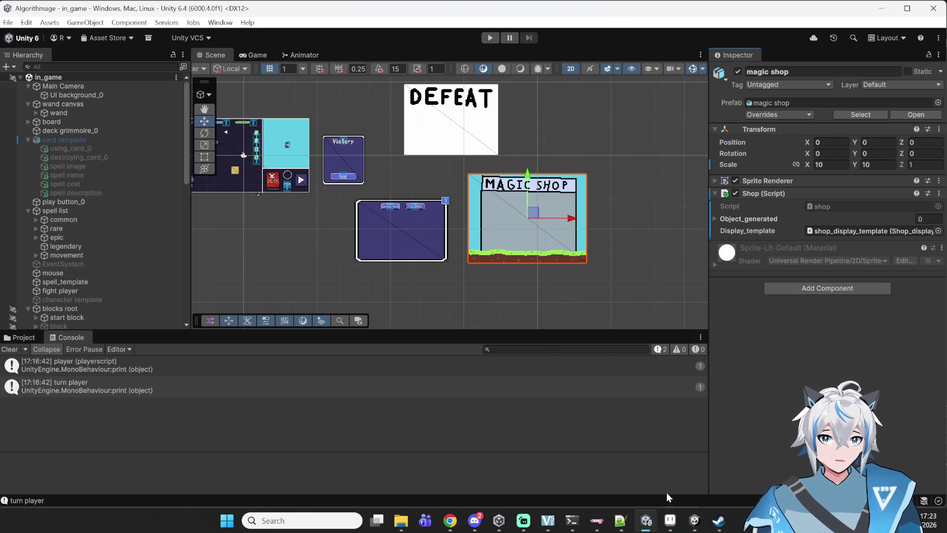
{"action": "left_click", "coordinate": [620, 469]}
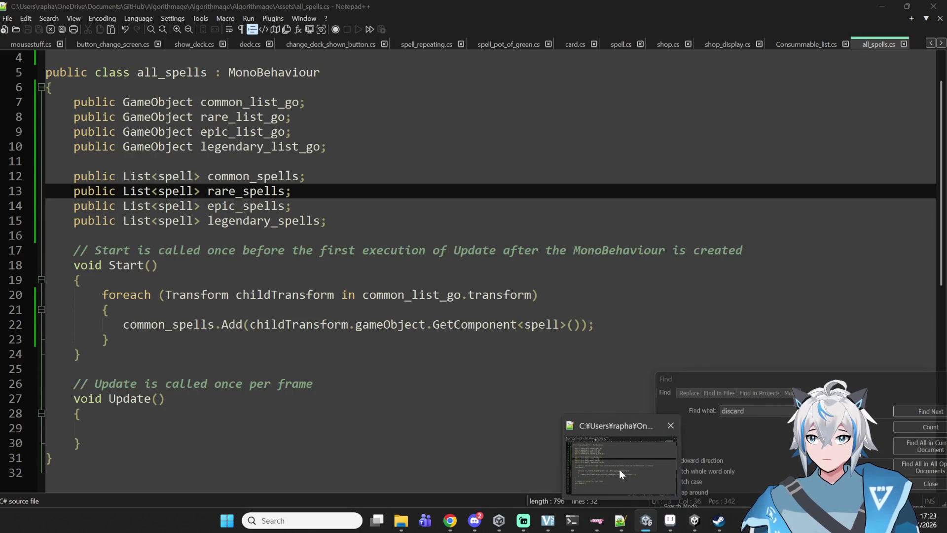
Step: Duplicate the foreach loop on lines 20–23 three times below it
{"action": "left_click", "coordinate": [280, 193]}
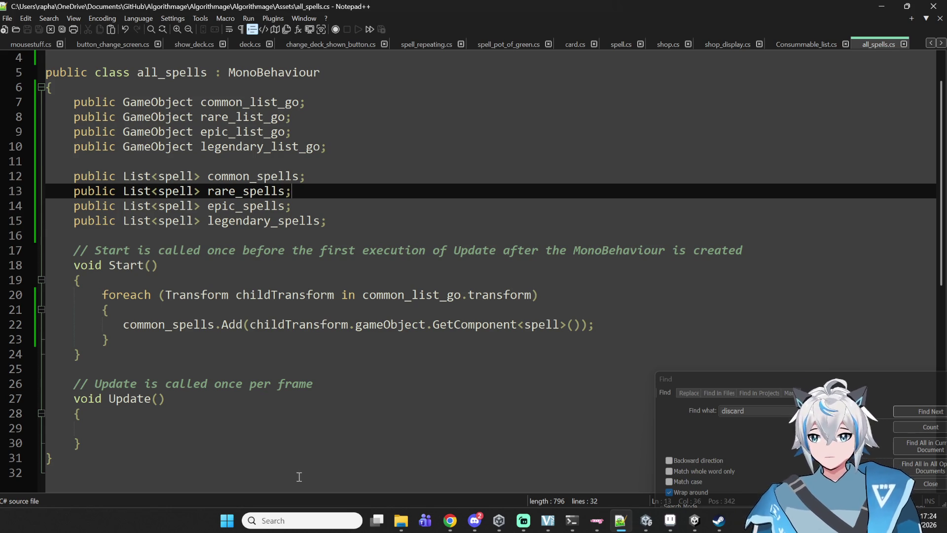
{"action": "double_click", "coordinate": [258, 193]}
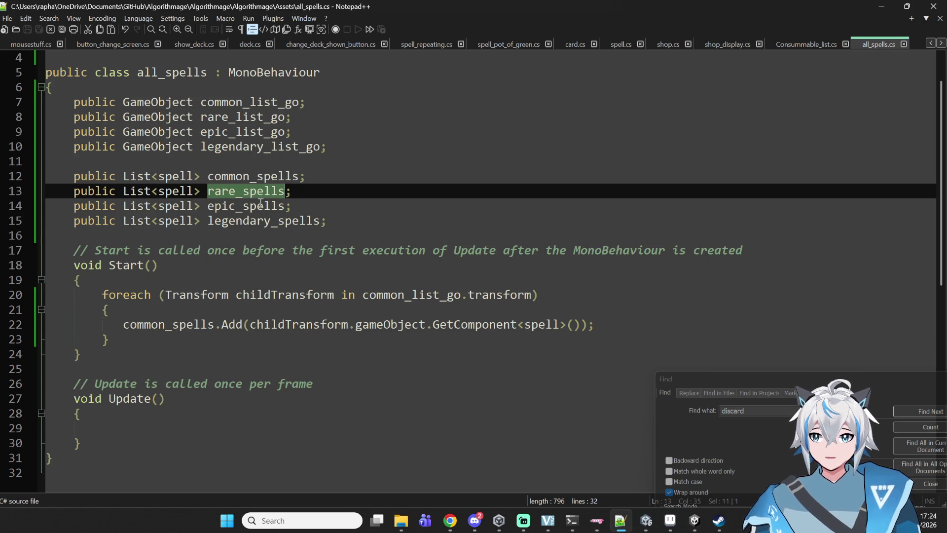
{"action": "left_click", "coordinate": [601, 328]}
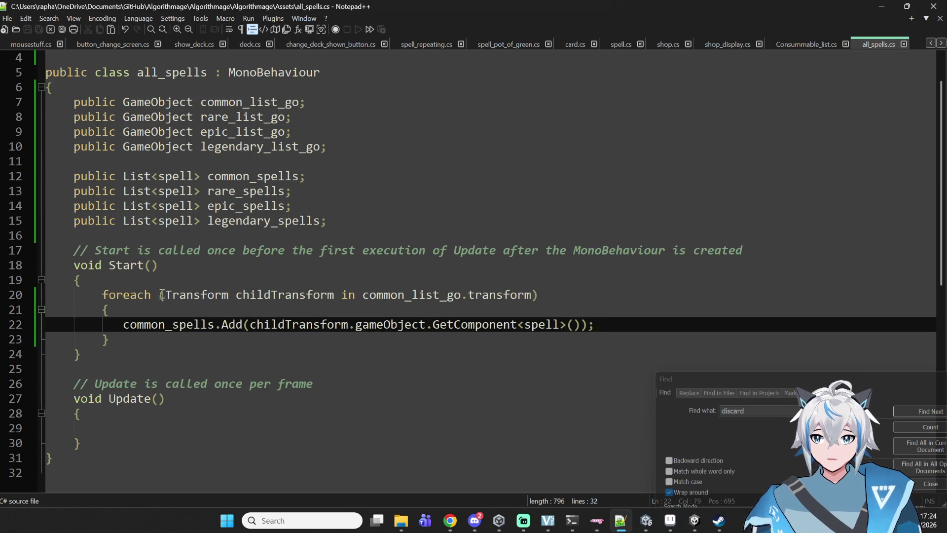
{"action": "left_click_drag", "start_coordinate": [121, 334], "coordinate": [107, 293]}
{"action": "key", "text": "ctrl+c"}
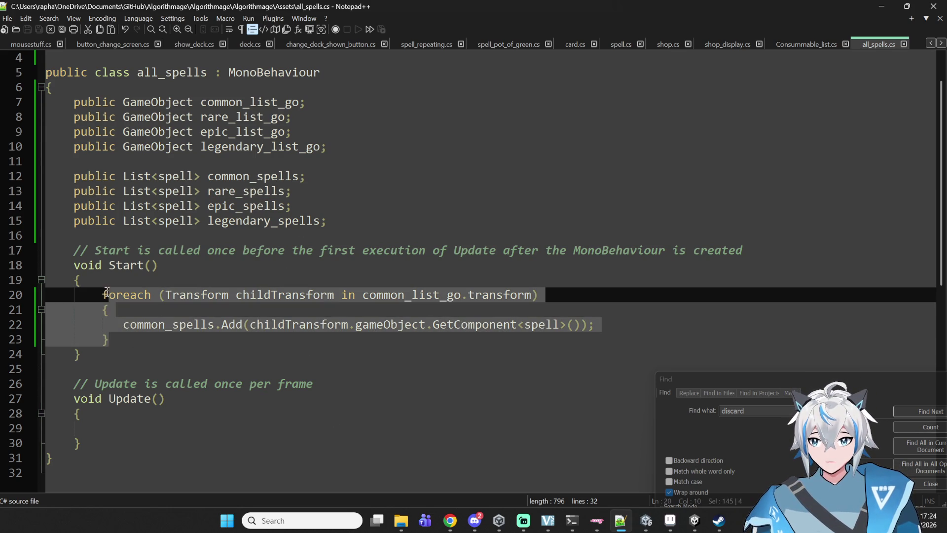
{"action": "left_click", "coordinate": [125, 335]}
{"action": "key", "text": "Return"}
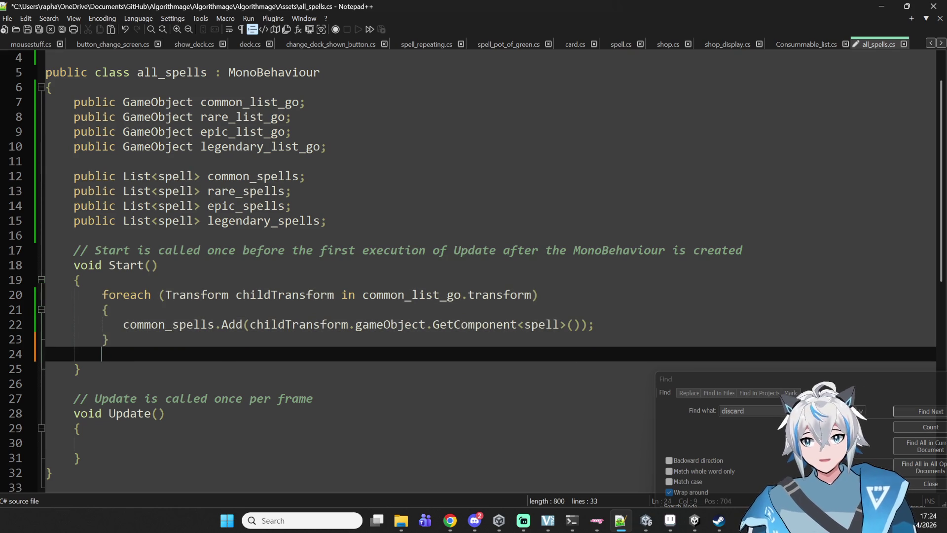
{"action": "type", "text": "foreach (Transform childTransform in common_list_go.transform) \t\t{ \t\t   common_spells.Add(childTransform.gameObject.GetComponent<spell>()); \t\t}"}
{"action": "key", "text": "Return"}
{"action": "key", "text": "Return"}
{"action": "key", "text": "BackSpace"}
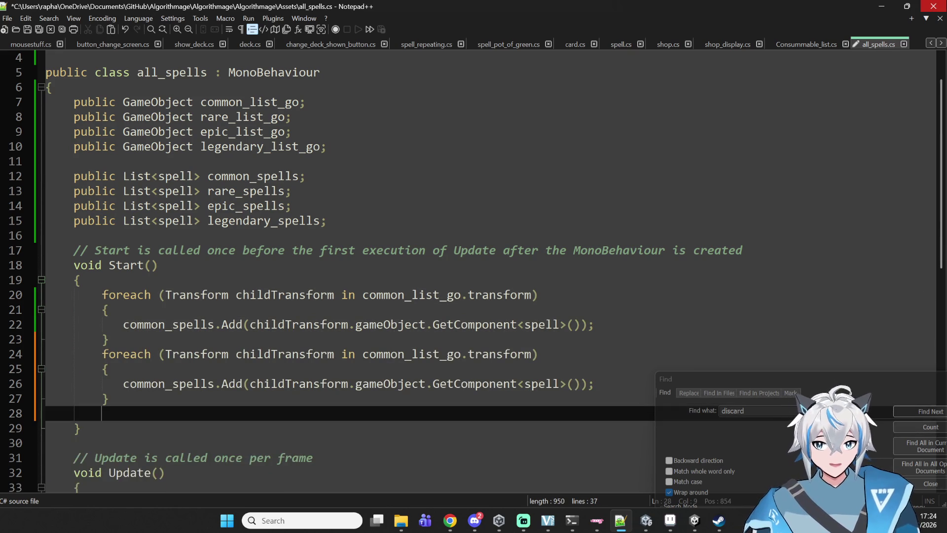
{"action": "key", "text": "ctrl+v"}
{"action": "key", "text": "Return"}
{"action": "key", "text": "ctrl+v"}
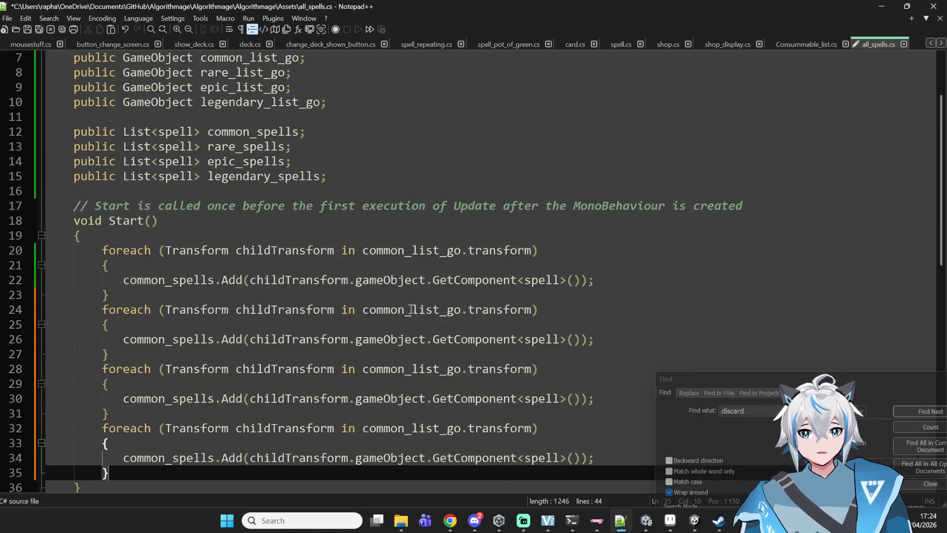
Step: Separate the four foreach loops with blank lines
{"action": "left_click", "coordinate": [103, 311]}
{"action": "key", "text": "Return"}
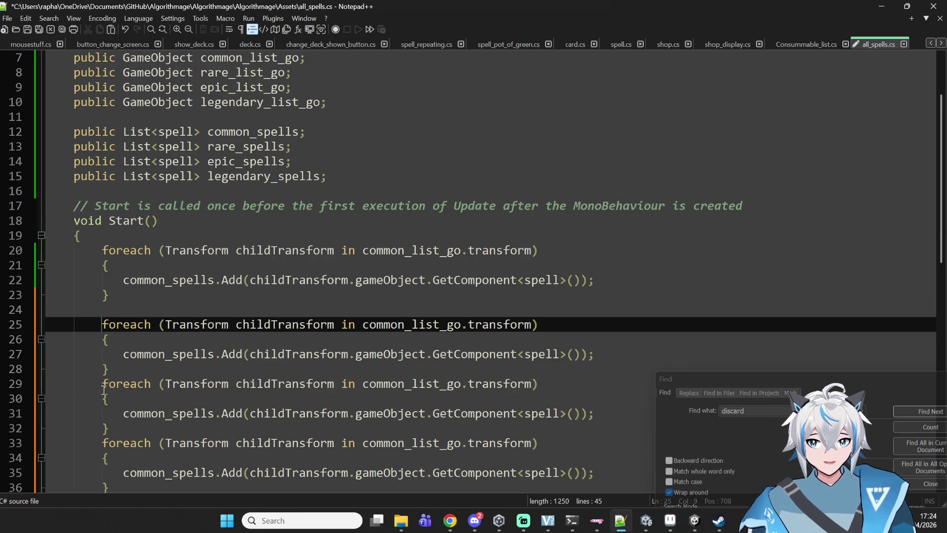
{"action": "left_click", "coordinate": [103, 386]}
{"action": "key", "text": "Return"}
{"action": "left_click", "coordinate": [101, 459]}
{"action": "key", "text": "Return"}
Step: Review the duplicated loops and place the caret in the list name on line 25
{"action": "scroll", "coordinate": [204, 301], "scroll_direction": "down", "scroll_amount": 2}
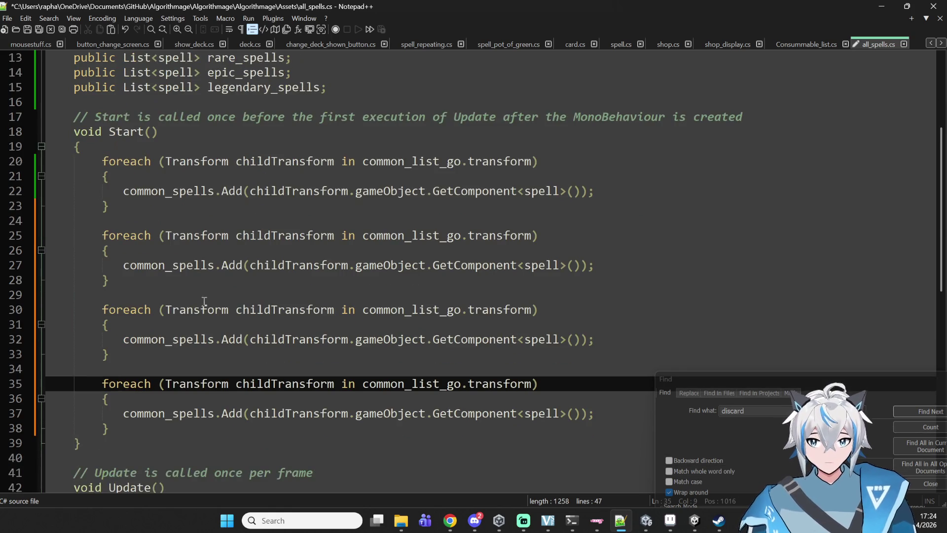
{"action": "scroll", "coordinate": [222, 277], "scroll_direction": "down", "scroll_amount": 1}
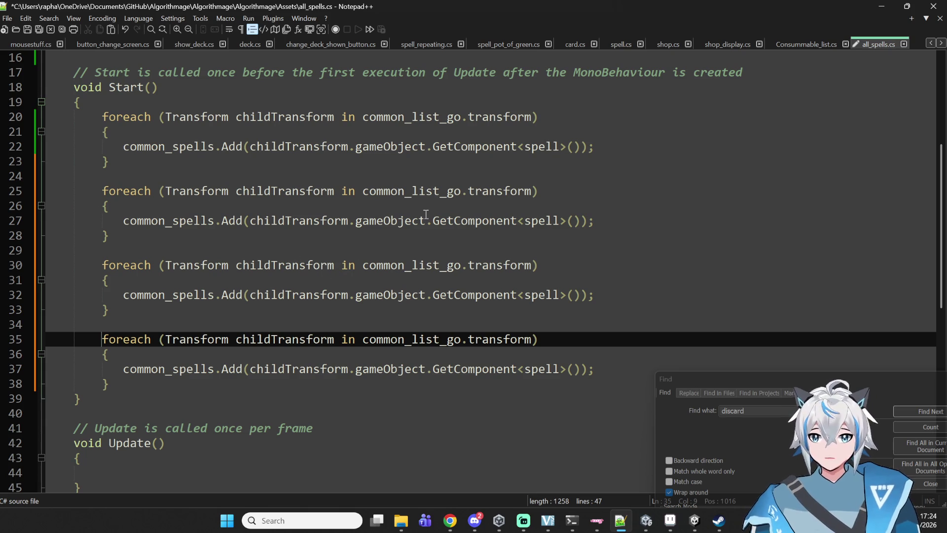
{"action": "double_click", "coordinate": [276, 192]}
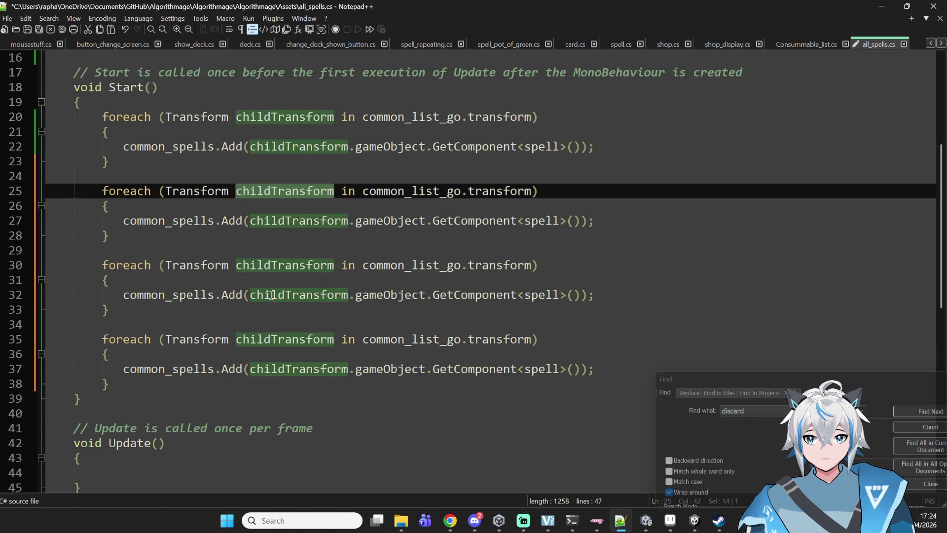
{"action": "scroll", "coordinate": [350, 212], "scroll_direction": "up", "scroll_amount": 4}
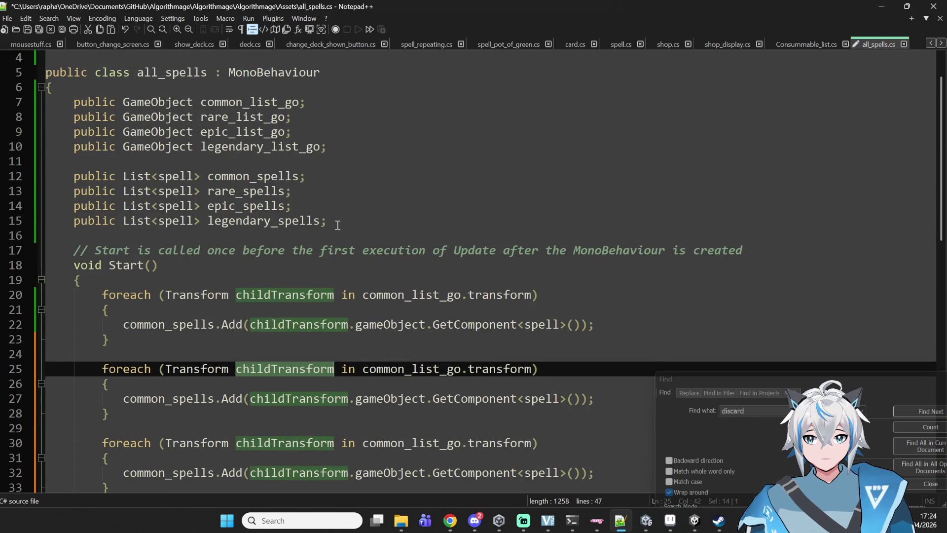
{"action": "scroll", "coordinate": [338, 225], "scroll_direction": "down", "scroll_amount": 2}
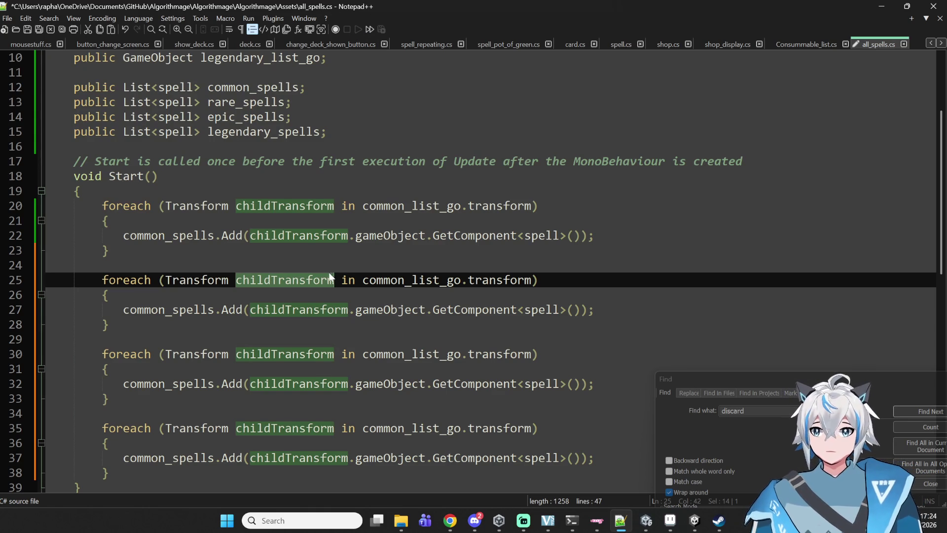
{"action": "left_click", "coordinate": [393, 284]}
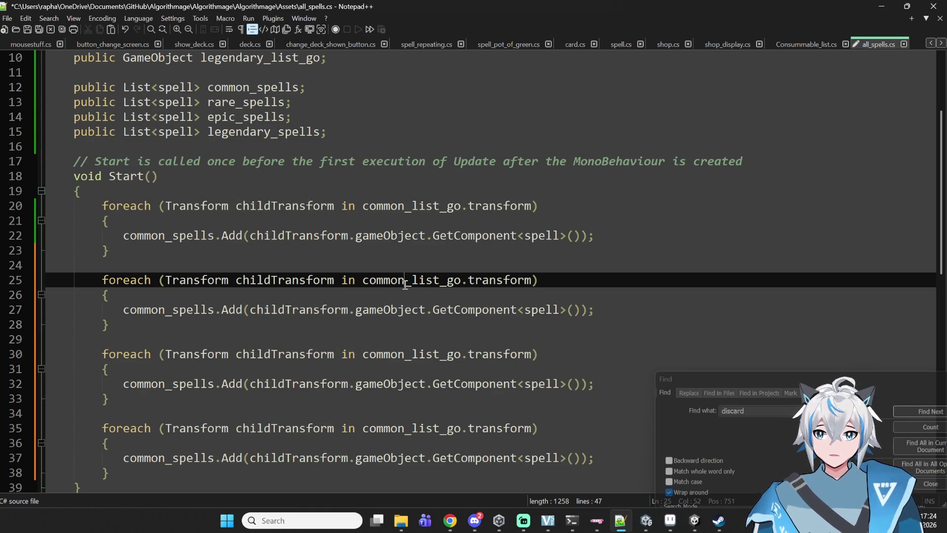
Step: Make the second loop read rare_list_go and add to rare_spells
{"action": "key", "text": "BackSpace"}
{"action": "key", "text": "BackSpace"}
{"action": "key", "text": "BackSpace"}
{"action": "type", "text": "ra"}
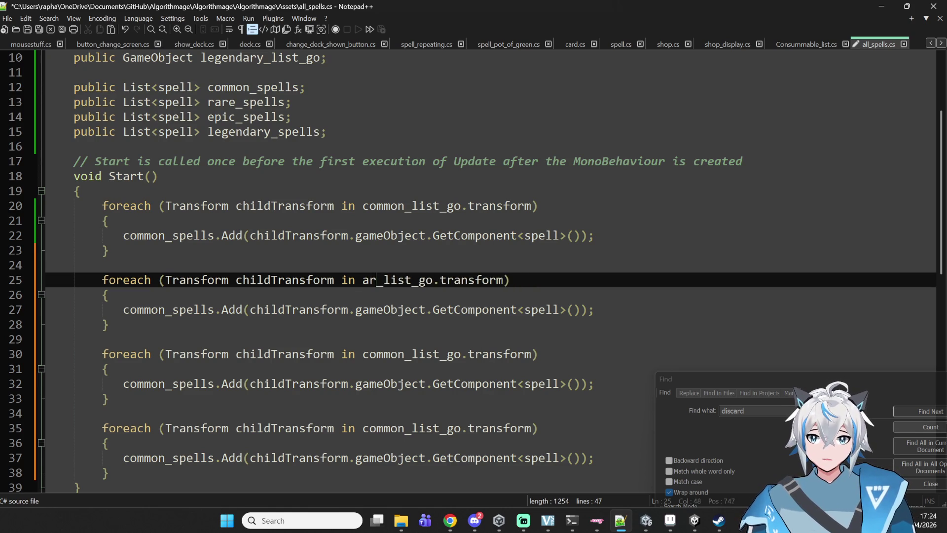
{"action": "type", "text": "re"}
{"action": "left_click", "coordinate": [290, 309]}
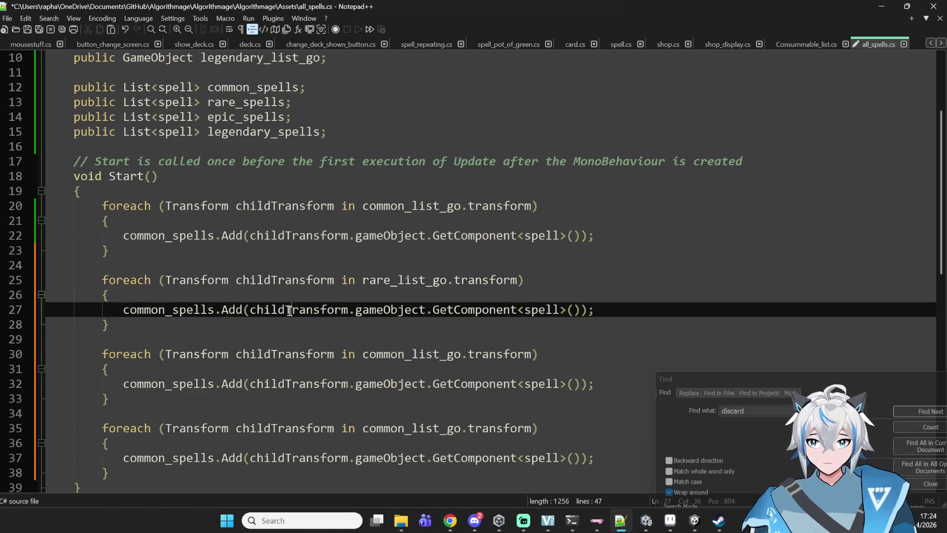
{"action": "key", "text": "BackSpace"}
{"action": "key", "text": "BackSpace"}
{"action": "key", "text": "BackSpace"}
{"action": "type", "text": "rare"}
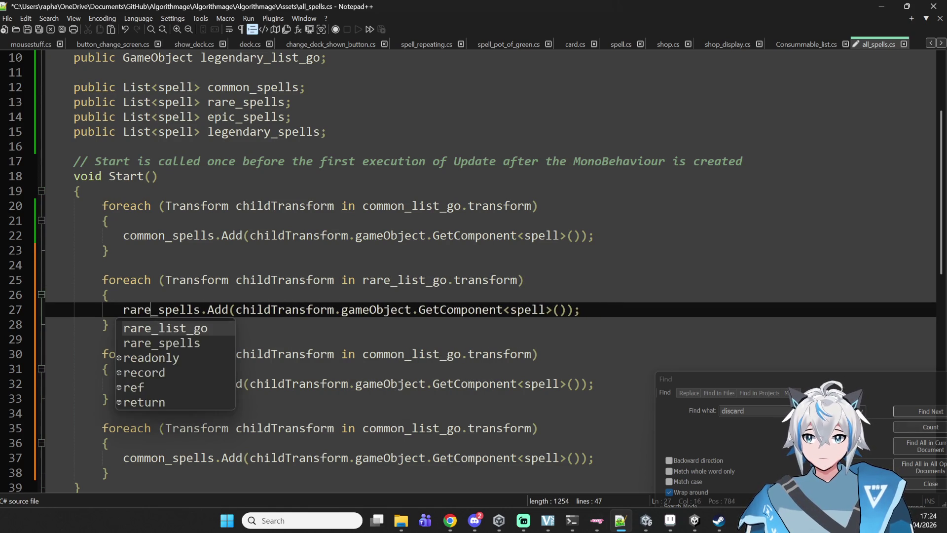
Step: Make the third loop read epic_list_go and add to epic_spells
{"action": "left_click", "coordinate": [165, 354]}
{"action": "key", "text": "Down"}
{"action": "key", "text": "Down"}
{"action": "key", "text": "BackSpace"}
{"action": "key", "text": "BackSpace"}
{"action": "key", "text": "BackSpace"}
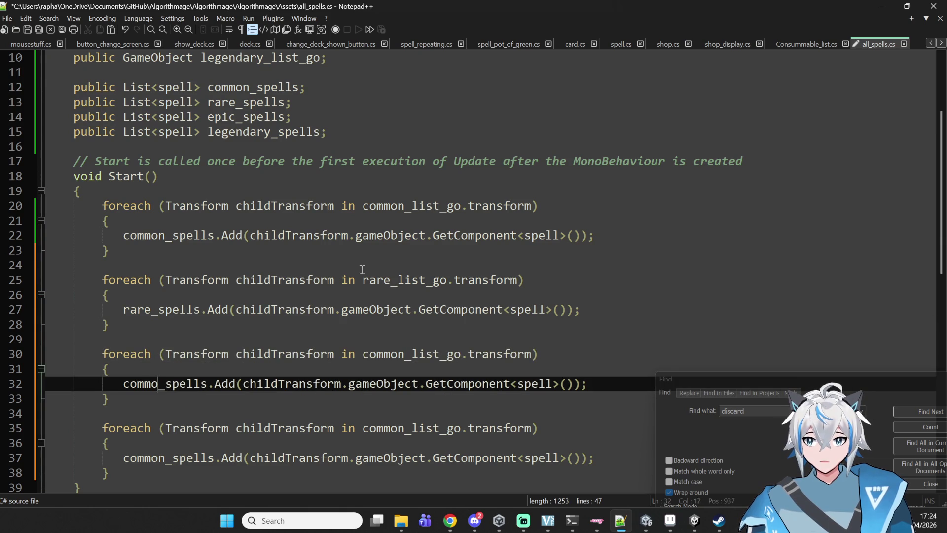
{"action": "type", "text": "epi"}
{"action": "key", "text": "BackSpace"}
{"action": "key", "text": "BackSpace"}
{"action": "key", "text": "BackSpace"}
{"action": "key", "text": "BackSpace"}
{"action": "type", "text": "epo"}
{"action": "key", "text": "BackSpace"}
{"action": "type", "text": "ic"}
{"action": "key", "text": "Escape"}
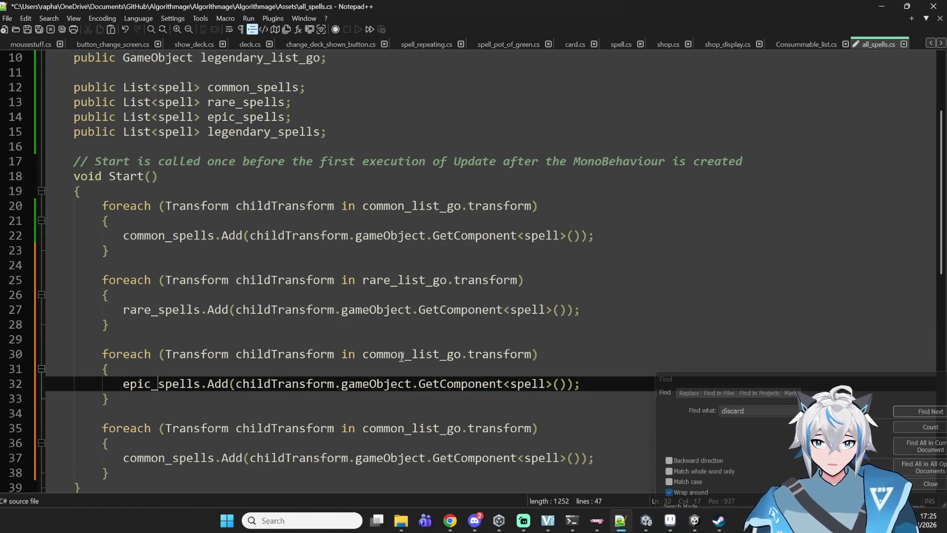
{"action": "left_click", "coordinate": [404, 355]}
{"action": "key", "text": "BackSpace"}
{"action": "key", "text": "BackSpace"}
{"action": "key", "text": "BackSpace"}
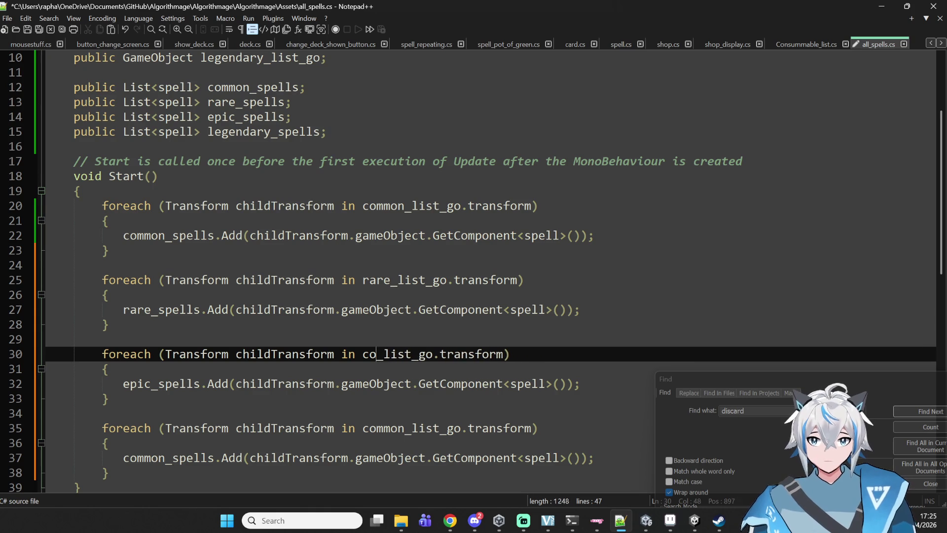
{"action": "type", "text": "epic"}
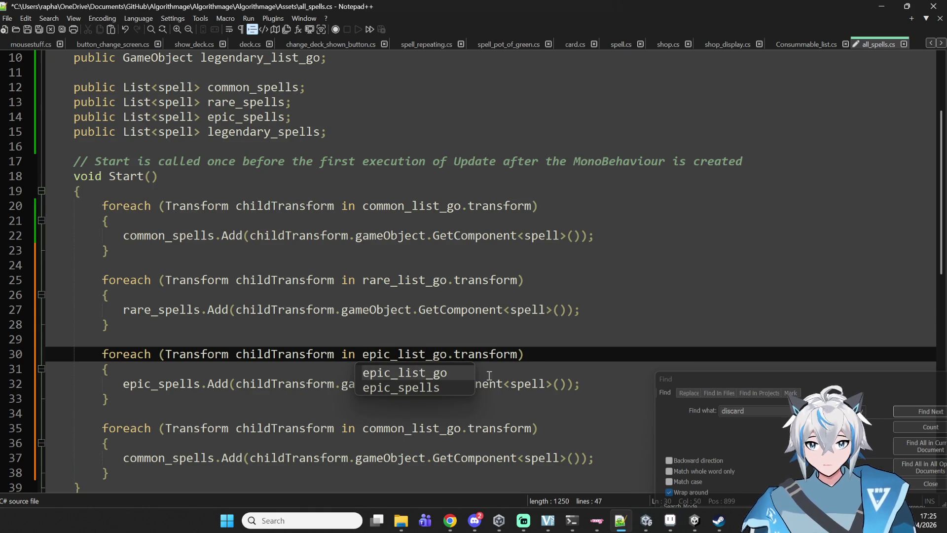
Step: Make the fourth loop use legendary_list_go and legendary_spells, then save all_spells.cs
{"action": "left_click", "coordinate": [401, 430]}
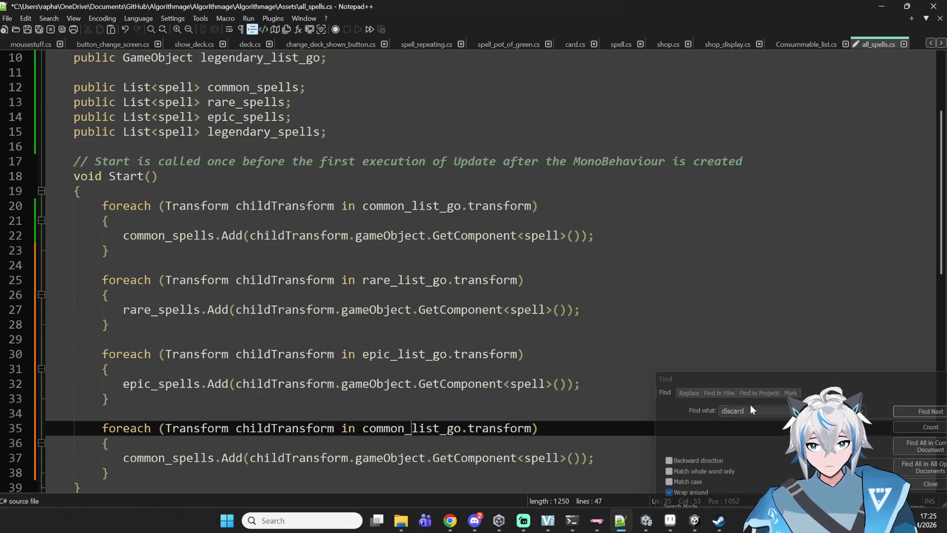
{"action": "key", "text": "Delete"}
{"action": "key", "text": "BackSpace"}
{"action": "key", "text": "BackSpace"}
{"action": "key", "text": "BackSpace"}
{"action": "type", "text": "legendary"}
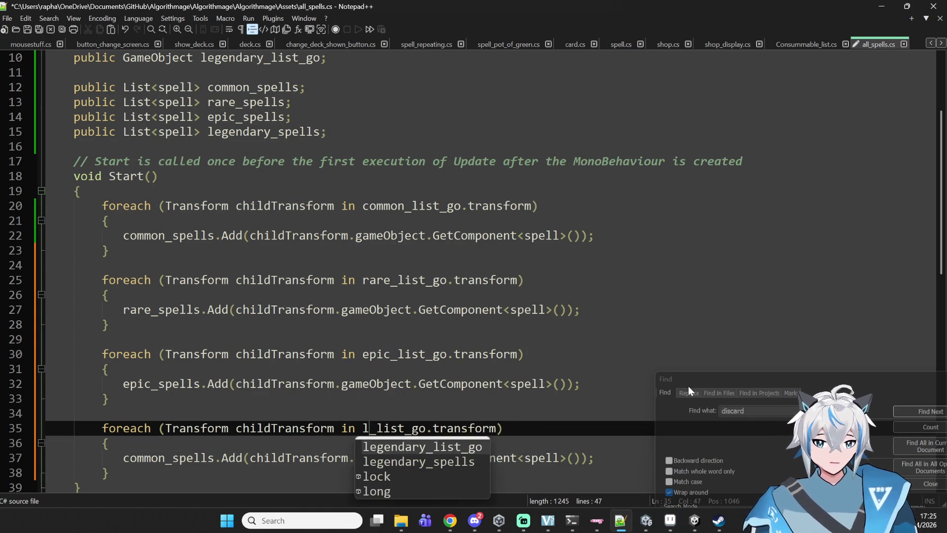
{"action": "key", "text": "Escape"}
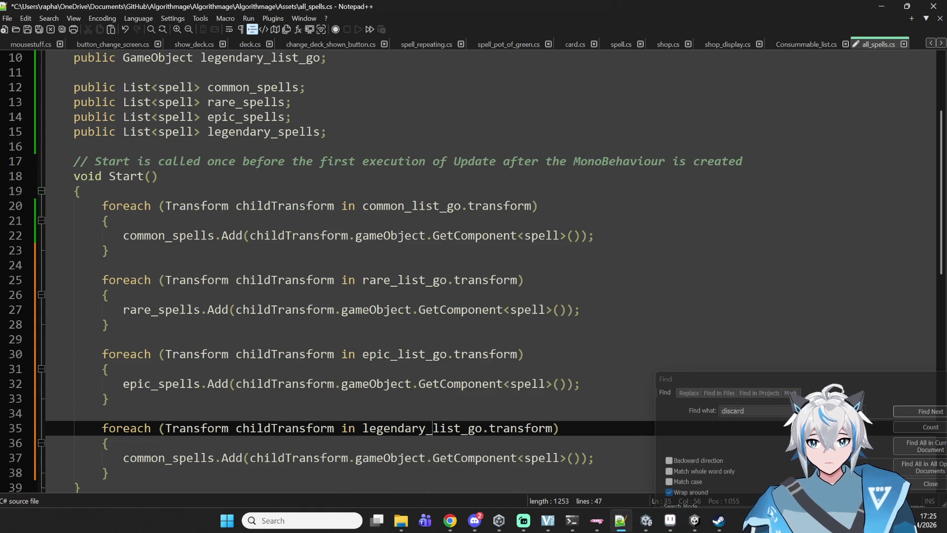
{"action": "left_click", "coordinate": [170, 459]}
{"action": "left_click_drag", "start_coordinate": [170, 459], "coordinate": [137, 459]}
{"action": "key", "text": "BackSpace"}
{"action": "key", "text": "BackSpace"}
{"action": "key", "text": "BackSpace"}
{"action": "type", "text": "legendary"}
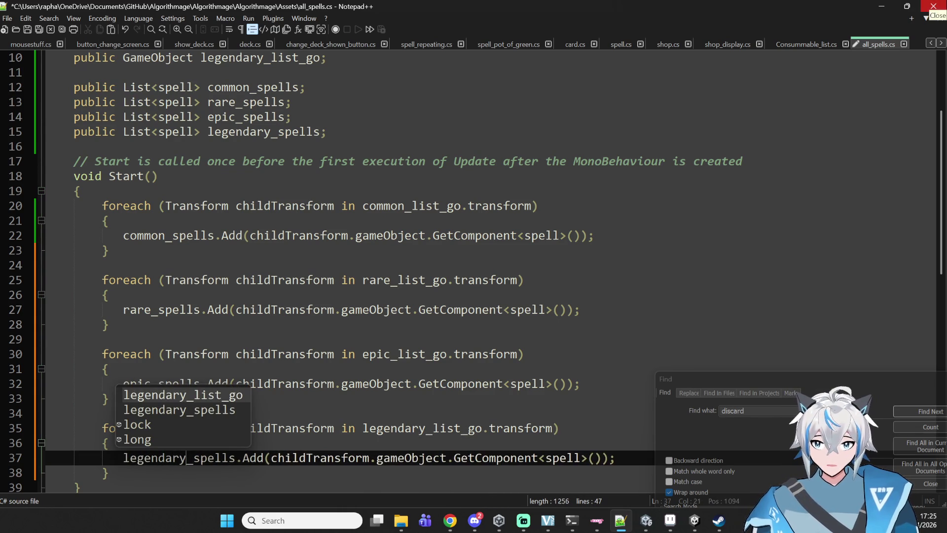
{"action": "key", "text": "Escape"}
{"action": "key", "text": "ctrl+s"}
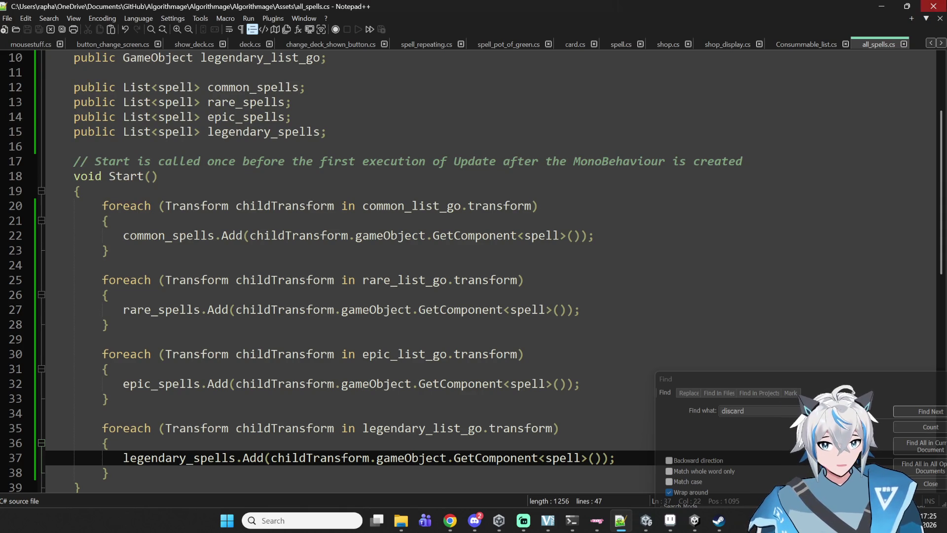
{"action": "left_click", "coordinate": [450, 527]}
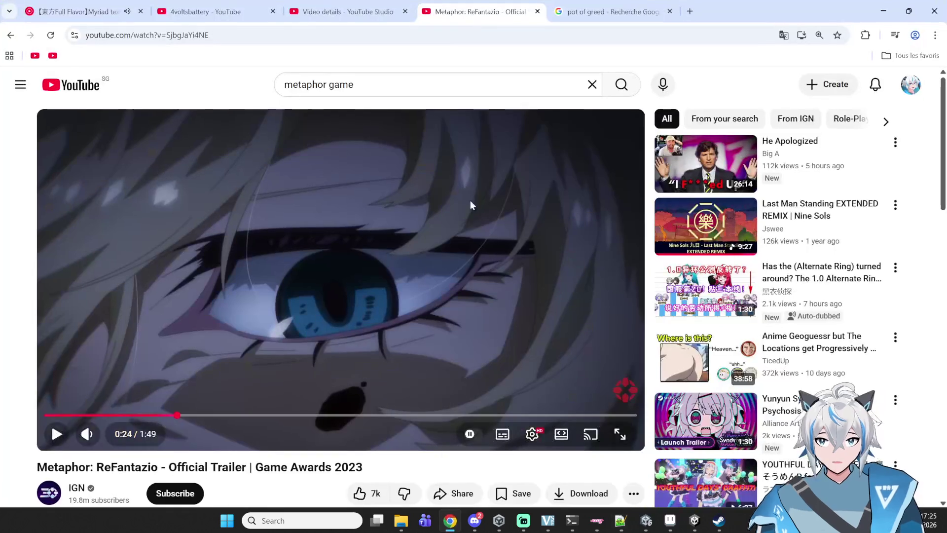
Step: Search YouTube for 'rythm doctor blind people' and open Playing Rhythm Doctor As A Blind Person - Part1
{"action": "left_click", "coordinate": [425, 80]}
{"action": "type", "text": "rythm "}
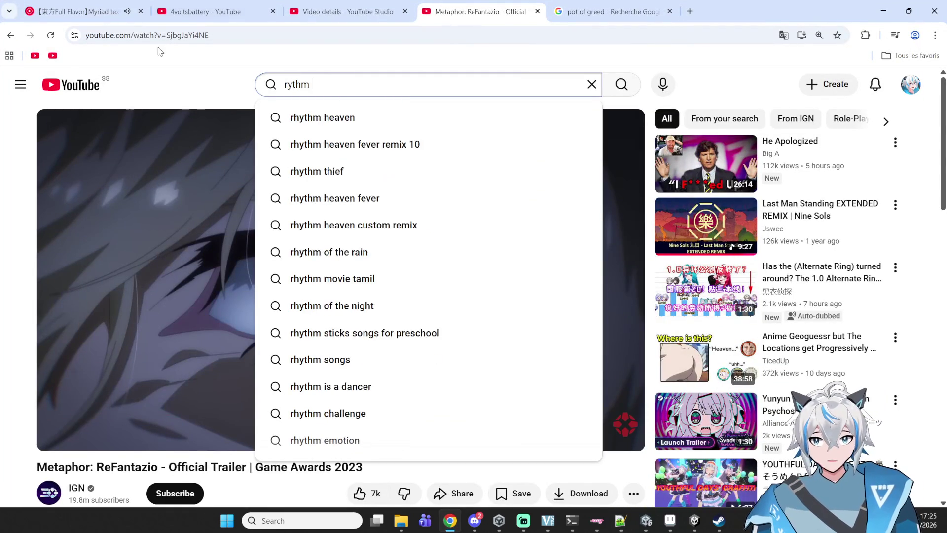
{"action": "type", "text": "doctor bli"}
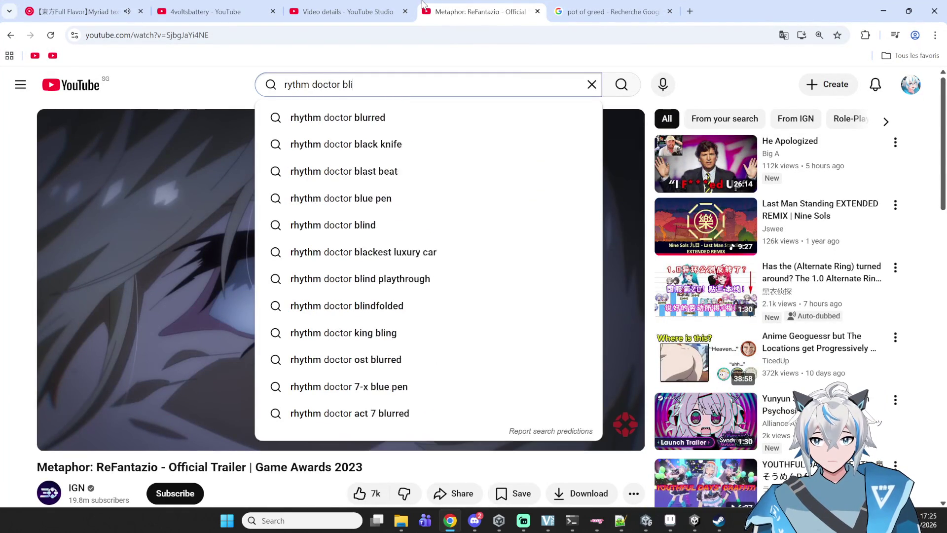
{"action": "type", "text": "nd people"}
{"action": "key", "text": "Return"}
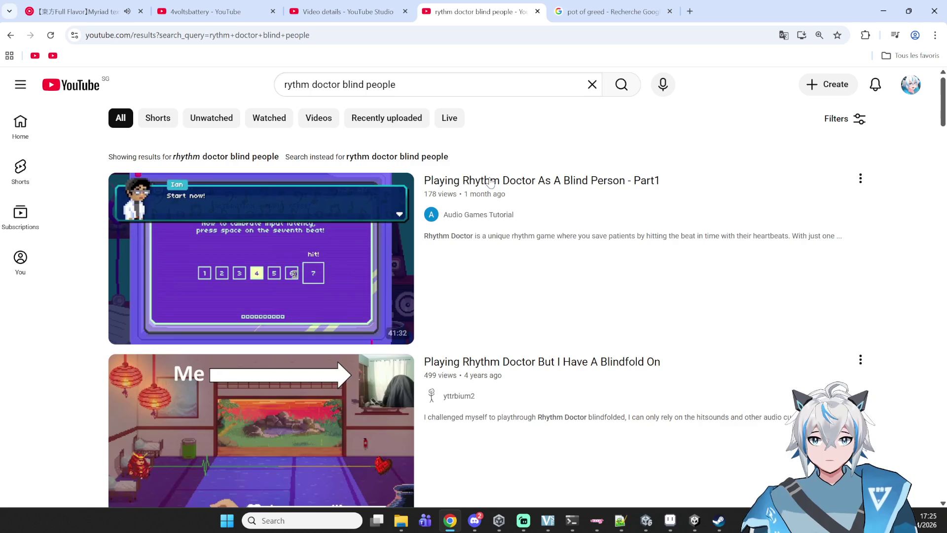
{"action": "mouse_move", "coordinate": [496, 193]}
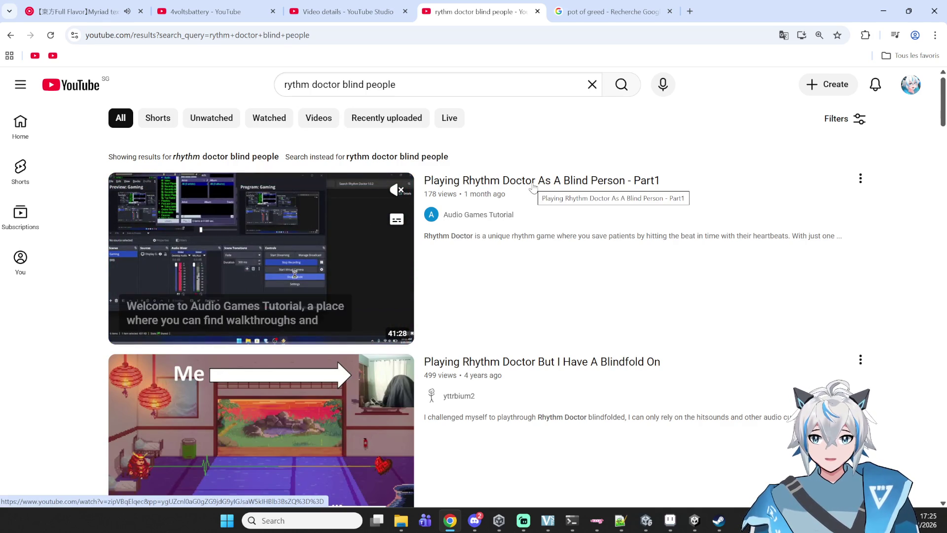
{"action": "left_click", "coordinate": [533, 183]}
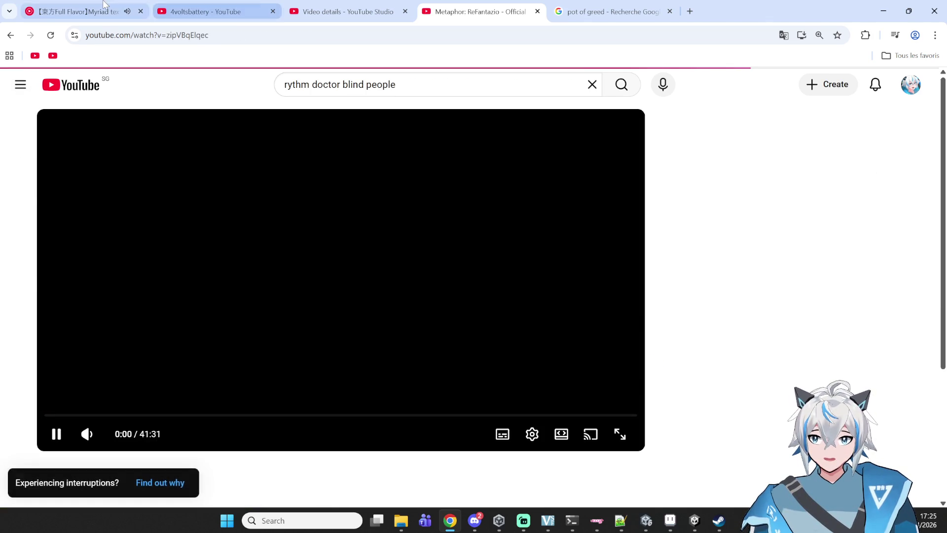
Step: Pause the song in YouTube Music and return to the Rhythm Doctor video
{"action": "key", "text": "ctrl+1"}
{"action": "left_click", "coordinate": [279, 206]}
{"action": "left_click", "coordinate": [441, 6]}
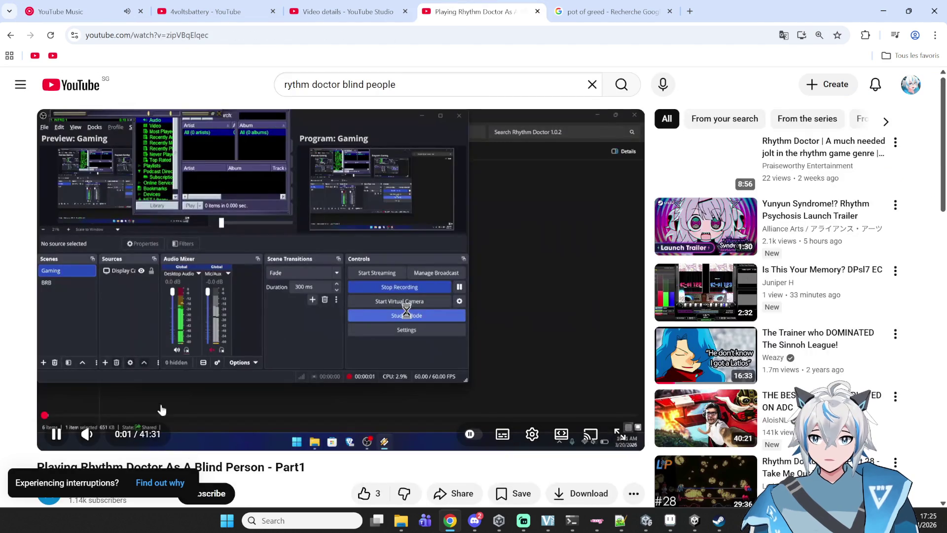
Step: Skip through the video via 2:13, 6:00 and 11:10 to about 17:15
{"action": "left_click", "coordinate": [76, 415]}
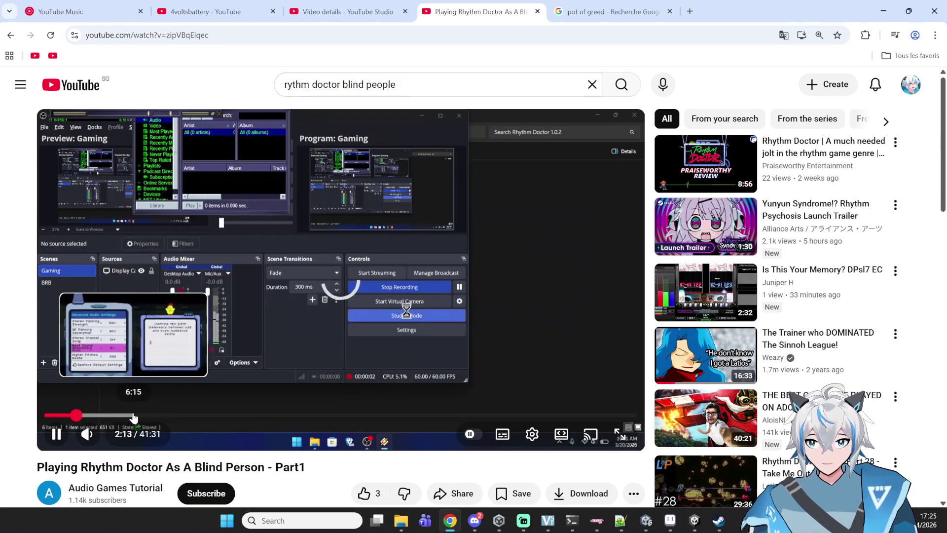
{"action": "left_click", "coordinate": [131, 416]}
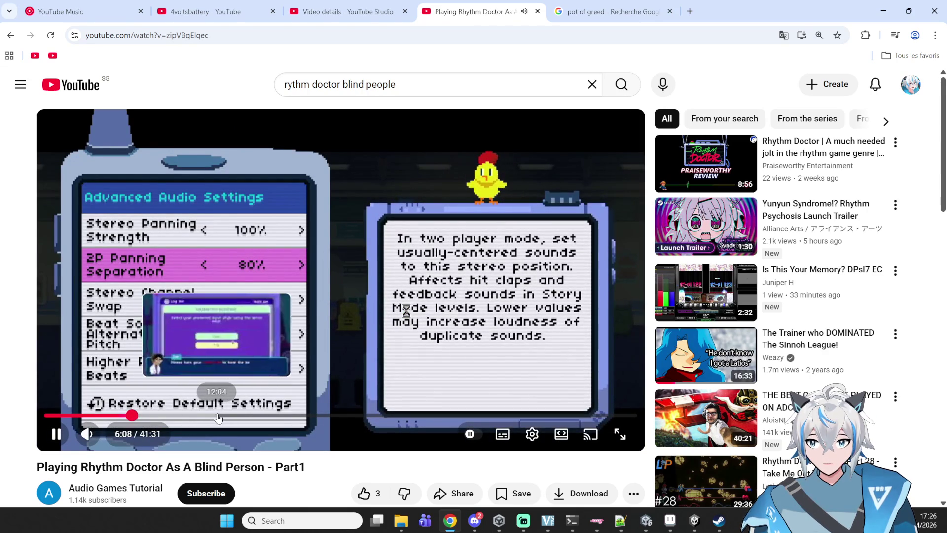
{"action": "left_click", "coordinate": [204, 416]}
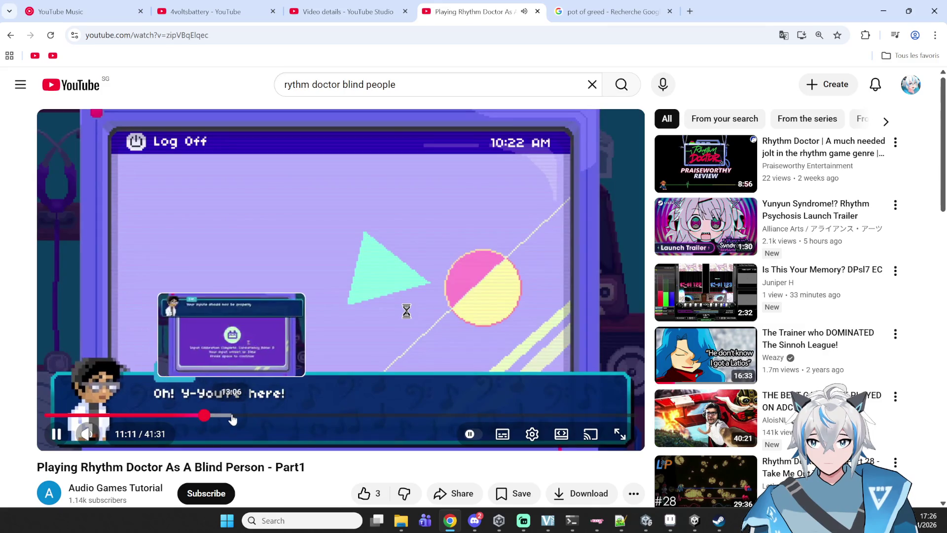
{"action": "left_click", "coordinate": [206, 384]}
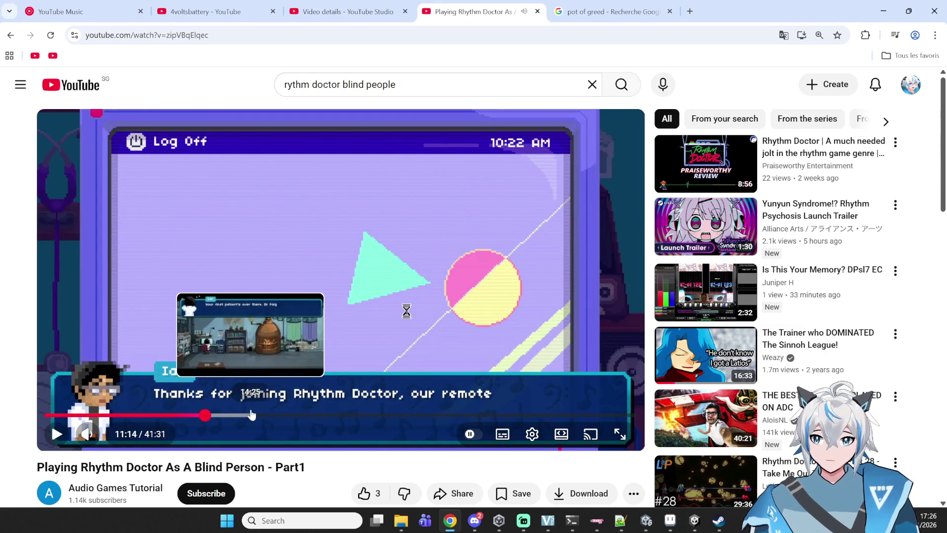
{"action": "left_click", "coordinate": [296, 415]}
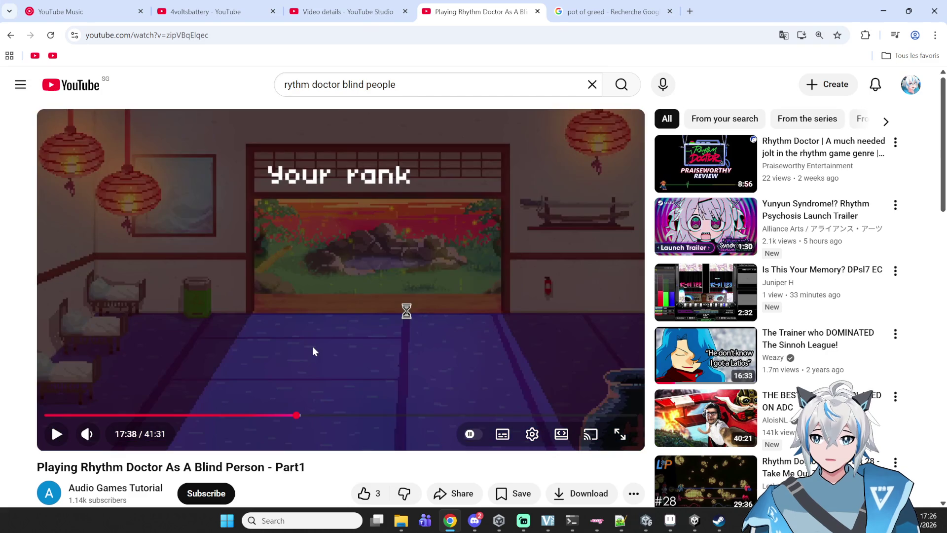
{"action": "left_click", "coordinate": [312, 347]}
{"action": "left_click", "coordinate": [271, 415]}
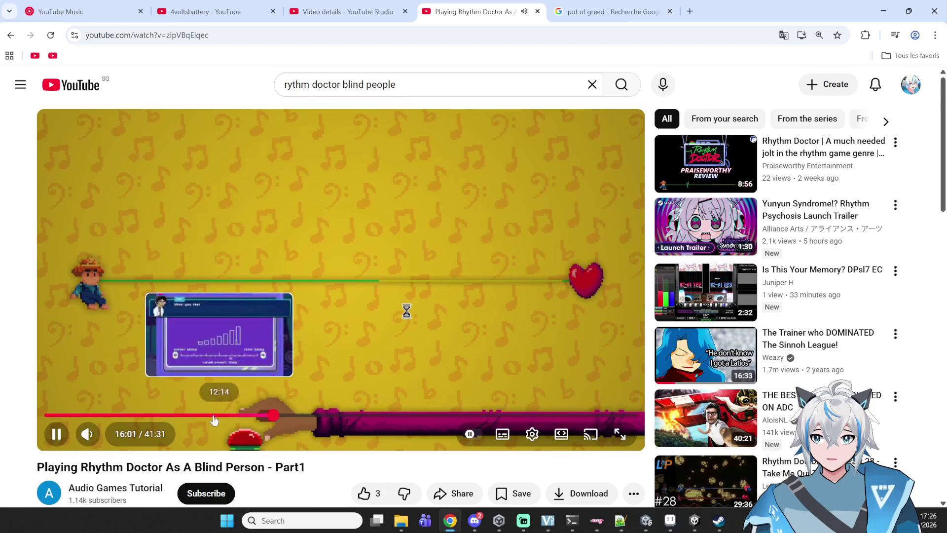
{"action": "left_click", "coordinate": [291, 415]}
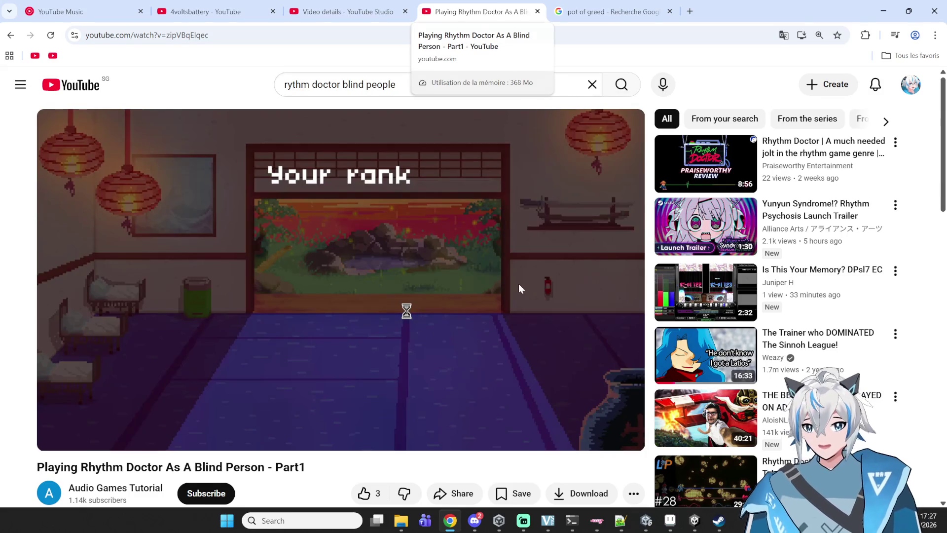
Step: Pause the video at 17:42 on the Your rank screen and minimise Chrome
{"action": "key", "text": "space"}
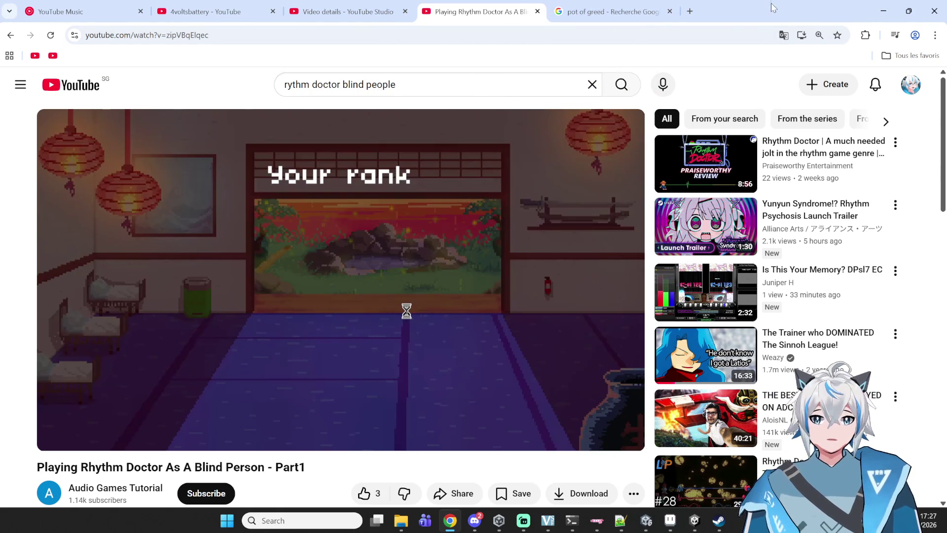
{"action": "left_click", "coordinate": [878, 6]}
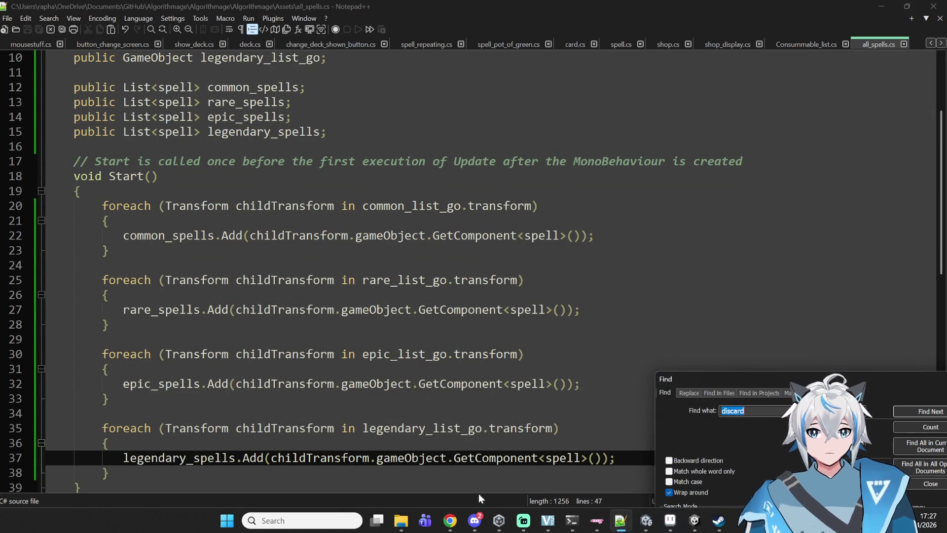
Step: Close Microsoft Teams, resume 'Myriad texture' in YouTube Music, and minimise Chrome
{"action": "left_click", "coordinate": [450, 520]}
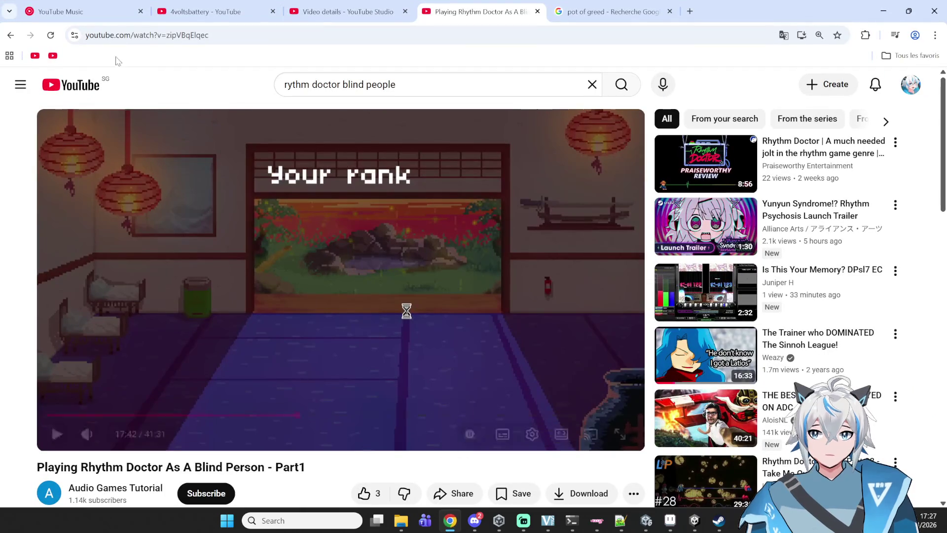
{"action": "left_click", "coordinate": [91, 14]}
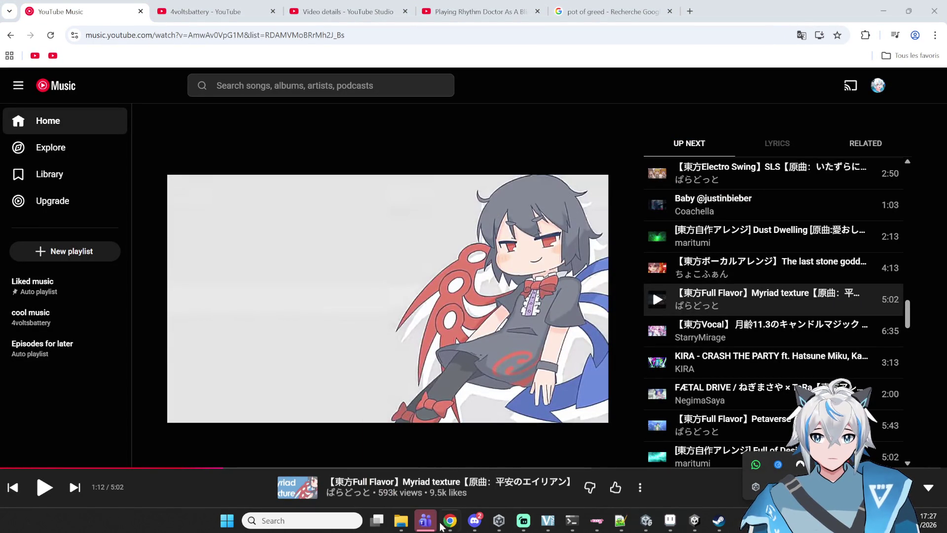
{"action": "right_click", "coordinate": [425, 520]}
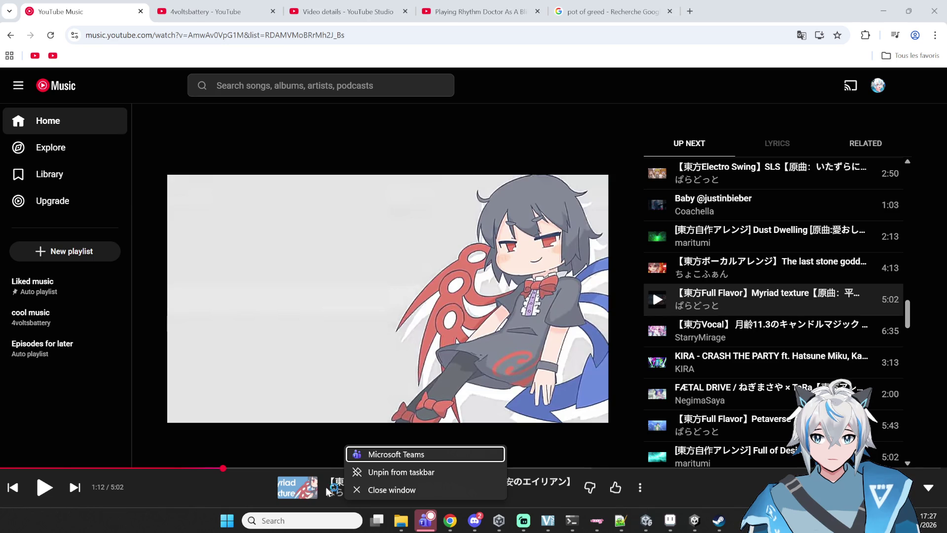
{"action": "left_click", "coordinate": [355, 490]}
{"action": "key", "text": "space"}
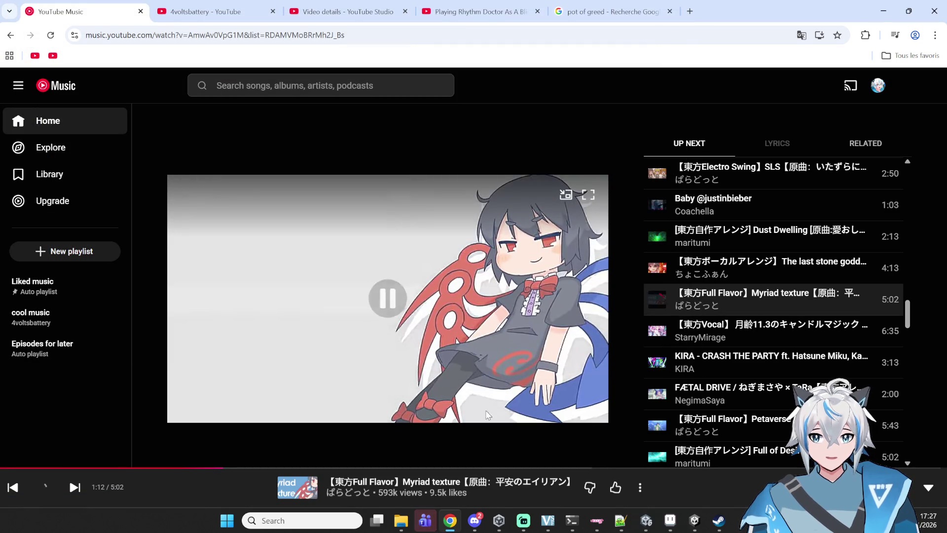
{"action": "left_click", "coordinate": [884, 11]}
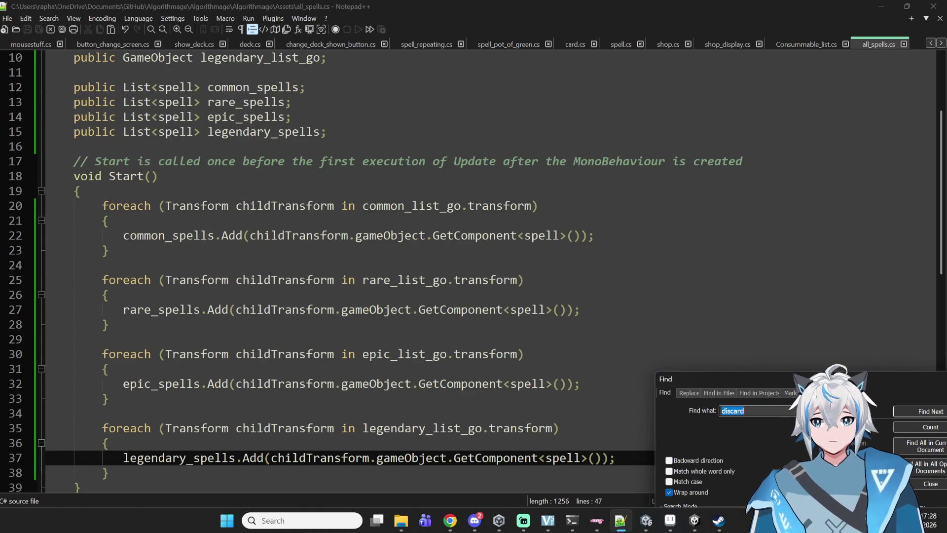
Step: Look over Consummable_list.cs and shop_display.cs, including the line that deducts the price
{"action": "scroll", "coordinate": [267, 202], "scroll_direction": "down", "scroll_amount": 2}
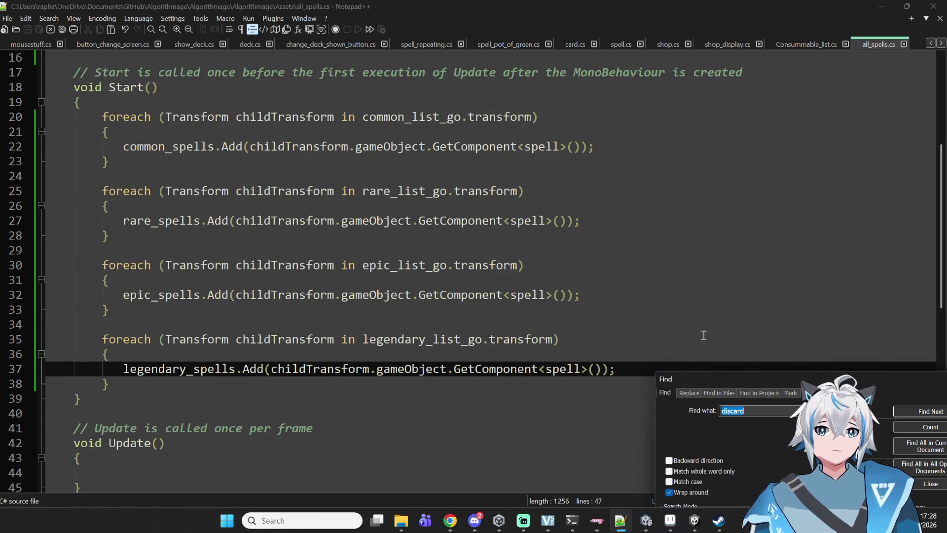
{"action": "left_click", "coordinate": [816, 44]}
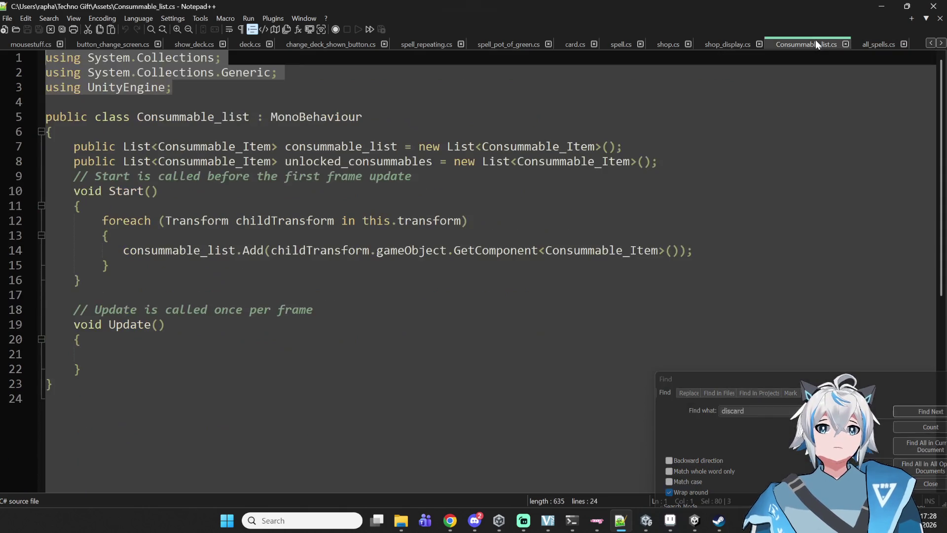
{"action": "left_click", "coordinate": [201, 265]}
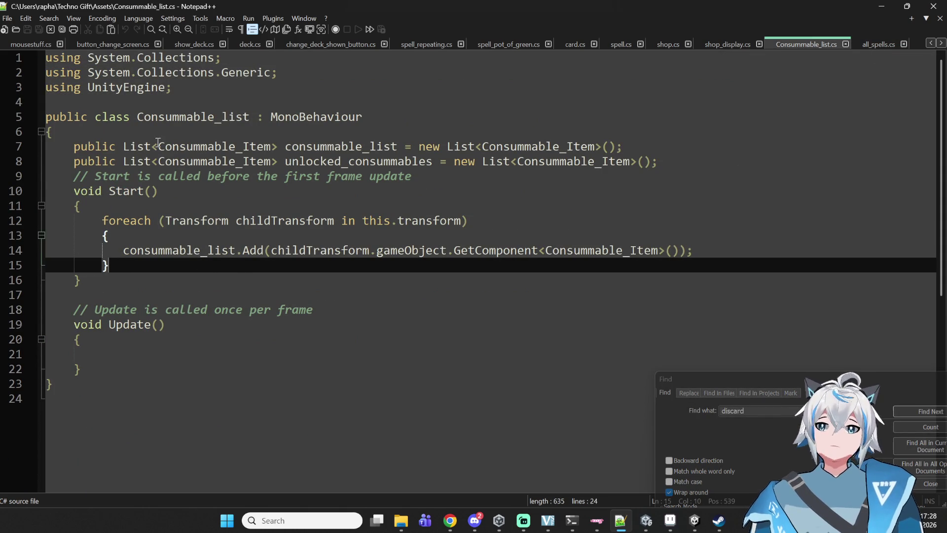
{"action": "left_click", "coordinate": [711, 42]}
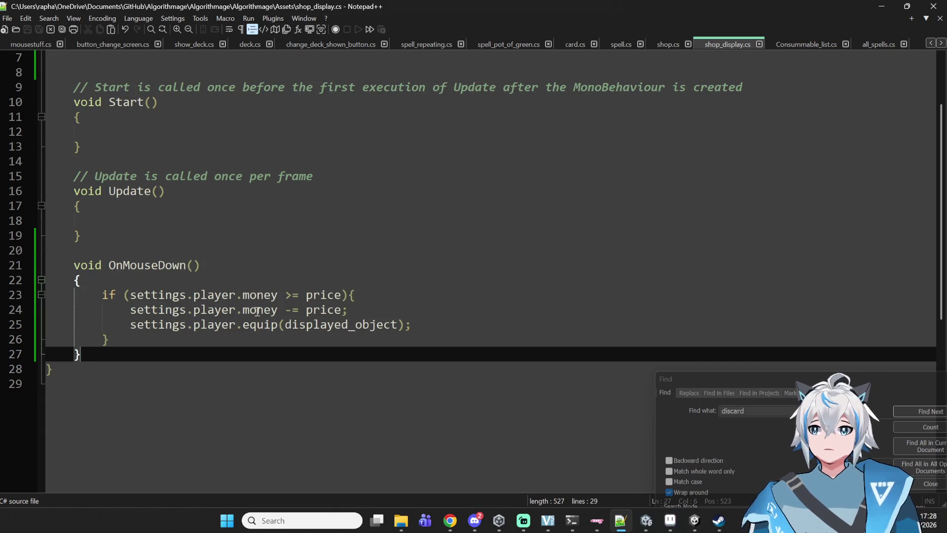
{"action": "key", "text": "Up"}
{"action": "key", "text": "Up"}
{"action": "key", "text": "Up"}
{"action": "scroll", "coordinate": [484, 326], "scroll_direction": "up", "scroll_amount": 2}
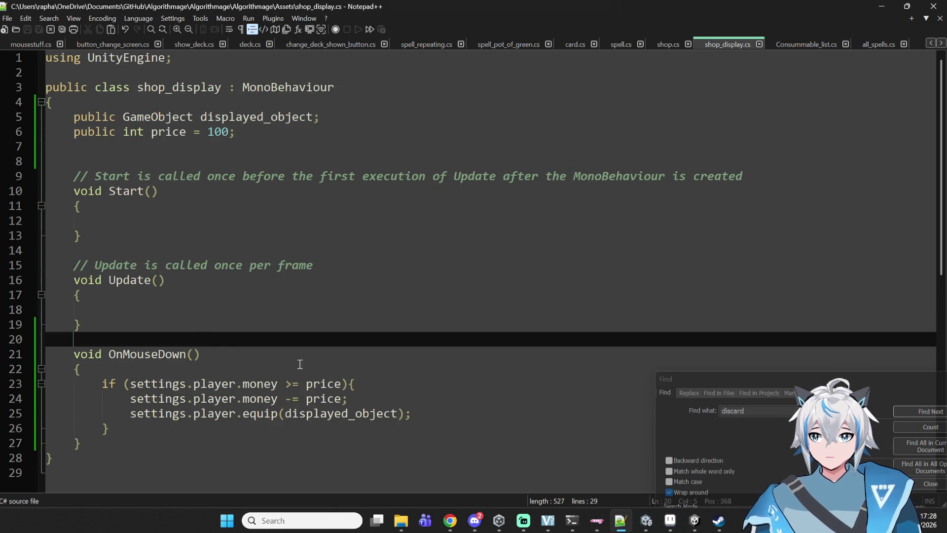
{"action": "left_click", "coordinate": [419, 400]}
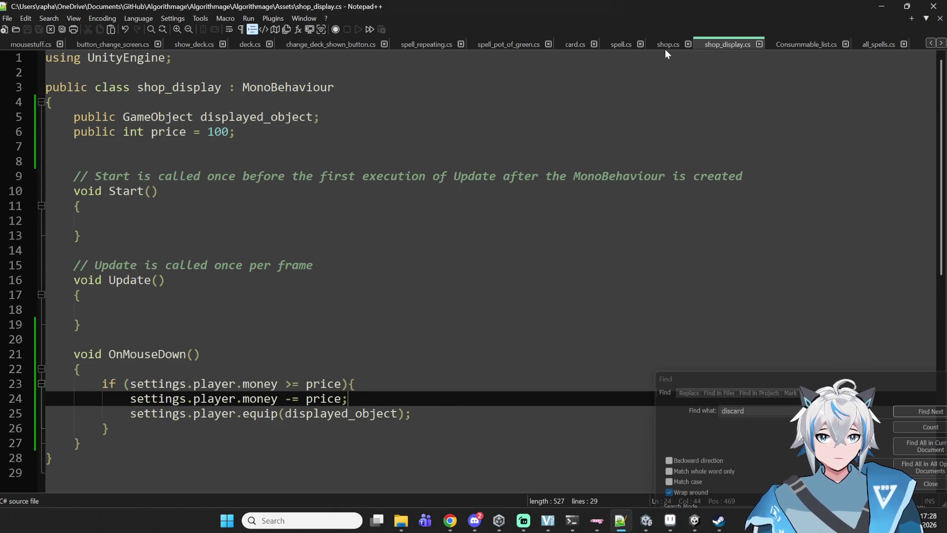
Step: Open shop.cs at the empty line inside GenerateShop's for loop
{"action": "left_click", "coordinate": [664, 45]}
{"action": "left_click", "coordinate": [159, 345]}
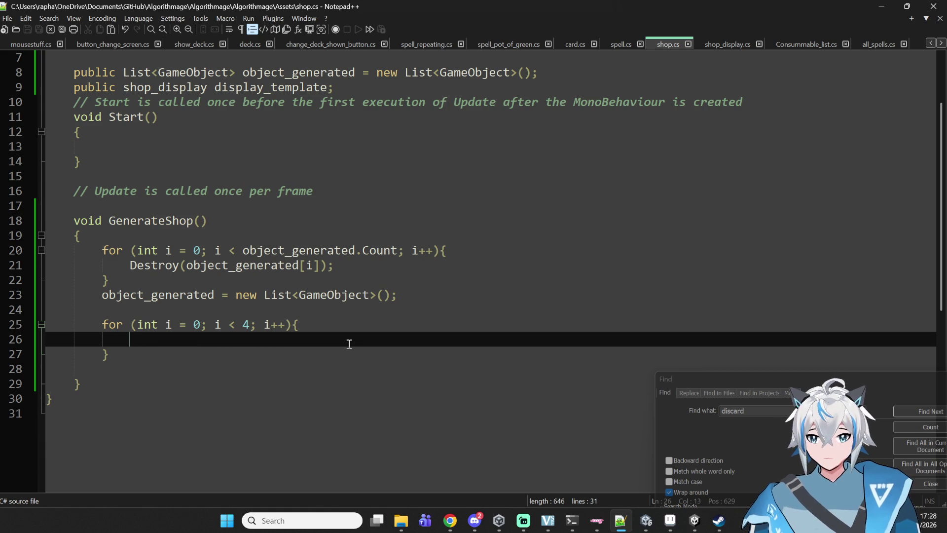
{"action": "left_click", "coordinate": [450, 521]}
Step: Google 'video games that can be played by blind people' from the pot of greed tab
{"action": "left_click", "coordinate": [635, 15]}
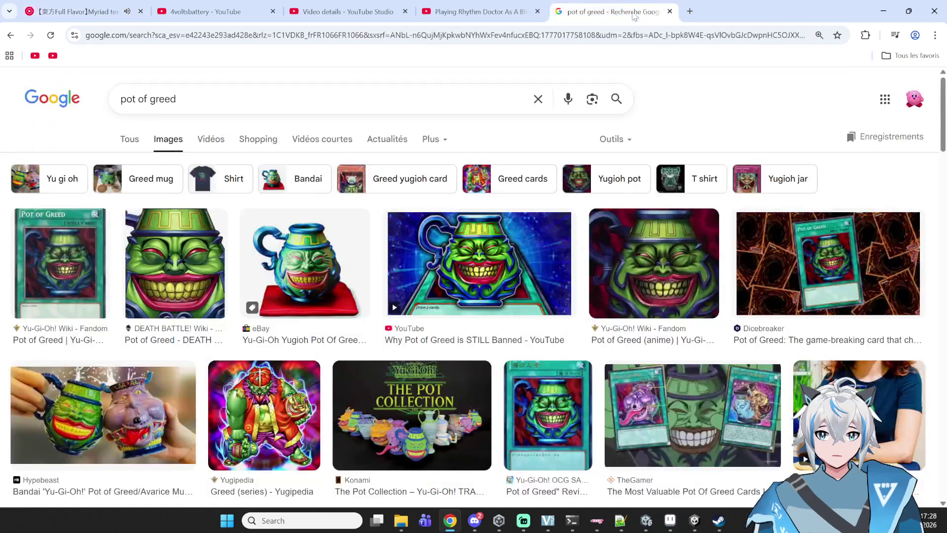
{"action": "left_click", "coordinate": [573, 35]}
{"action": "type", "text": "vi"}
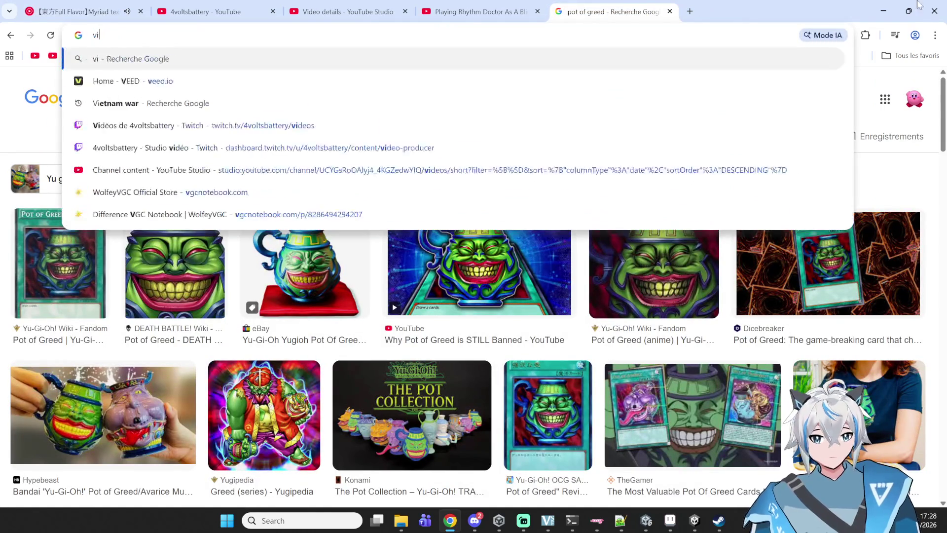
{"action": "type", "text": "deo games that can be pl"}
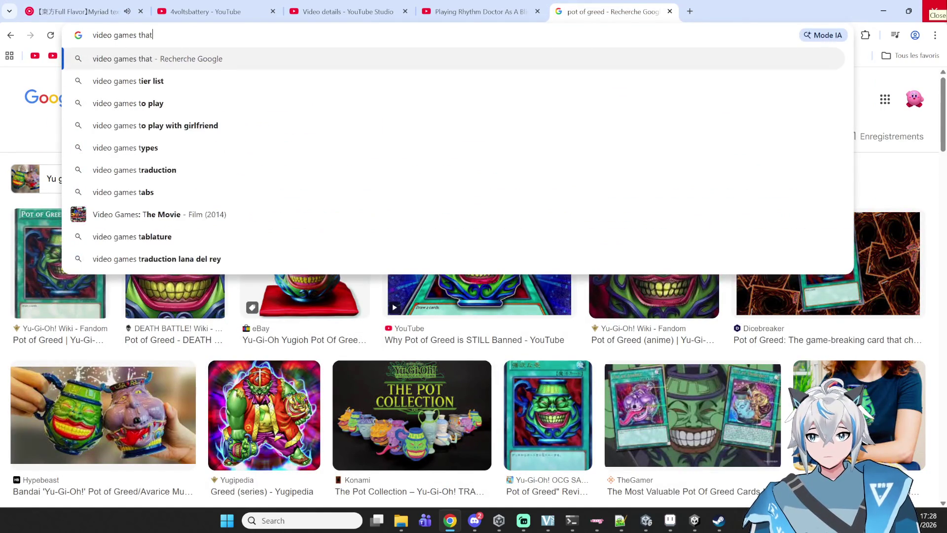
{"action": "type", "text": "ayed"}
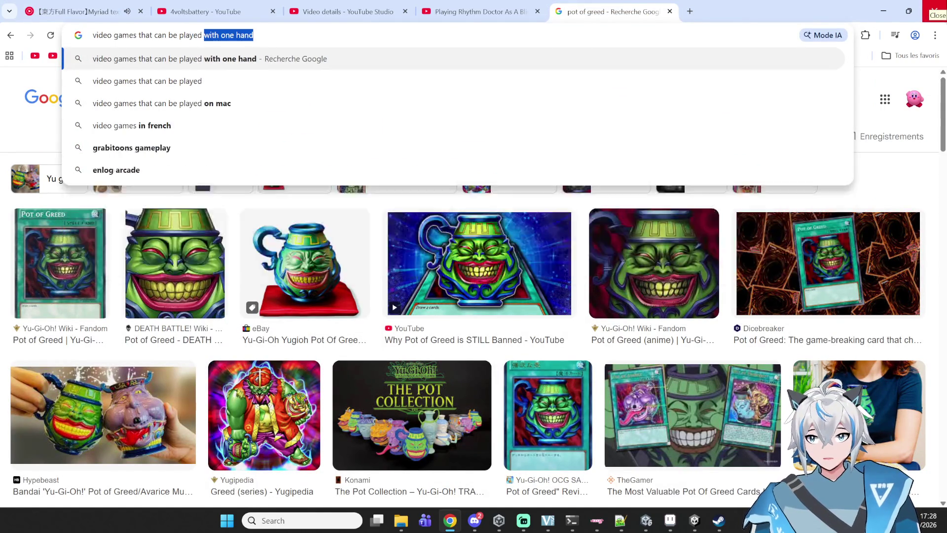
{"action": "type", "text": " by blind people"}
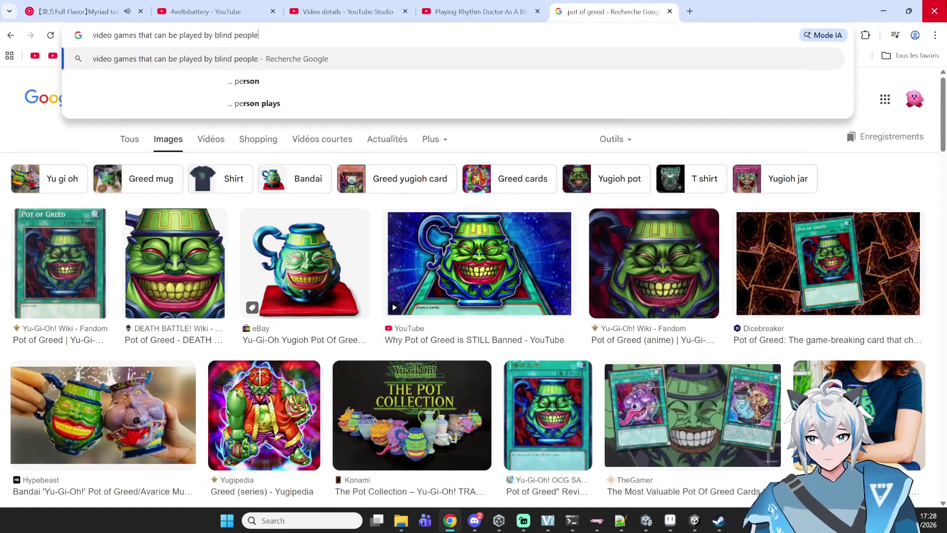
{"action": "key", "text": "Return"}
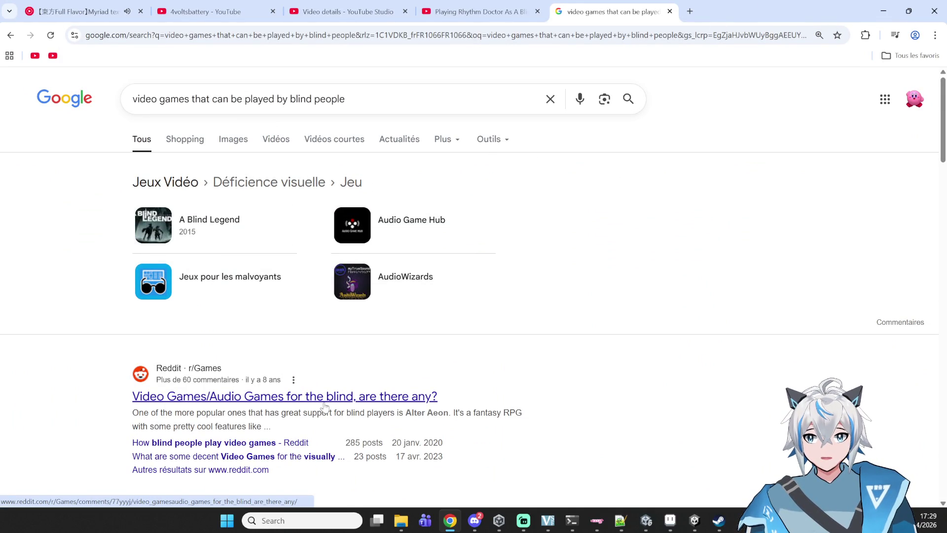
Step: Open the r/Games Reddit thread about games for the blind and read its comments
{"action": "left_click", "coordinate": [412, 399]}
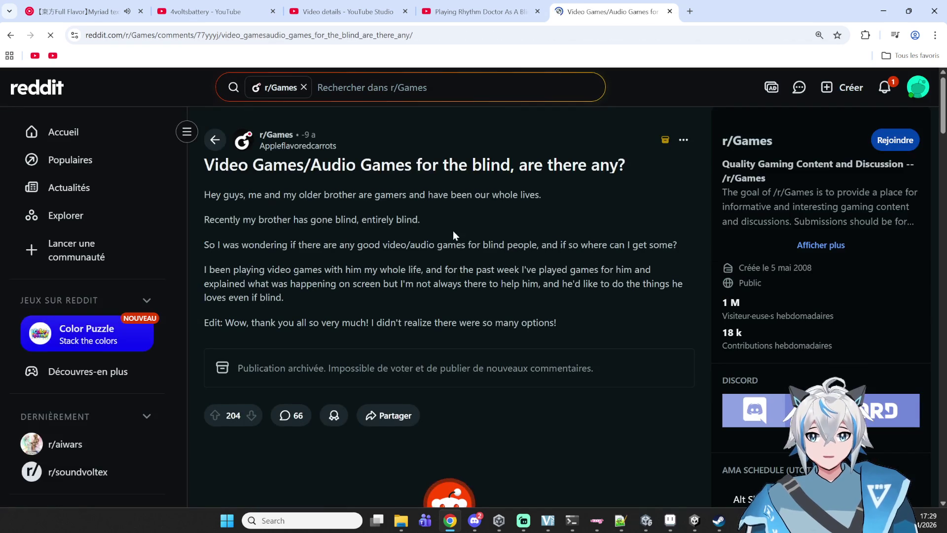
{"action": "scroll", "coordinate": [464, 207], "scroll_direction": "down", "scroll_amount": 4}
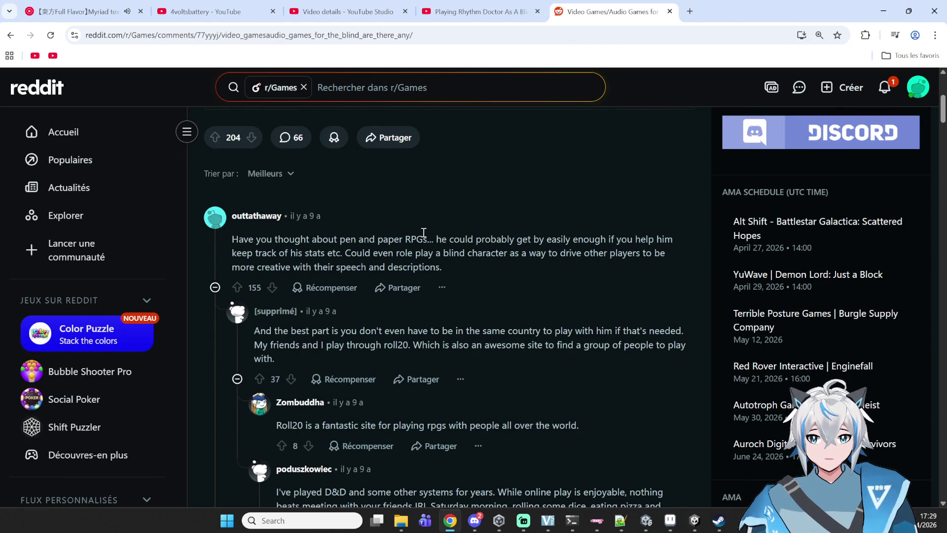
{"action": "left_click_drag", "start_coordinate": [428, 242], "coordinate": [317, 241]}
{"action": "left_click", "coordinate": [508, 250]}
{"action": "scroll", "coordinate": [462, 251], "scroll_direction": "down", "scroll_amount": 3}
{"action": "scroll", "coordinate": [461, 249], "scroll_direction": "down", "scroll_amount": 8}
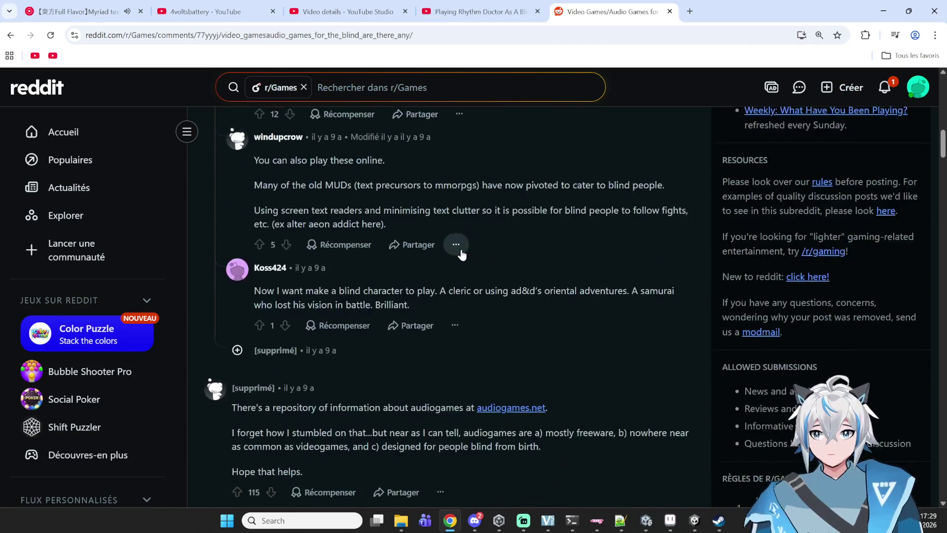
{"action": "scroll", "coordinate": [460, 251], "scroll_direction": "down", "scroll_amount": 3}
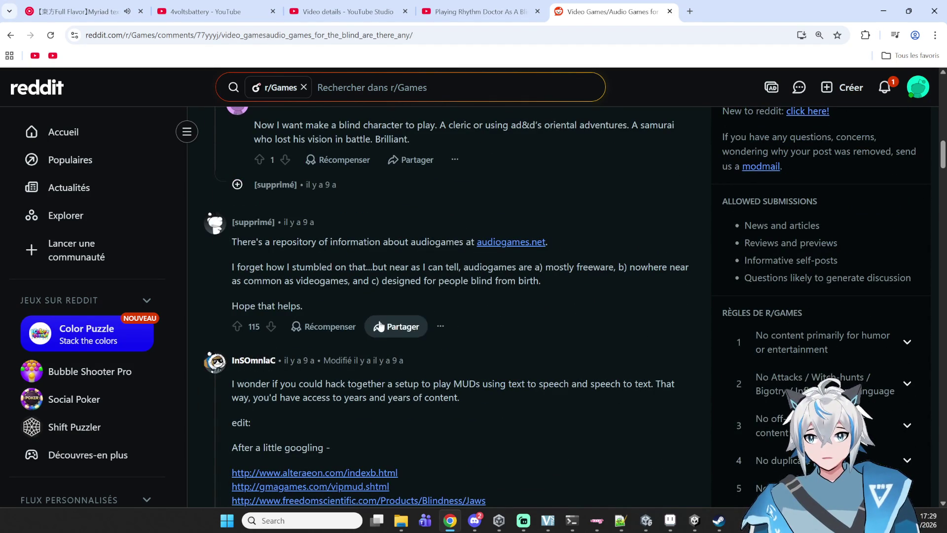
{"action": "scroll", "coordinate": [379, 326], "scroll_direction": "down", "scroll_amount": 2}
Step: Search within the thread, then go back and scroll the Google results
{"action": "key", "text": "ctrl+f"}
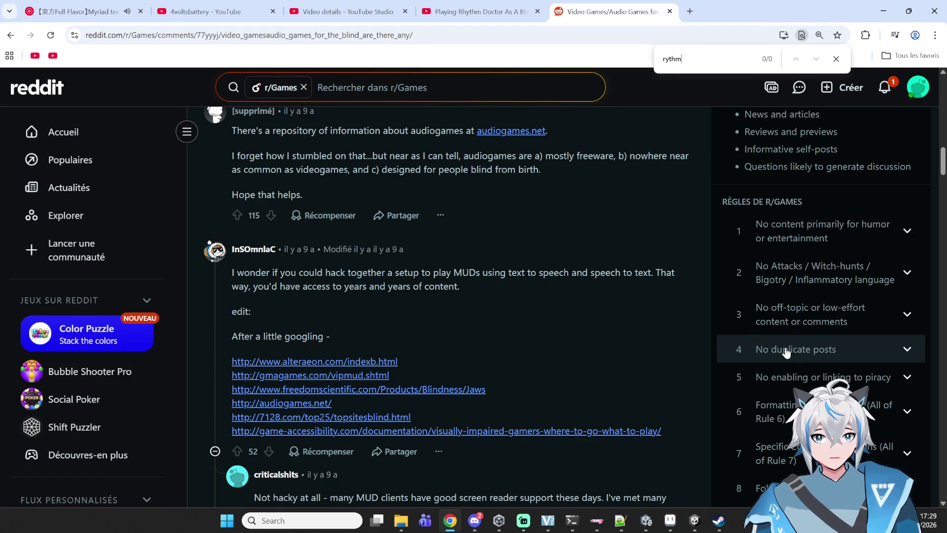
{"action": "scroll", "coordinate": [786, 353], "scroll_direction": "down", "scroll_amount": 15}
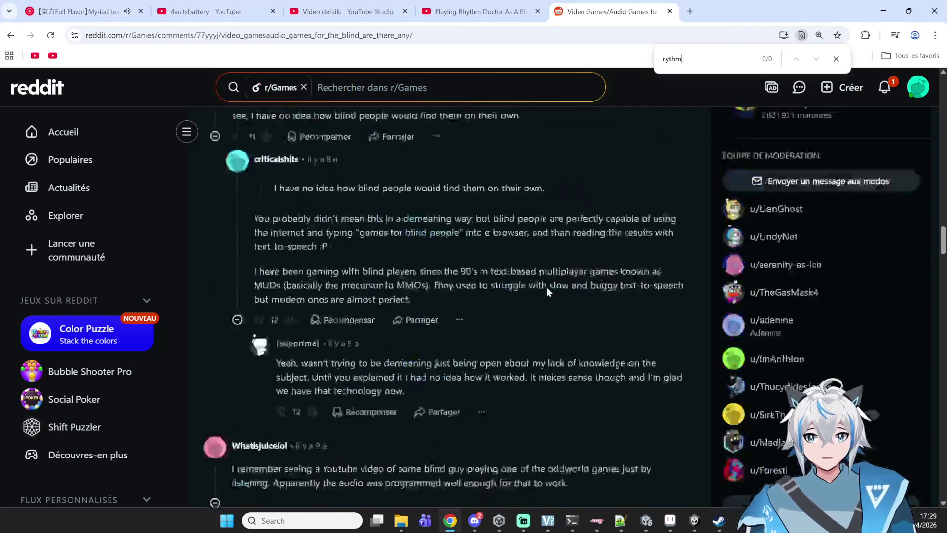
{"action": "scroll", "coordinate": [563, 277], "scroll_direction": "down", "scroll_amount": 15}
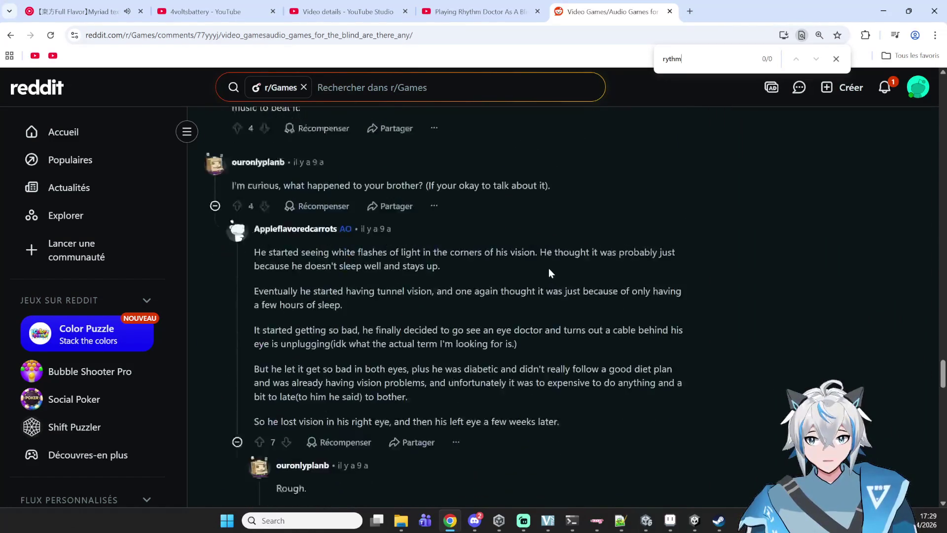
{"action": "scroll", "coordinate": [550, 269], "scroll_direction": "down", "scroll_amount": 15}
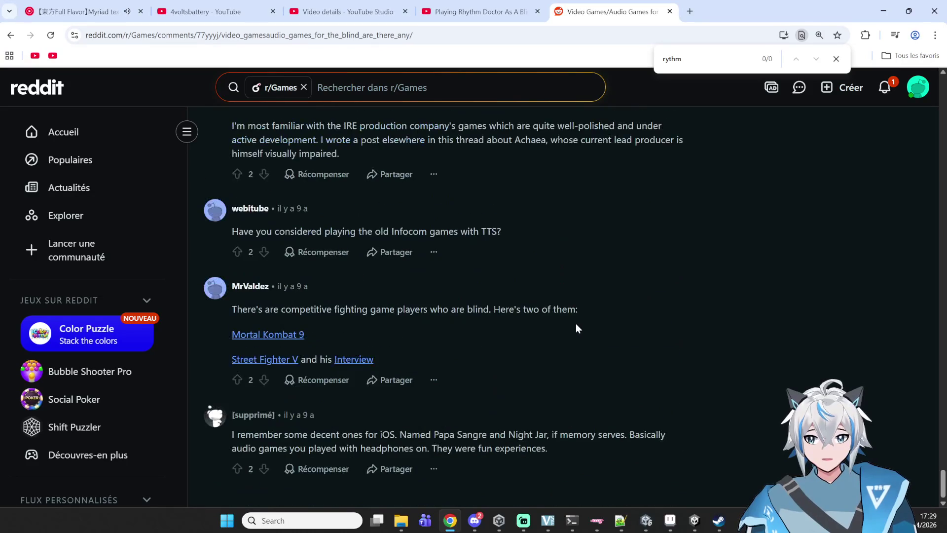
{"action": "scroll", "coordinate": [576, 324], "scroll_direction": "up", "scroll_amount": 2}
{"action": "scroll", "coordinate": [576, 324], "scroll_direction": "down", "scroll_amount": 1}
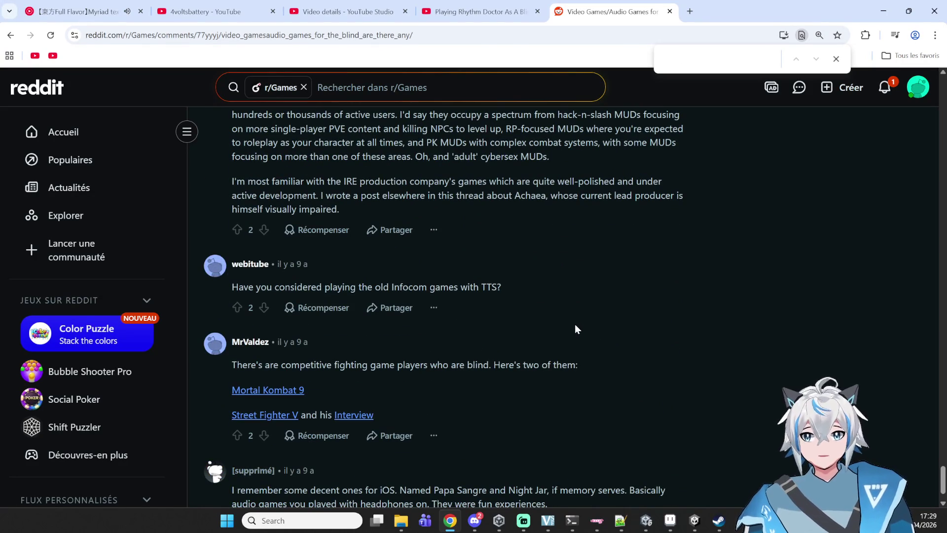
{"action": "key", "text": "alt+Left"}
{"action": "scroll", "coordinate": [492, 325], "scroll_direction": "down", "scroll_amount": 5}
{"action": "scroll", "coordinate": [431, 326], "scroll_direction": "down", "scroll_amount": 7}
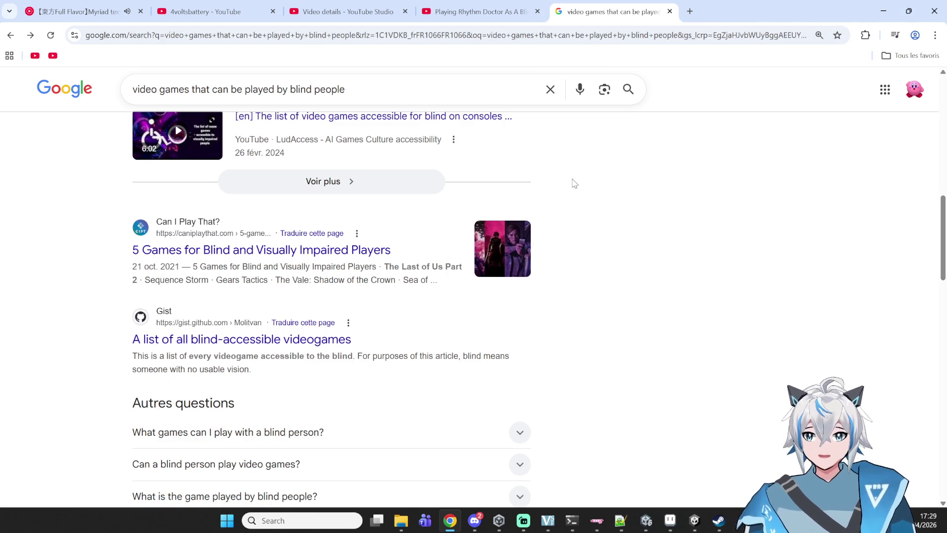
Step: Search Google for 'rythm doctor release date'
{"action": "scroll", "coordinate": [573, 184], "scroll_direction": "up", "scroll_amount": 10}
{"action": "left_click", "coordinate": [378, 89]}
{"action": "key", "text": "Escape"}
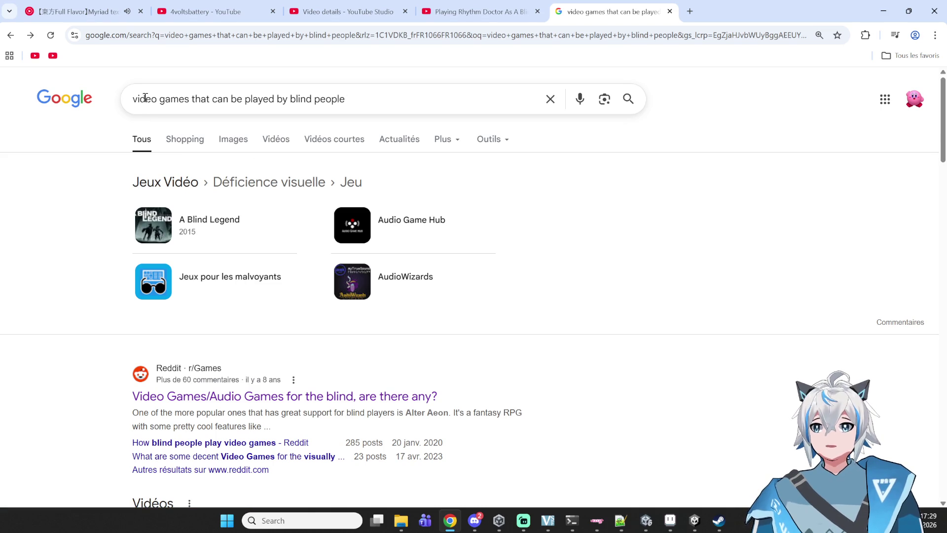
{"action": "left_click_drag", "start_coordinate": [345, 96], "coordinate": [93, 76]}
{"action": "type", "text": "rythml"}
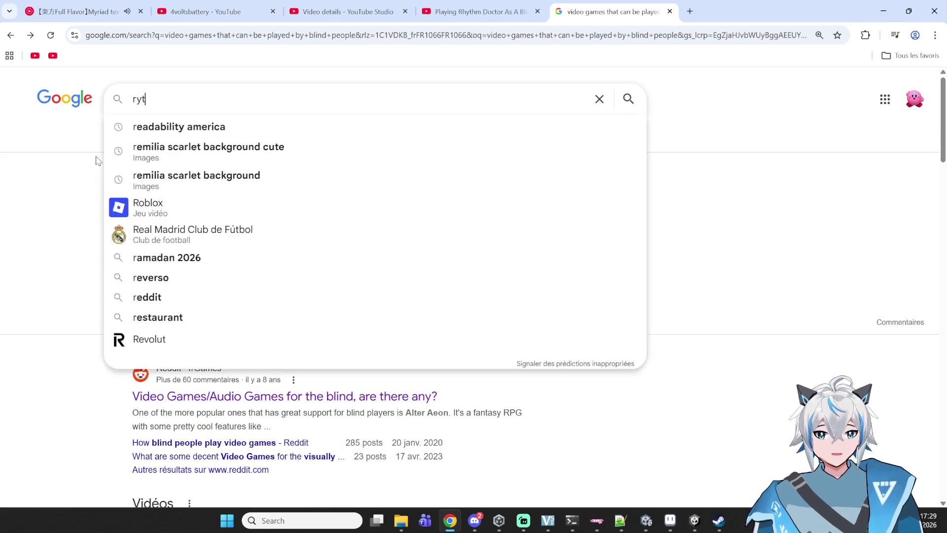
{"action": "key", "text": "BackSpace"}
{"action": "type", "text": "doctor"}
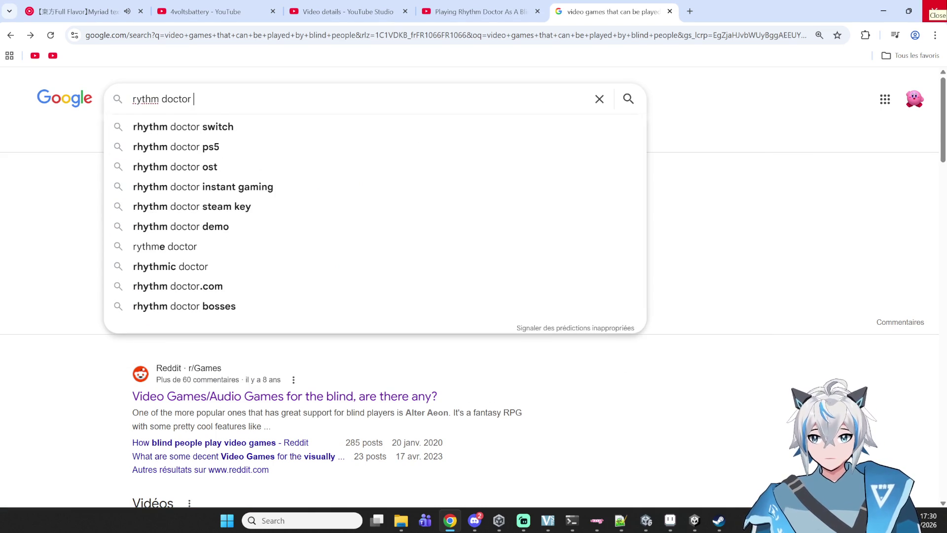
{"action": "type", "text": " releasedat"}
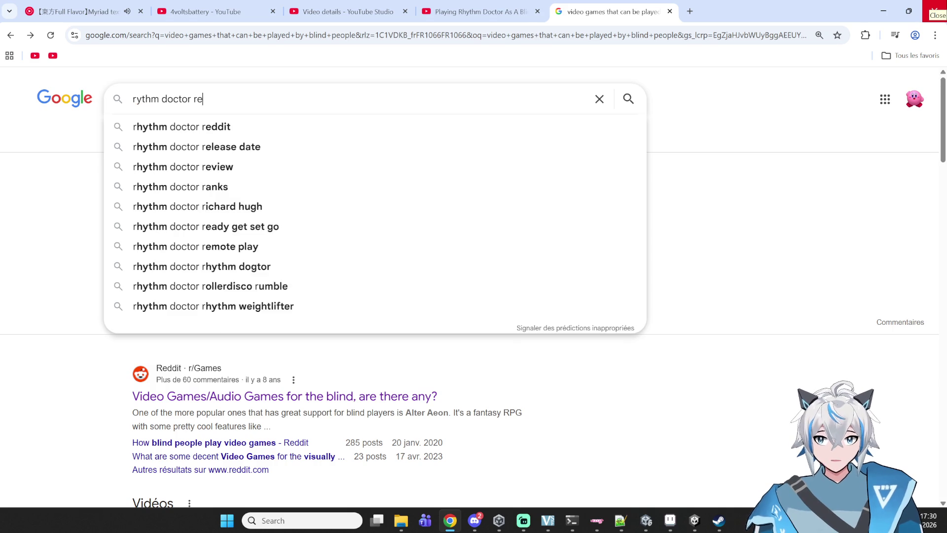
{"action": "key", "text": "BackSpace"}
{"action": "key", "text": "BackSpace"}
{"action": "key", "text": "BackSpace"}
{"action": "type", "text": "date"}
{"action": "key", "text": "Return"}
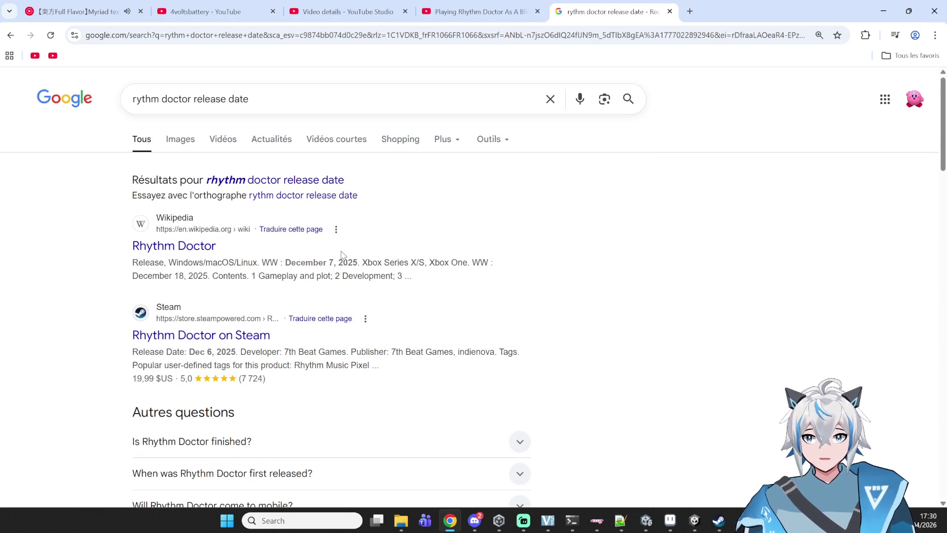
Step: Highlight the release dates December 7, 2025 and the Steam date Dec 6, 2025
{"action": "left_click_drag", "start_coordinate": [365, 257], "coordinate": [284, 262]}
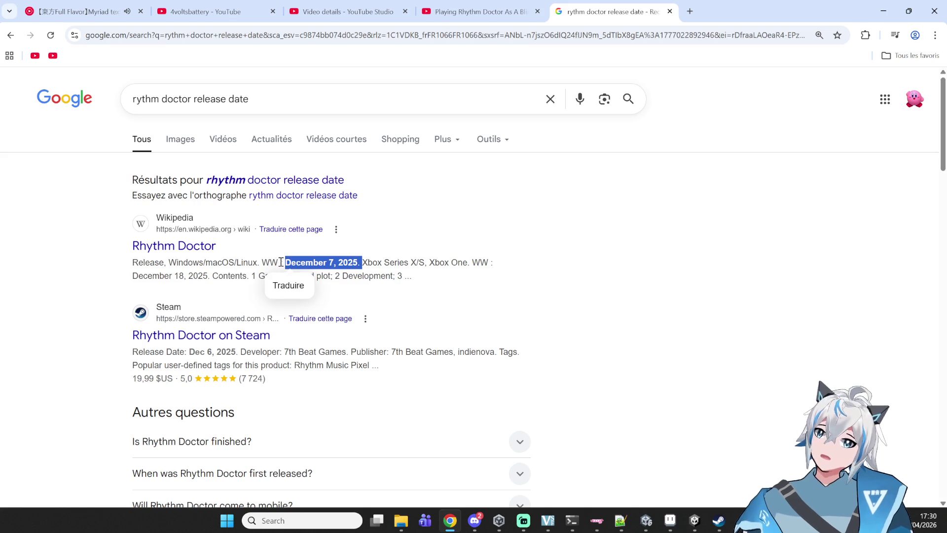
{"action": "left_click", "coordinate": [295, 260]}
{"action": "double_click", "coordinate": [298, 261]}
{"action": "double_click", "coordinate": [347, 262]}
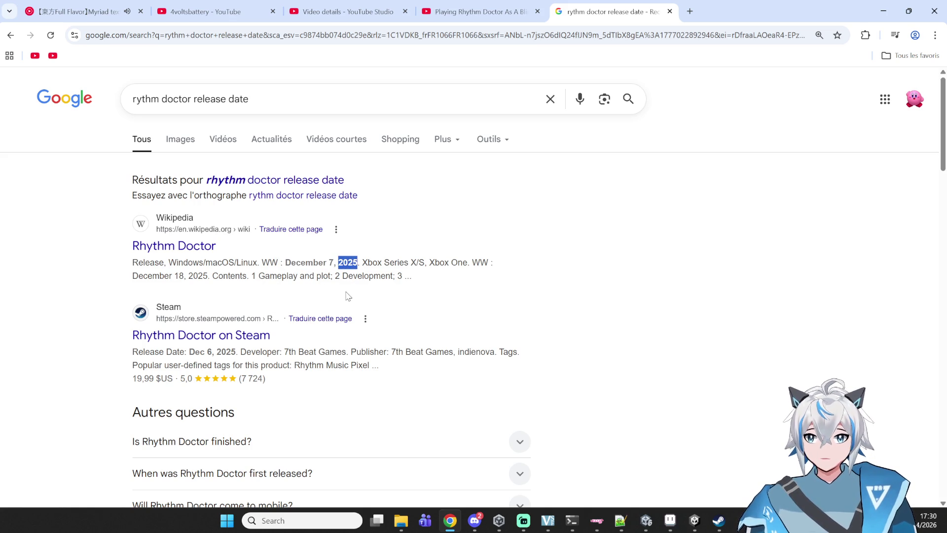
{"action": "left_click", "coordinate": [186, 352]}
{"action": "left_click_drag", "start_coordinate": [187, 352], "coordinate": [253, 353]}
{"action": "left_click", "coordinate": [298, 364]}
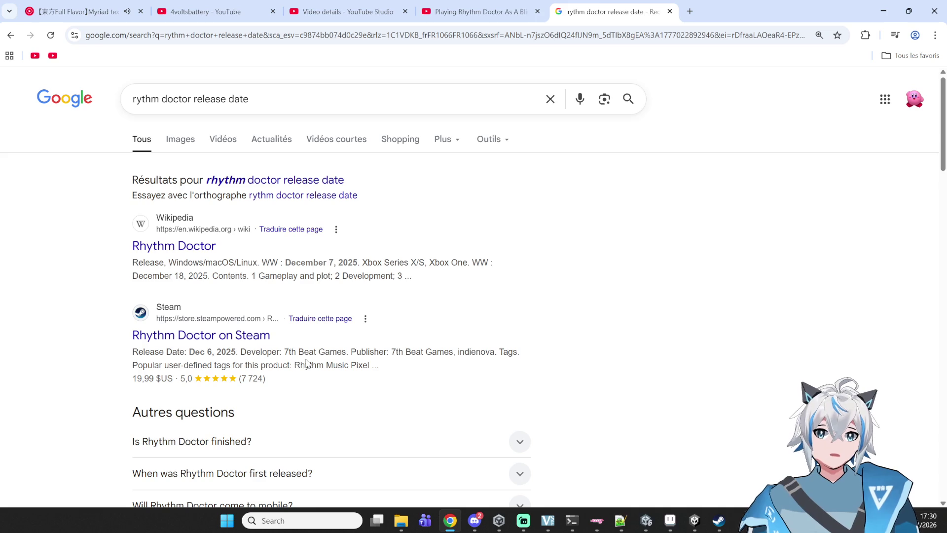
Step: Change the search to 'rythm doctor early access release' and run it
{"action": "mouse_move", "coordinate": [311, 106]}
{"action": "left_mouse_down"}
{"action": "mouse_move", "coordinate": [160, 106]}
{"action": "mouse_move", "coordinate": [194, 108]}
{"action": "left_mouse_up"}
{"action": "key", "text": "BackSpace"}
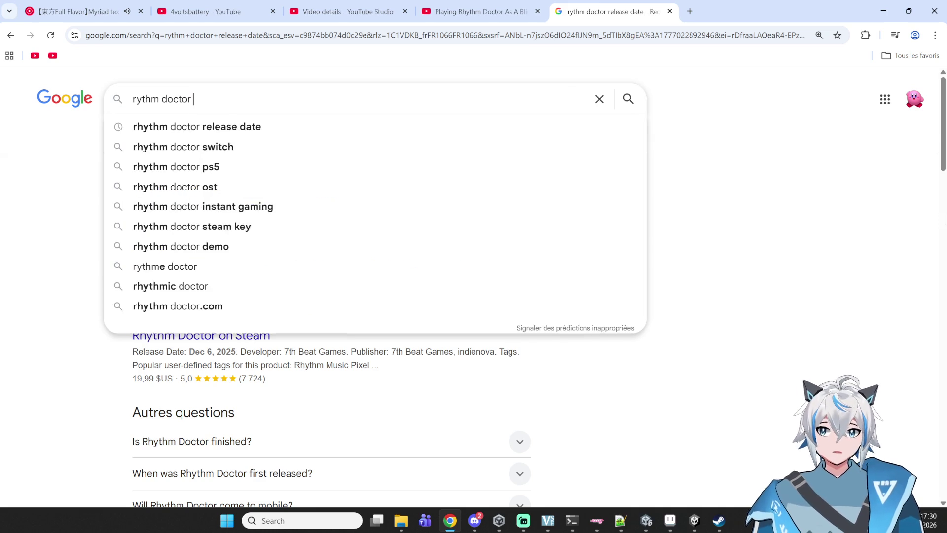
{"action": "type", "text": "early aceed"}
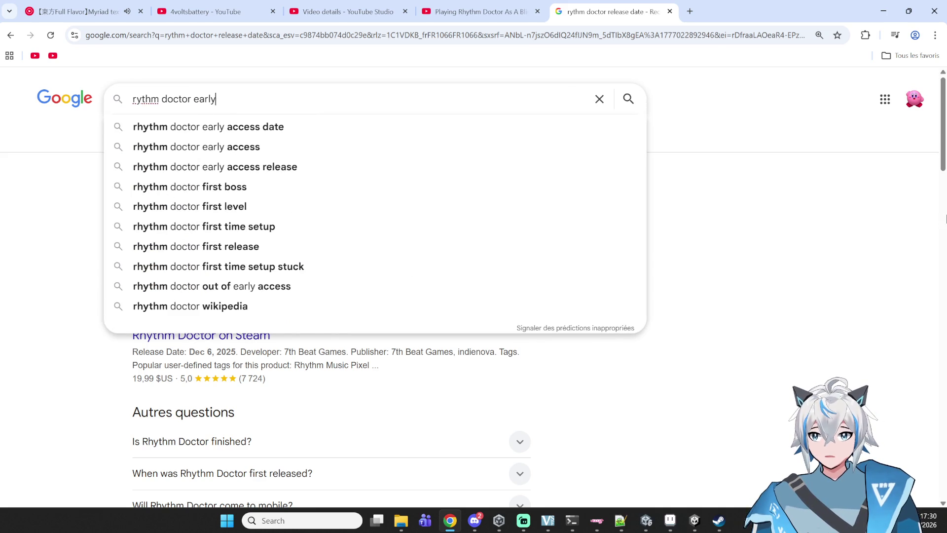
{"action": "key", "text": "BackSpace"}
{"action": "key", "text": "BackSpace"}
{"action": "key", "text": "BackSpace"}
{"action": "type", "text": "c"}
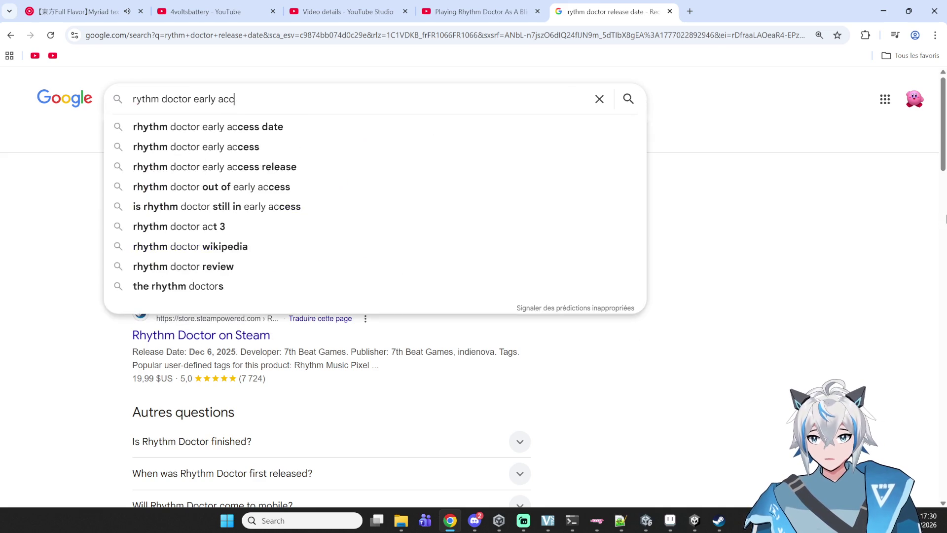
{"action": "type", "text": "ess release"}
{"action": "key", "text": "Return"}
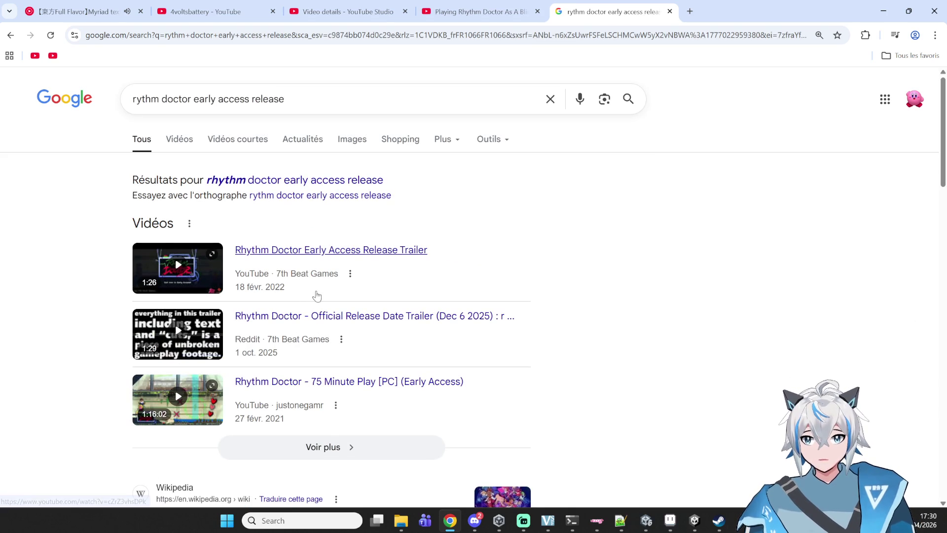
Step: Replace the query text with 'muse dash rythm doctor collab'
{"action": "left_click_drag", "start_coordinate": [284, 94], "coordinate": [263, 96]}
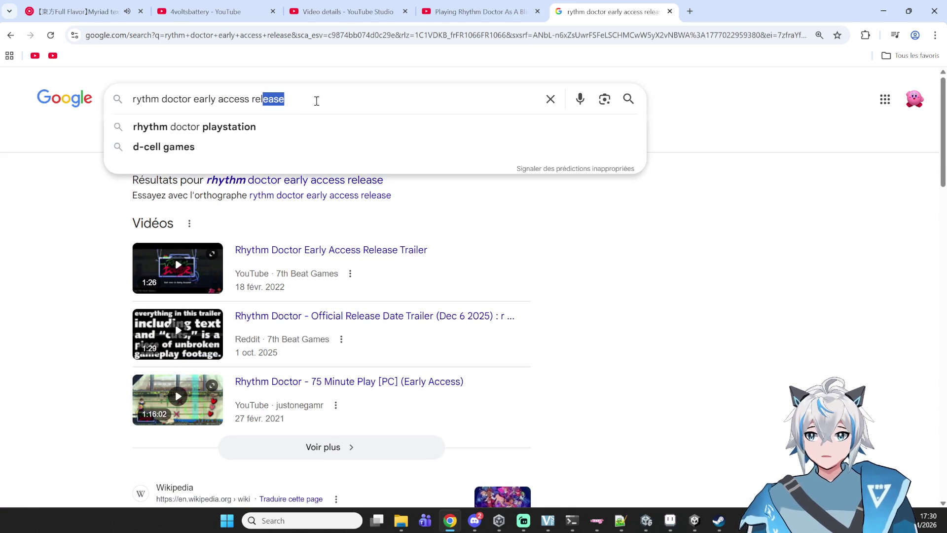
{"action": "left_click", "coordinate": [219, 98]}
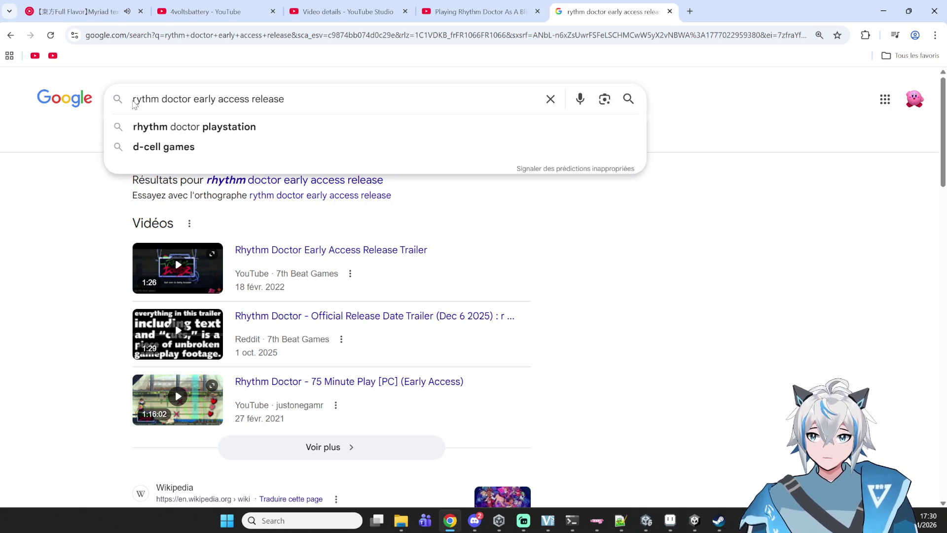
{"action": "left_click_drag", "start_coordinate": [326, 96], "coordinate": [162, 98]}
{"action": "type", "text": "muse dash "}
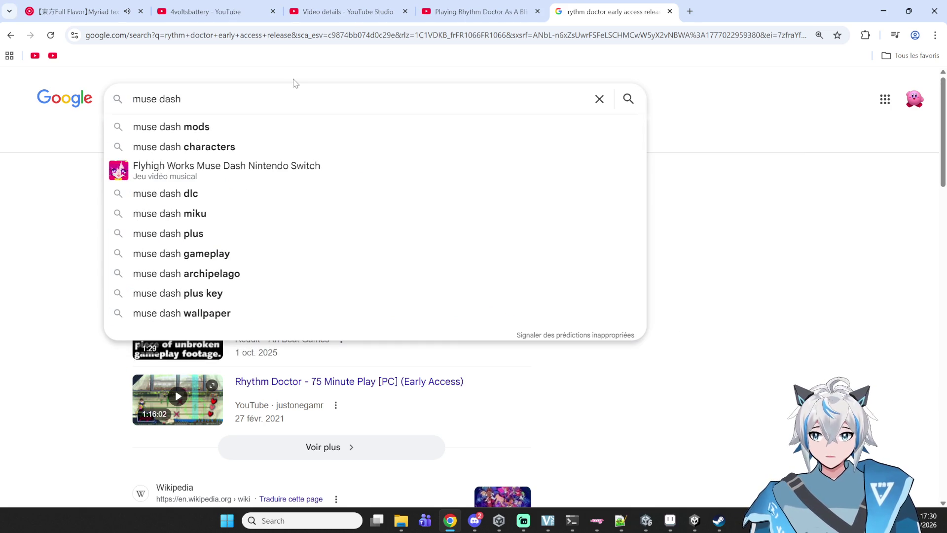
{"action": "type", "text": "rythm doct"}
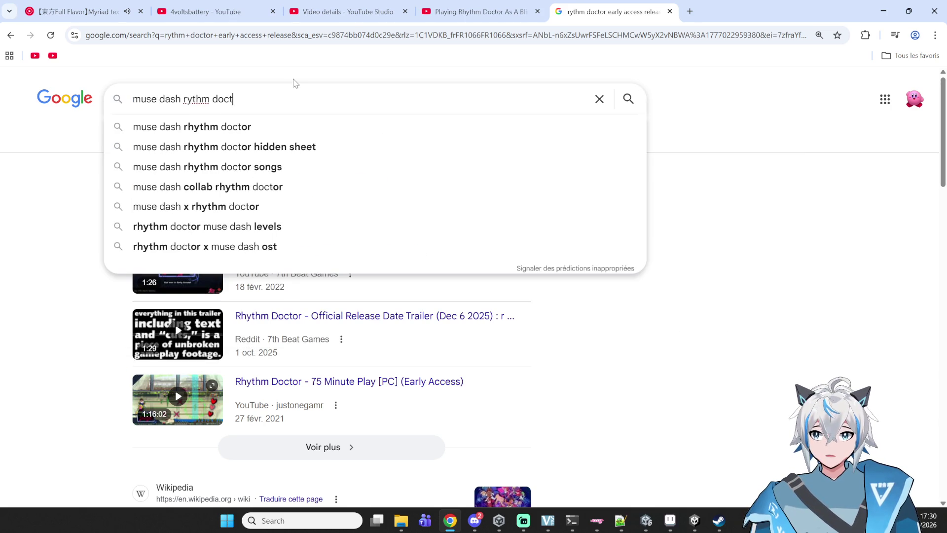
{"action": "type", "text": "or collab"}
Step: Run the collab search and read the results, including the Steam announcement
{"action": "key", "text": "Return"}
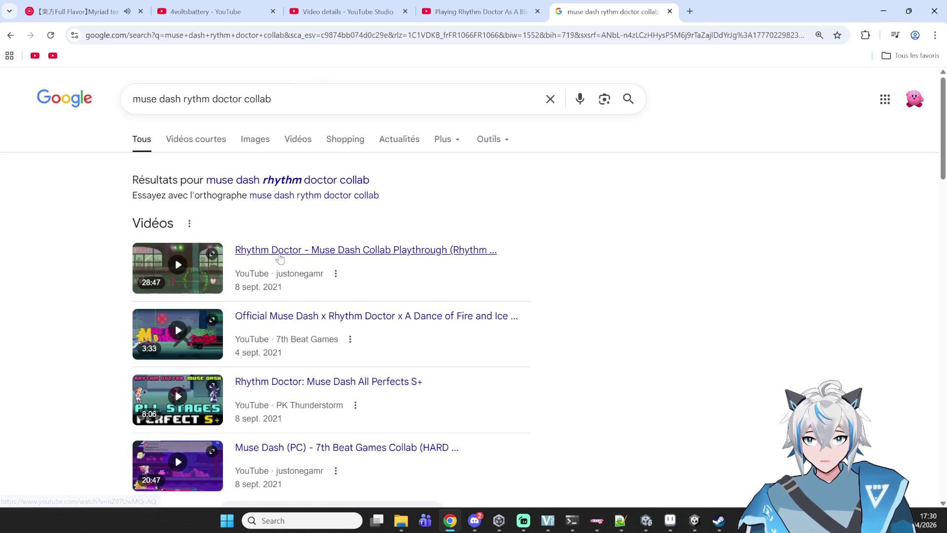
{"action": "mouse_move", "coordinate": [99, 280]}
{"action": "left_mouse_down"}
{"action": "mouse_move", "coordinate": [104, 253]}
{"action": "mouse_move", "coordinate": [293, 255]}
{"action": "mouse_move", "coordinate": [258, 288]}
{"action": "left_mouse_up"}
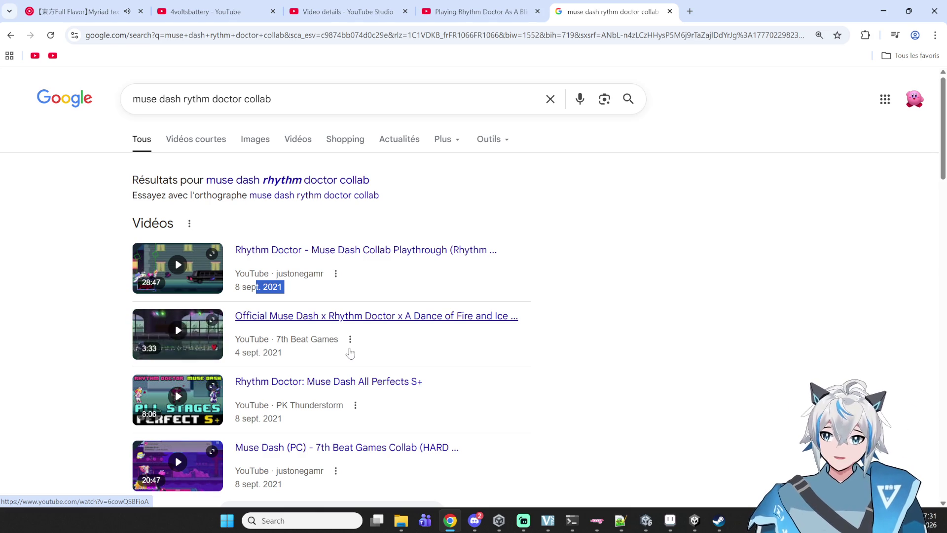
{"action": "scroll", "coordinate": [350, 352], "scroll_direction": "down", "scroll_amount": 4}
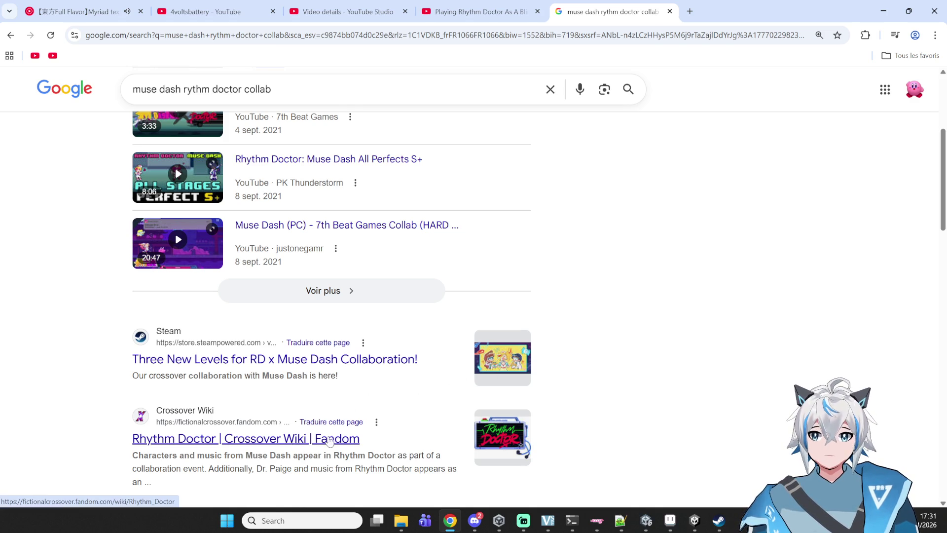
{"action": "mouse_move", "coordinate": [572, 488]}
{"action": "left_mouse_down"}
{"action": "mouse_move", "coordinate": [548, 379]}
{"action": "mouse_move", "coordinate": [227, 357]}
{"action": "left_mouse_up"}
{"action": "left_click", "coordinate": [8, 355]}
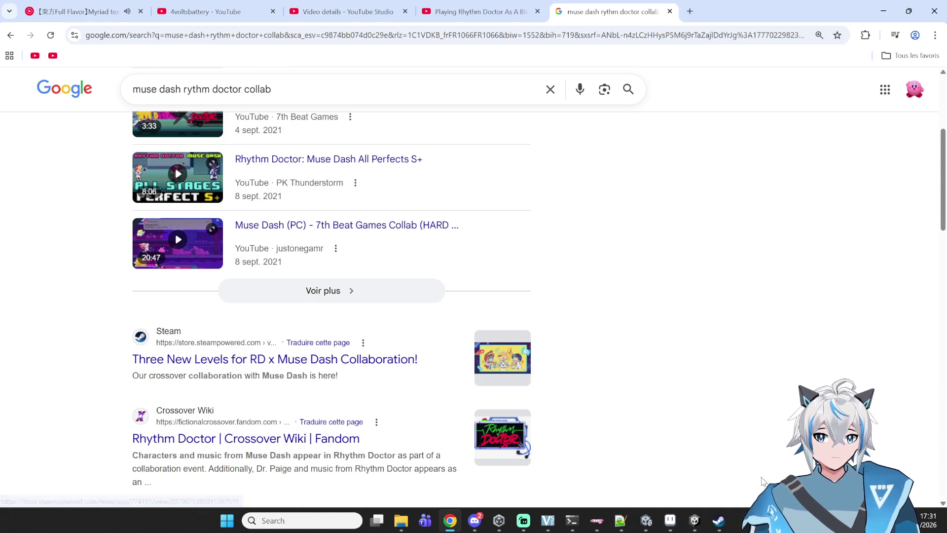
Step: Switch back to the AlgorithmMage Unity editor
{"action": "mouse_move", "coordinate": [695, 520]}
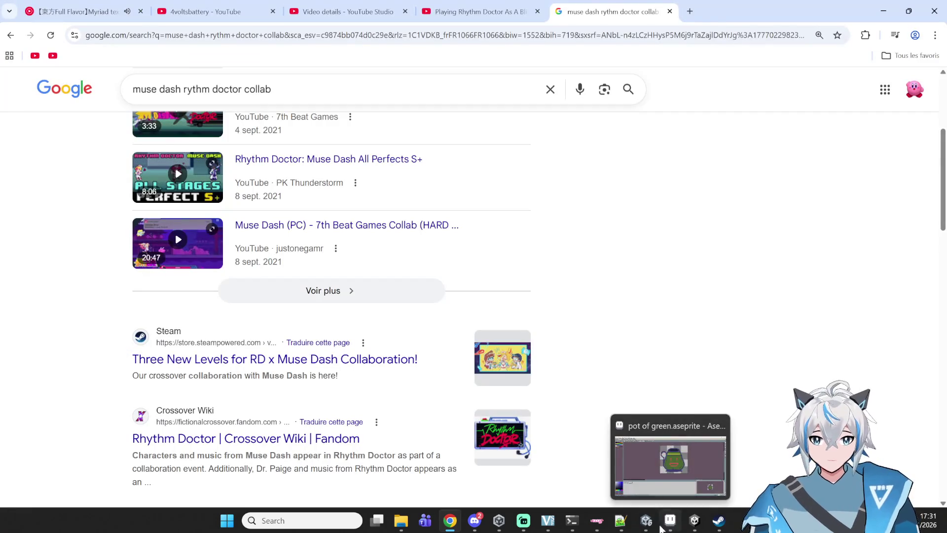
{"action": "mouse_move", "coordinate": [646, 520]}
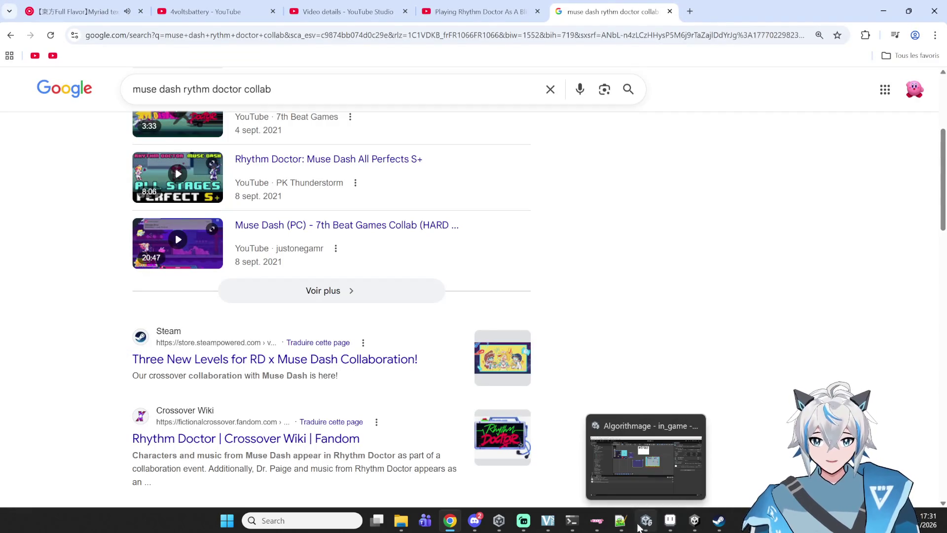
{"action": "left_click", "coordinate": [642, 480]}
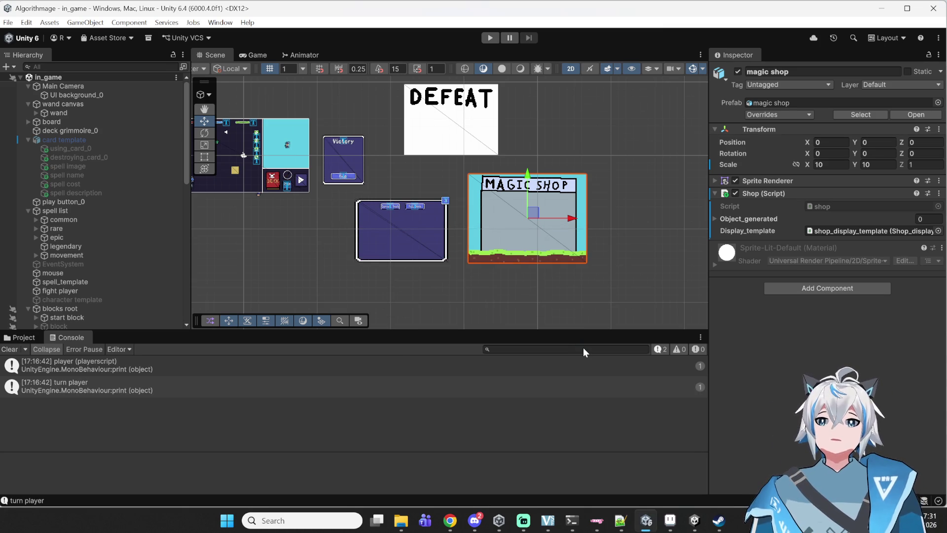
Step: Pan the Scene to the magic shop and open its shop script from the Inspector
{"action": "scroll", "coordinate": [552, 176], "scroll_direction": "down", "scroll_amount": 3}
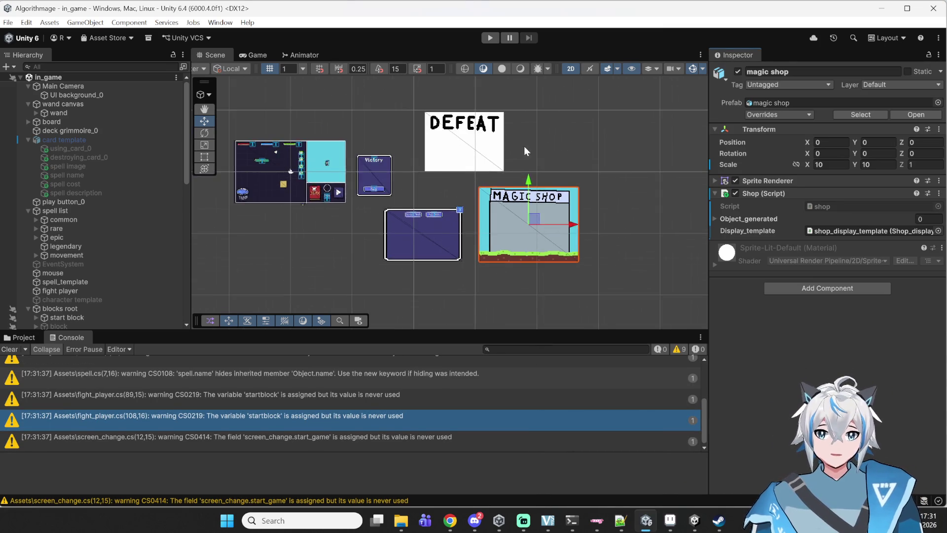
{"action": "scroll", "coordinate": [587, 213], "scroll_direction": "up", "scroll_amount": 3}
{"action": "mouse_move", "coordinate": [499, 197]}
{"action": "left_mouse_down"}
{"action": "mouse_move", "coordinate": [573, 206]}
{"action": "mouse_move", "coordinate": [574, 240]}
{"action": "left_mouse_up"}
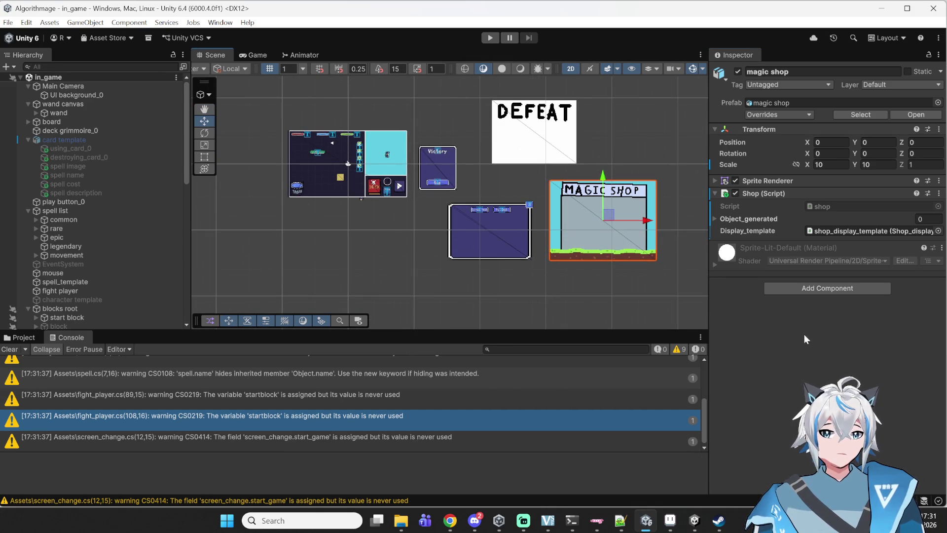
{"action": "double_click", "coordinate": [821, 208]}
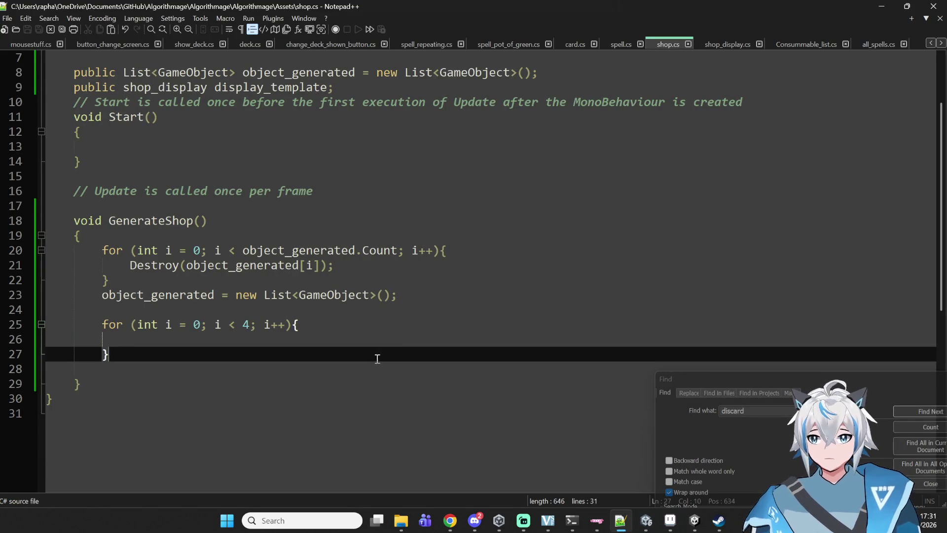
Step: Remove the extra blank line and fix the indentation inside the loop
{"action": "left_click", "coordinate": [400, 342]}
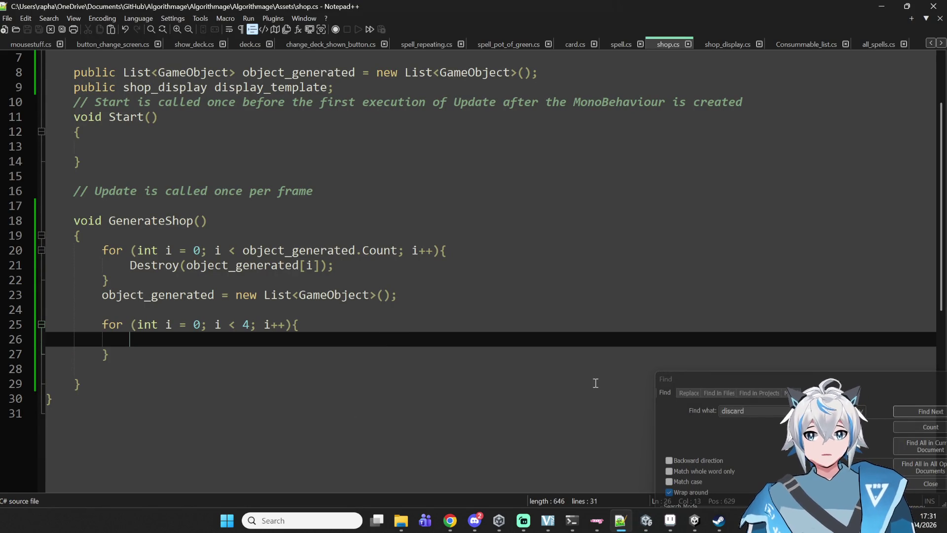
{"action": "key", "text": "Down"}
{"action": "key", "text": "Down"}
{"action": "key", "text": "BackSpace"}
{"action": "key", "text": "BackSpace"}
{"action": "key", "text": "BackSpace"}
{"action": "key", "text": "Up"}
{"action": "key", "text": "Tab"}
{"action": "key", "text": "BackSpace"}
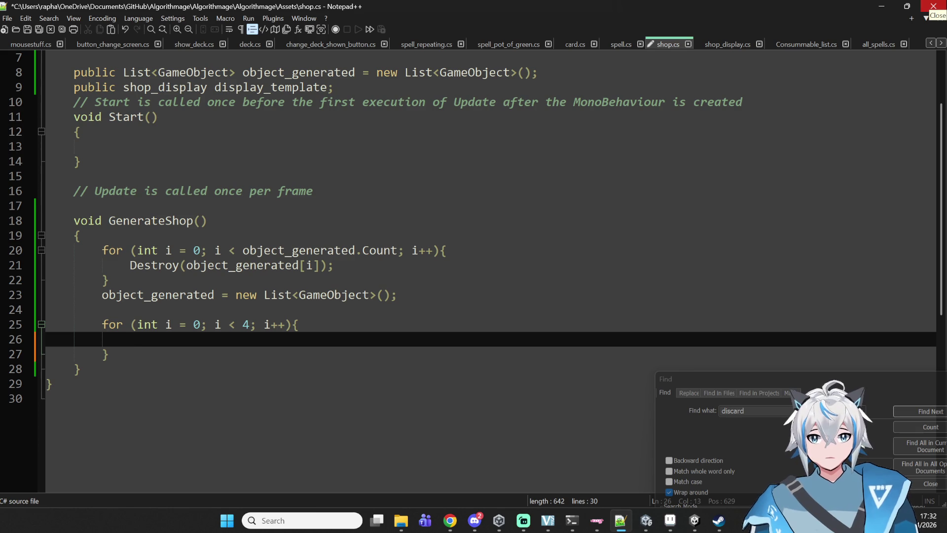
Step: Declare int type = Random.Range(0, 3); inside the loop
{"action": "mouse_move", "coordinate": [450, 520]}
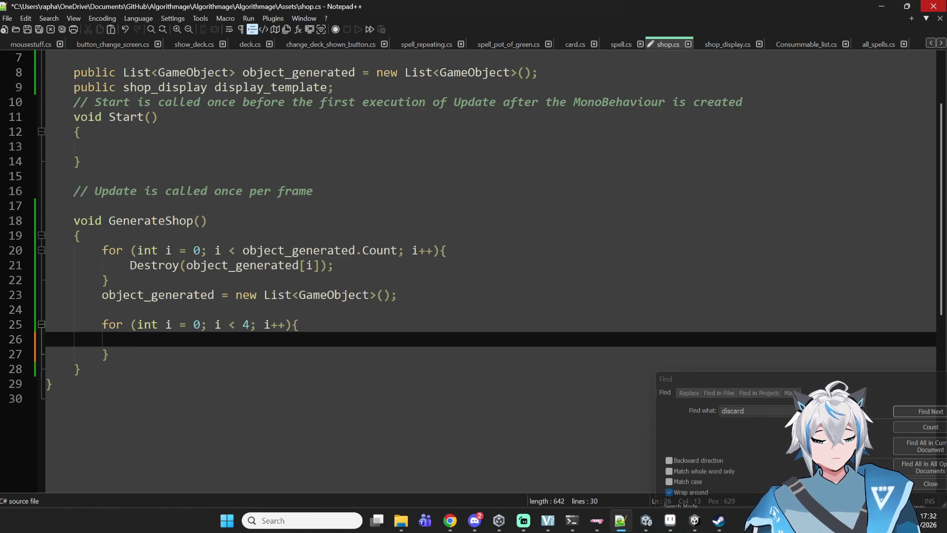
{"action": "key", "text": "Tab"}
{"action": "type", "text": "int type = "}
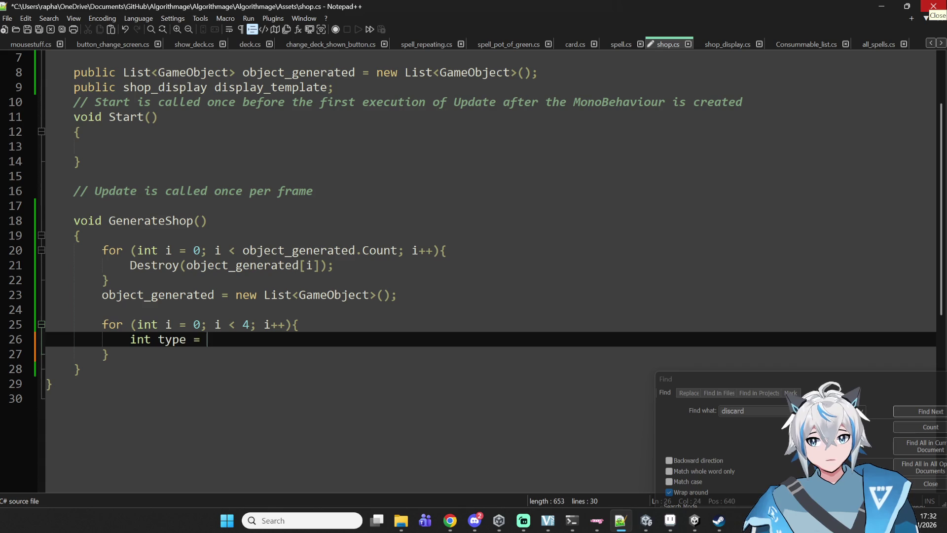
{"action": "type", "text": "Rnad"}
{"action": "key", "text": "BackSpace"}
{"action": "key", "text": "BackSpace"}
{"action": "key", "text": "BackSpace"}
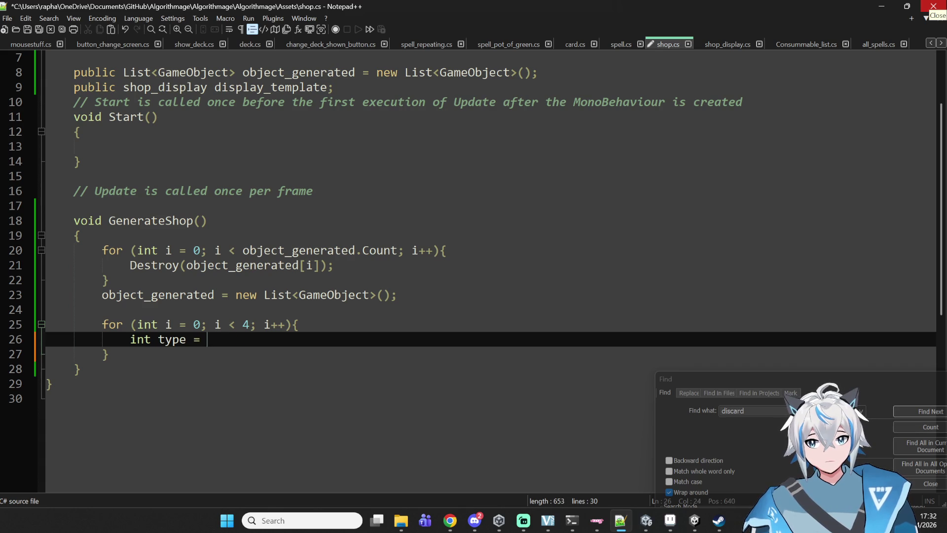
{"action": "key", "text": "BackSpace"}
{"action": "key", "text": "BackSpace"}
{"action": "key", "text": "BackSpace"}
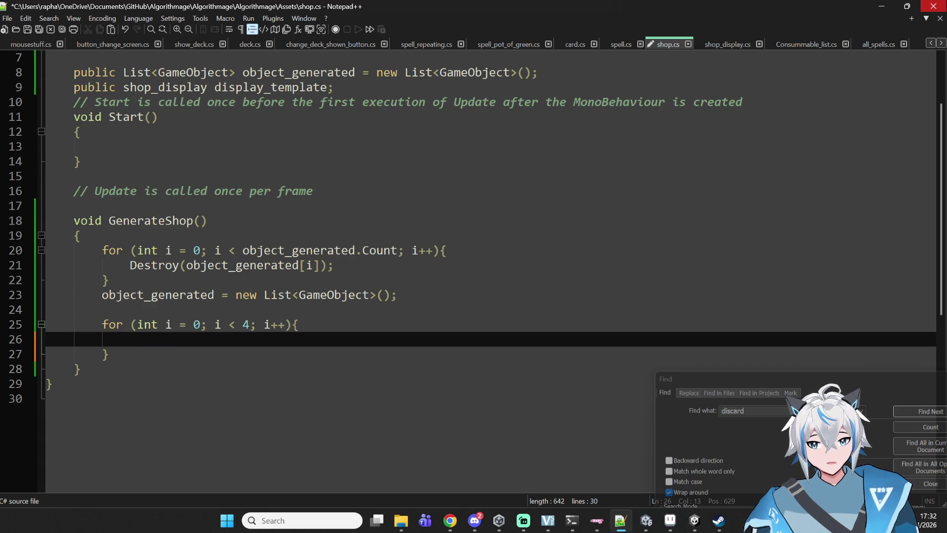
{"action": "type", "text": "int typ"}
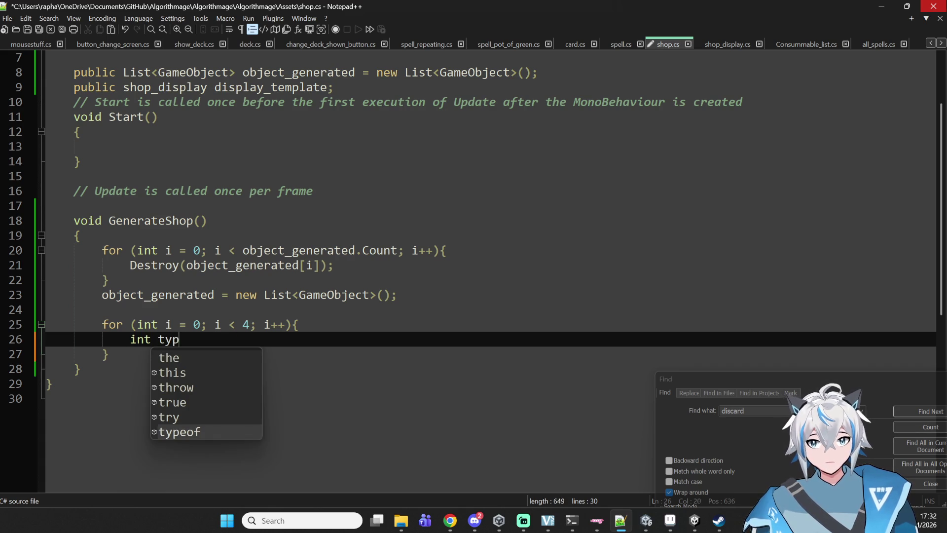
{"action": "type", "text": "e = Random.r"}
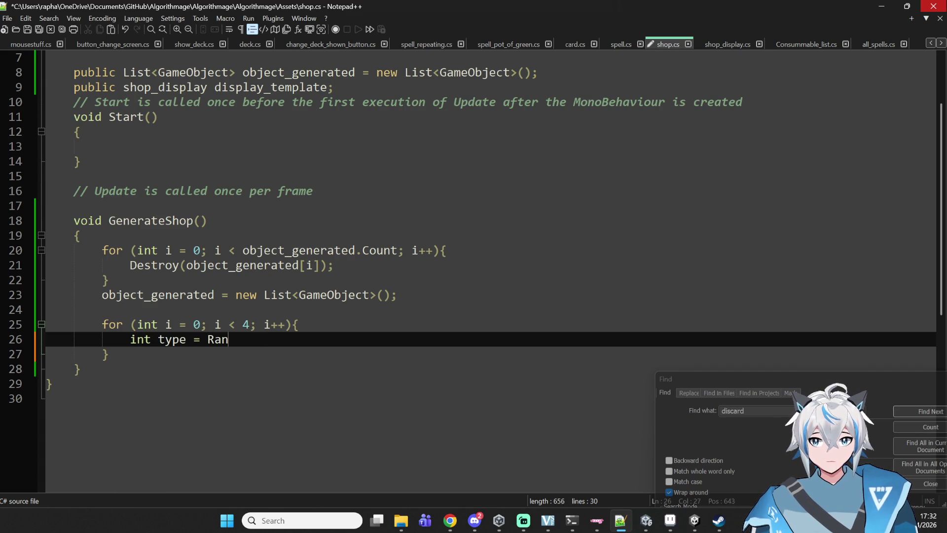
{"action": "key", "text": "BackSpace"}
{"action": "type", "text": "Range"}
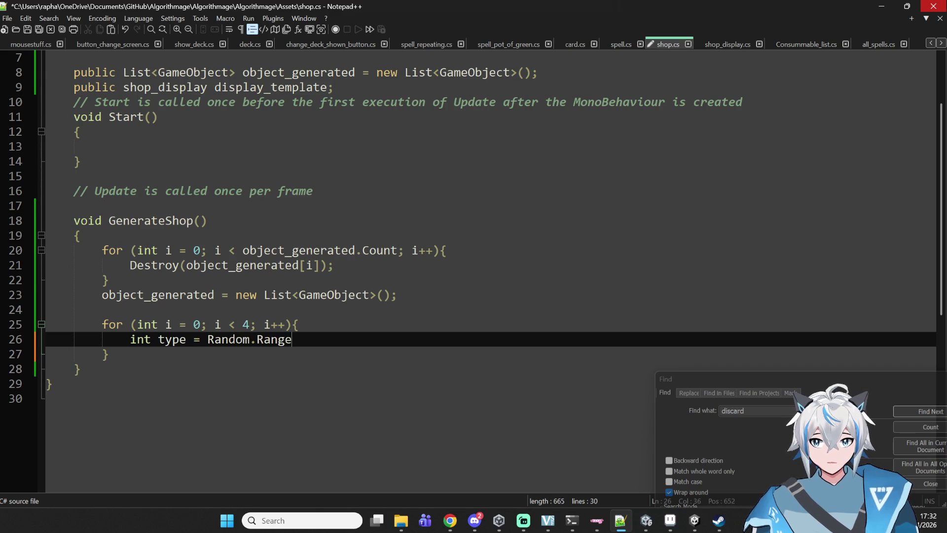
{"action": "type", "text": "(0, 3)"}
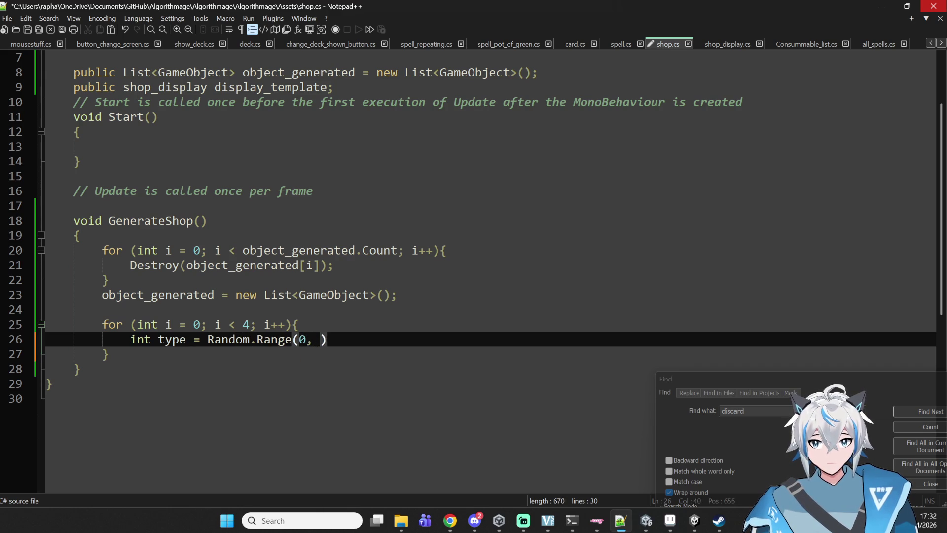
{"action": "type", "text": ";"}
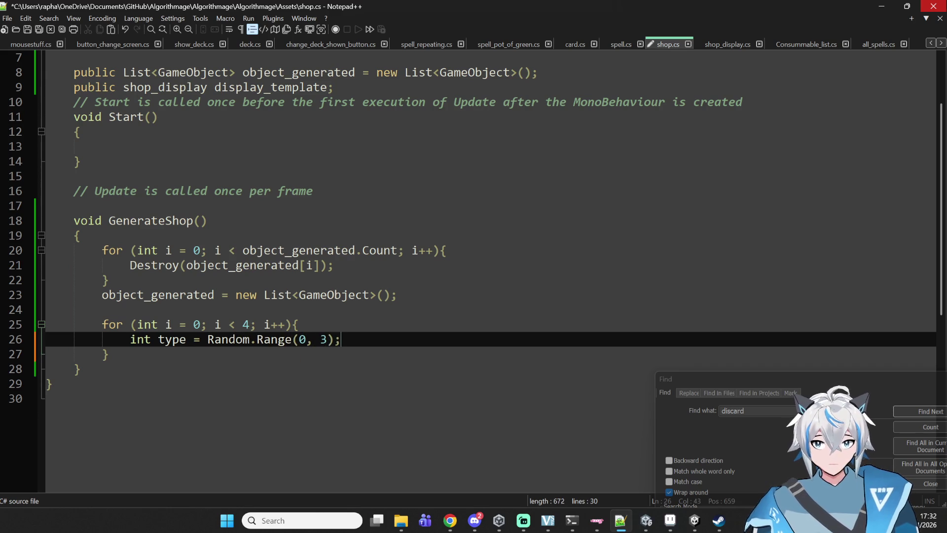
Step: Add the line if (type == 0) // spell below it
{"action": "key", "text": "Return"}
{"action": "type", "text": "if type"}
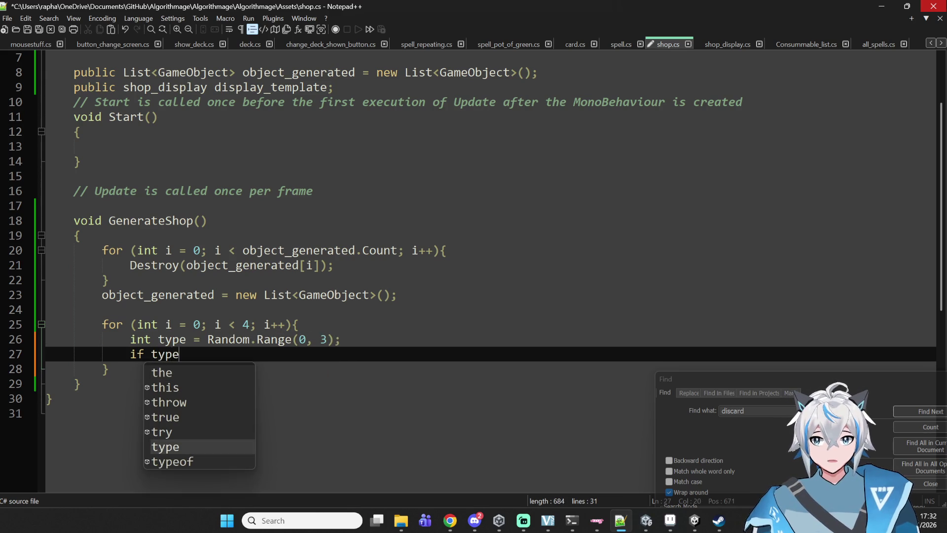
{"action": "type", "text": " == 0)"}
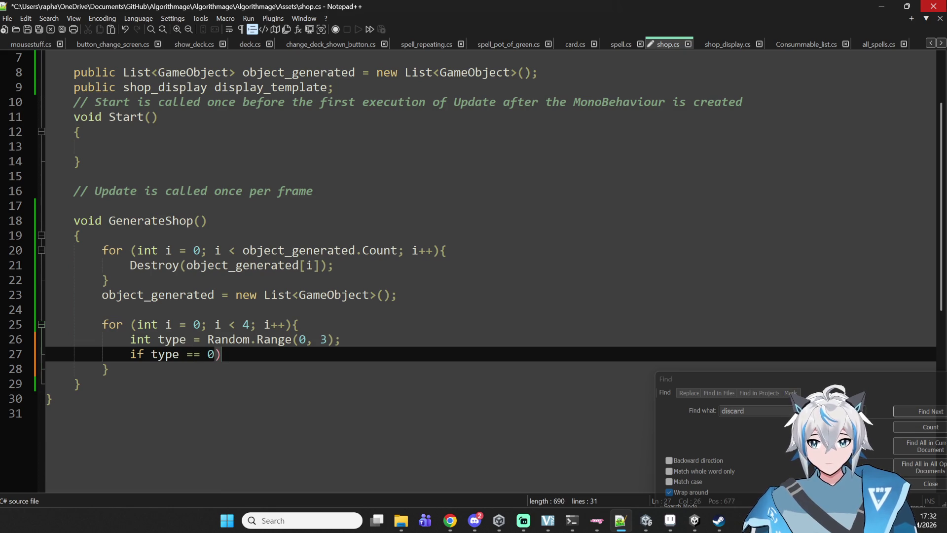
{"action": "left_click", "coordinate": [151, 354]}
{"action": "type", "text": "("}
{"action": "left_click", "coordinate": [73, 354]}
{"action": "left_click", "coordinate": [228, 354]}
{"action": "type", "text": "//"}
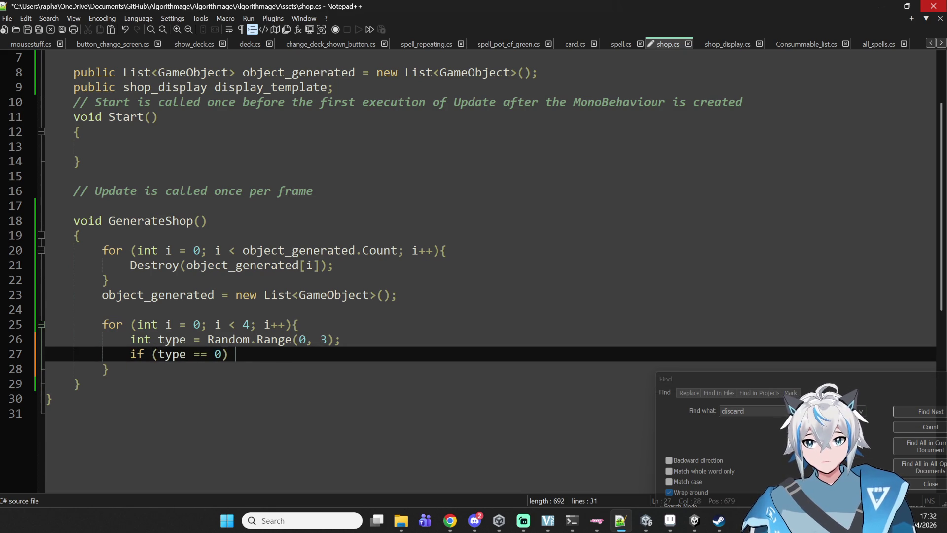
{"action": "type", "text": " spell"}
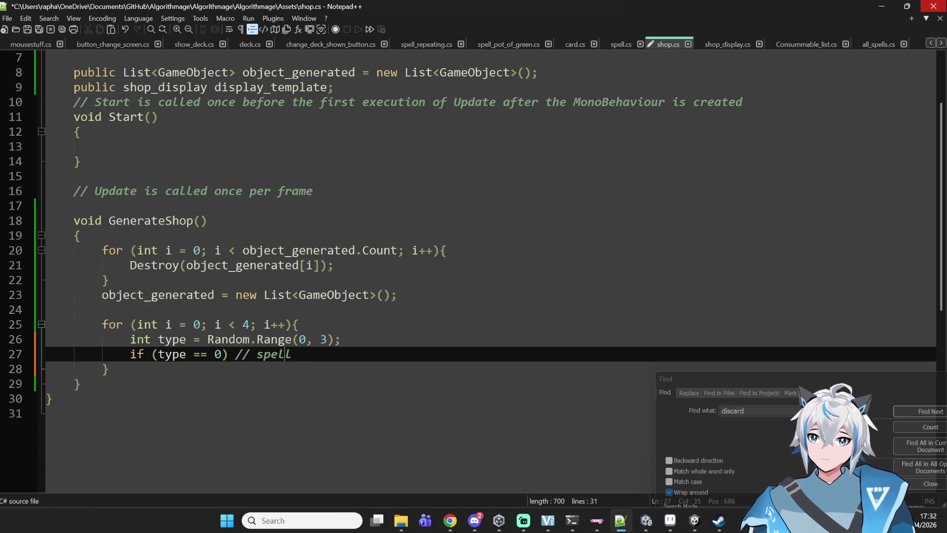
Step: Give the spell if statement braces with an empty body line
{"action": "key", "text": "Left"}
{"action": "type", "text": "{"}
{"action": "key", "text": "Down"}
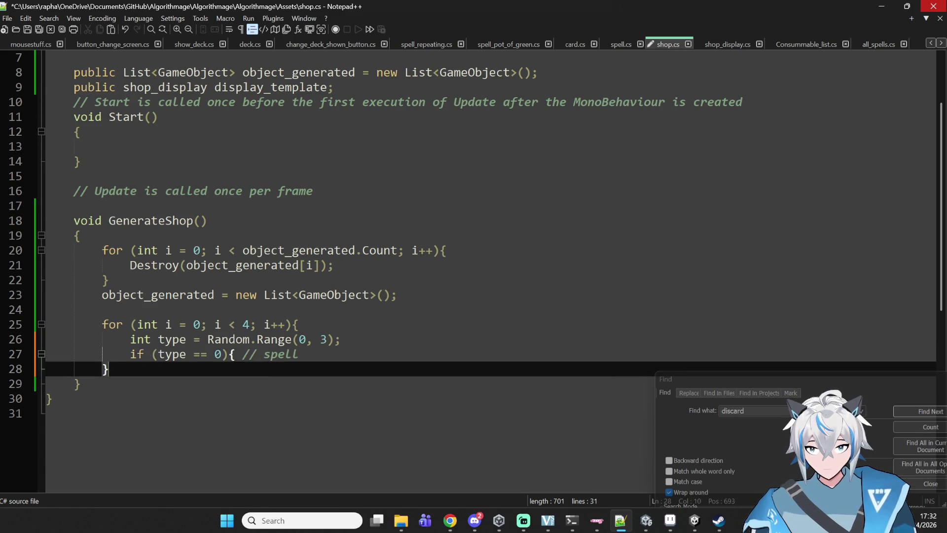
{"action": "key", "text": "Return"}
{"action": "key", "text": "Up"}
{"action": "key", "text": "Tab"}
{"action": "type", "text": "}"}
{"action": "key", "text": "Return"}
{"action": "key", "text": "Up"}
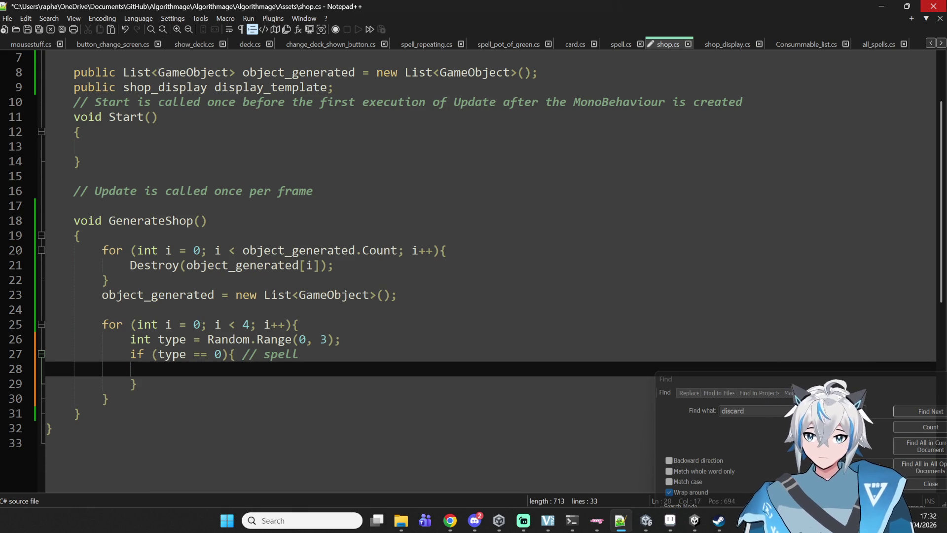
Step: Copy the spell block and paste a duplicate below it
{"action": "key", "text": "Down"}
{"action": "key", "text": "shift+Up"}
{"action": "key", "text": "shift+Up"}
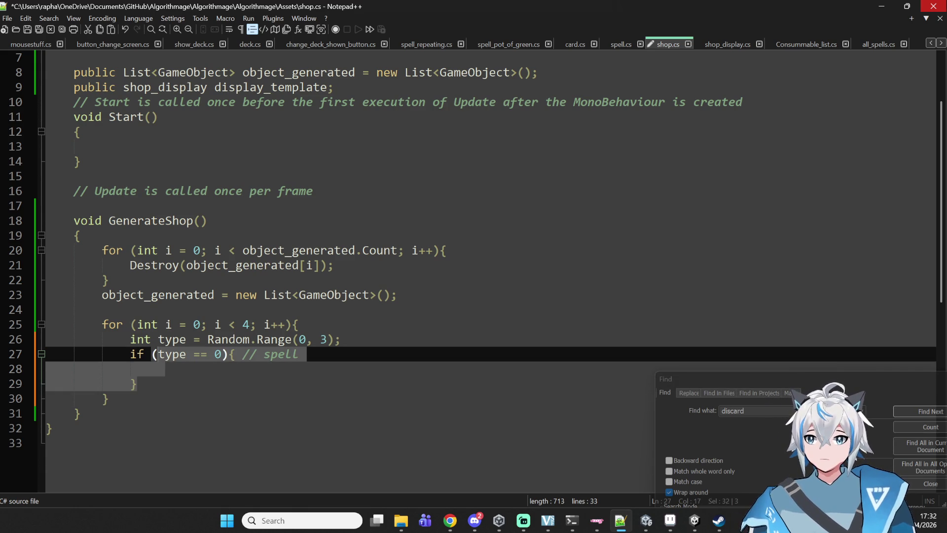
{"action": "key", "text": "shift+Left"}
{"action": "key", "text": "shift+Left"}
{"action": "key", "text": "shift+Left"}
{"action": "key", "text": "ctrl+c"}
{"action": "key", "text": "Right"}
{"action": "key", "text": "Return"}
{"action": "key", "text": "ctrl+v"}
Step: Turn the duplicate into else if (type == 1) commented // item
{"action": "key", "text": "Up"}
{"action": "key", "text": "Up"}
{"action": "key", "text": "Left"}
{"action": "type", "text": "else"}
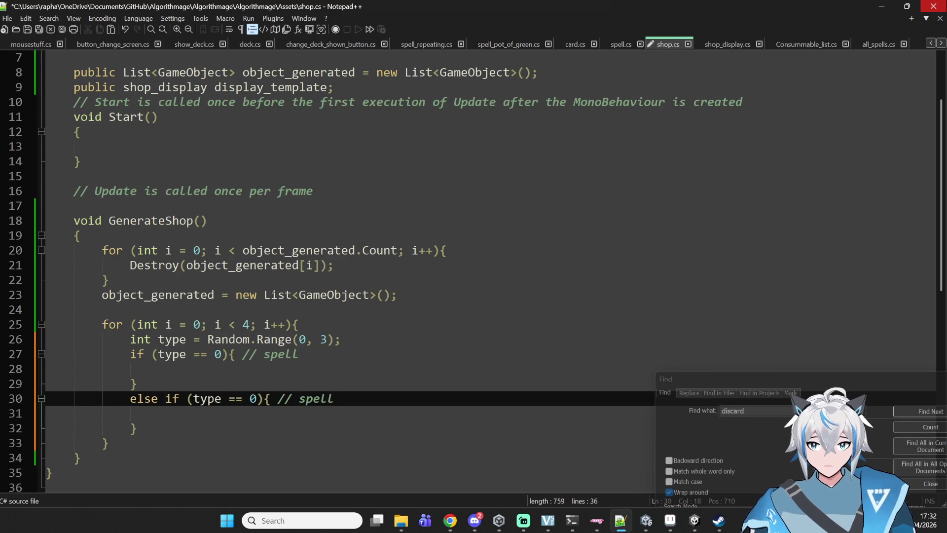
{"action": "key", "text": "Right"}
{"action": "key", "text": "Right"}
{"action": "key", "text": "Right"}
{"action": "key", "text": "BackSpace"}
{"action": "type", "text": "1"}
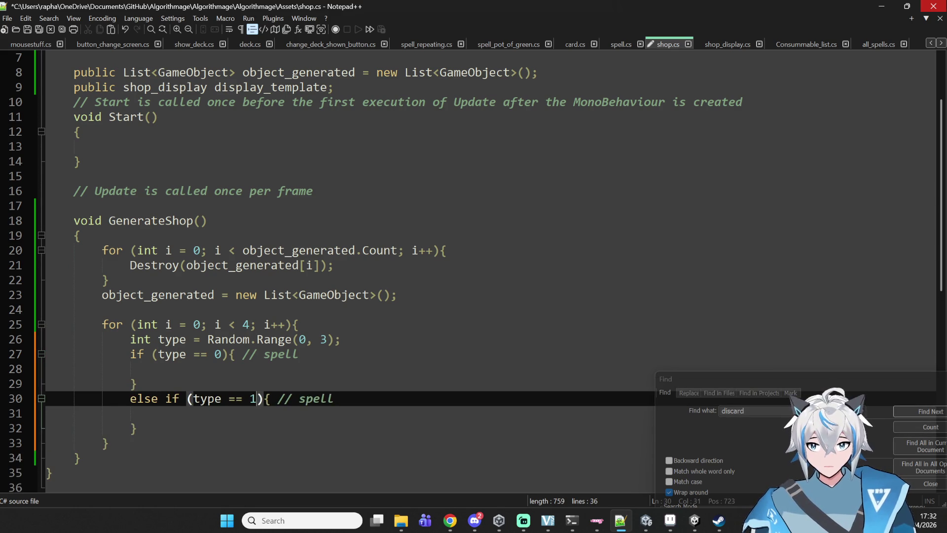
{"action": "key", "text": "End"}
{"action": "key", "text": "BackSpace"}
{"action": "key", "text": "BackSpace"}
{"action": "key", "text": "BackSpace"}
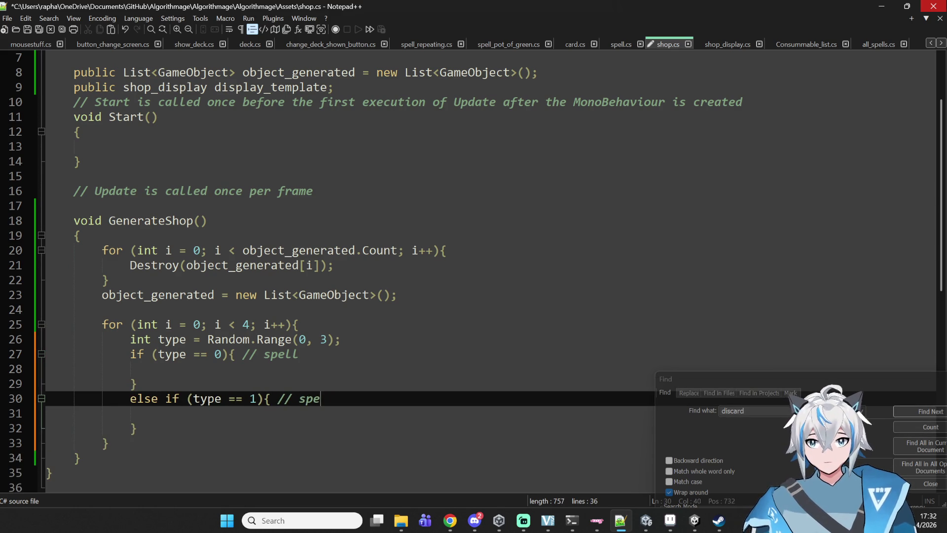
{"action": "type", "text": "item"}
Step: Add an else { } block after the item branch
{"action": "key", "text": "Down"}
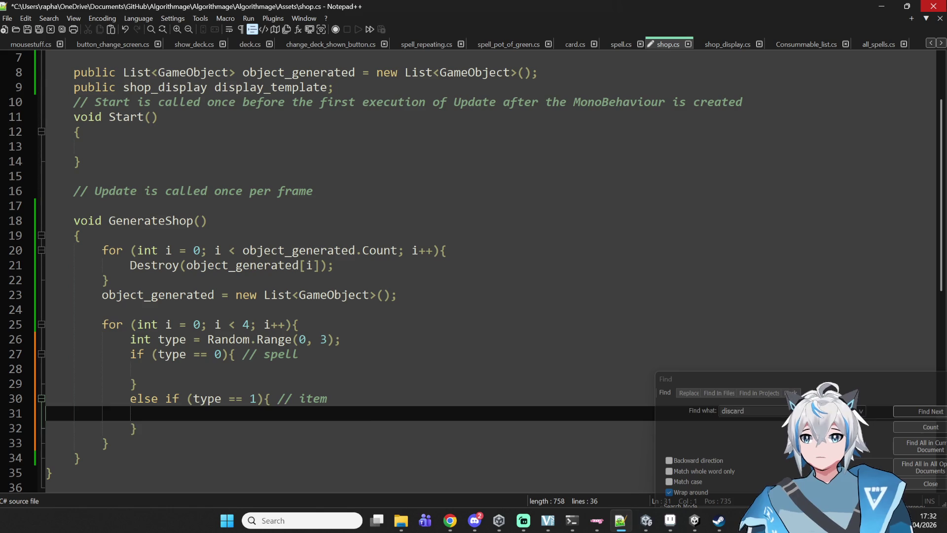
{"action": "key", "text": "Down"}
{"action": "key", "text": "End"}
{"action": "key", "text": "Return"}
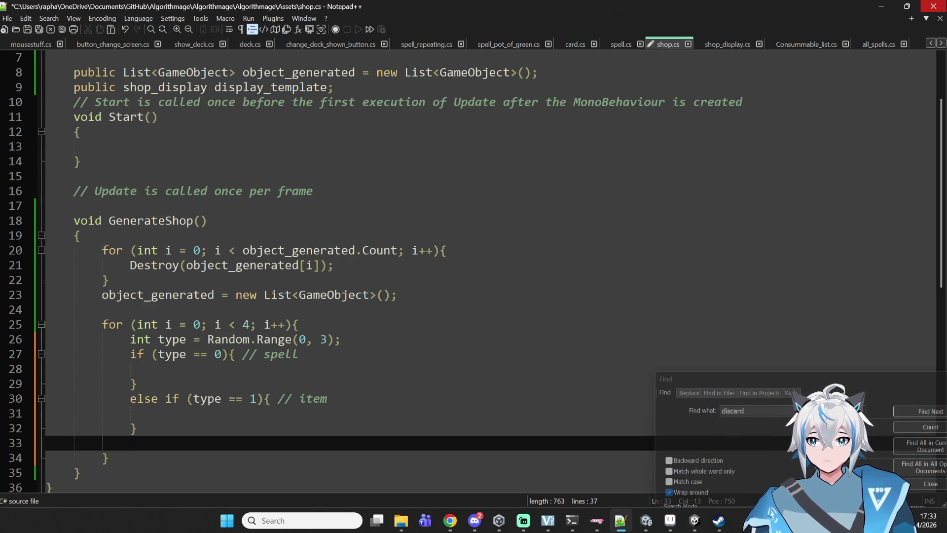
{"action": "key", "text": "ctrl+v"}
{"action": "key", "text": "ctrl+z"}
{"action": "type", "text": "eks"}
{"action": "key", "text": "BackSpace"}
{"action": "key", "text": "BackSpace"}
{"action": "type", "text": "lse{"}
{"action": "key", "text": "Return"}
{"action": "type", "text": "}"}
Step: Give the else block an empty body line and a // wand comment
{"action": "key", "text": "Home"}
{"action": "key", "text": "Return"}
{"action": "key", "text": "Up"}
{"action": "left_click", "coordinate": [165, 443]}
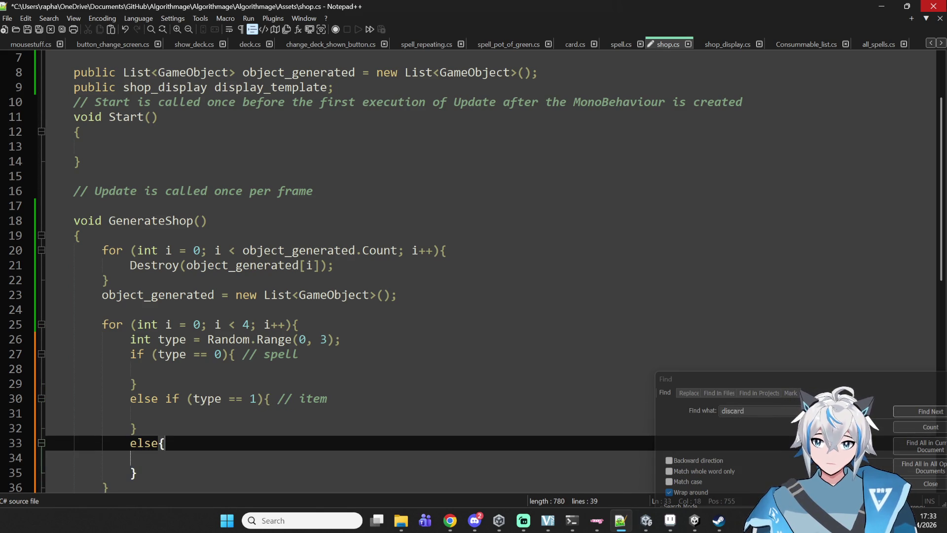
{"action": "type", "text": " // wand"}
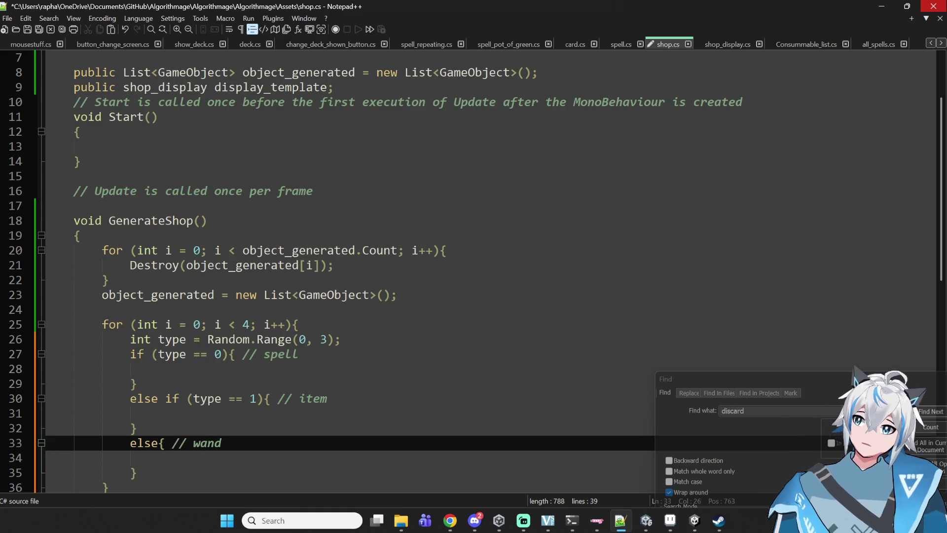
Step: Check the Random.Range call and save shop.cs
{"action": "left_click", "coordinate": [270, 354]}
{"action": "double_click", "coordinate": [273, 342]}
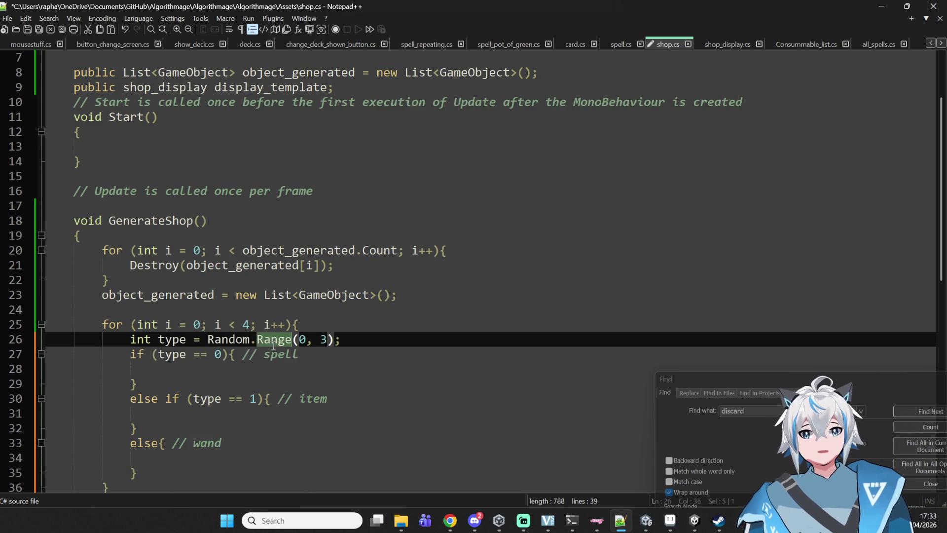
{"action": "double_click", "coordinate": [229, 340]}
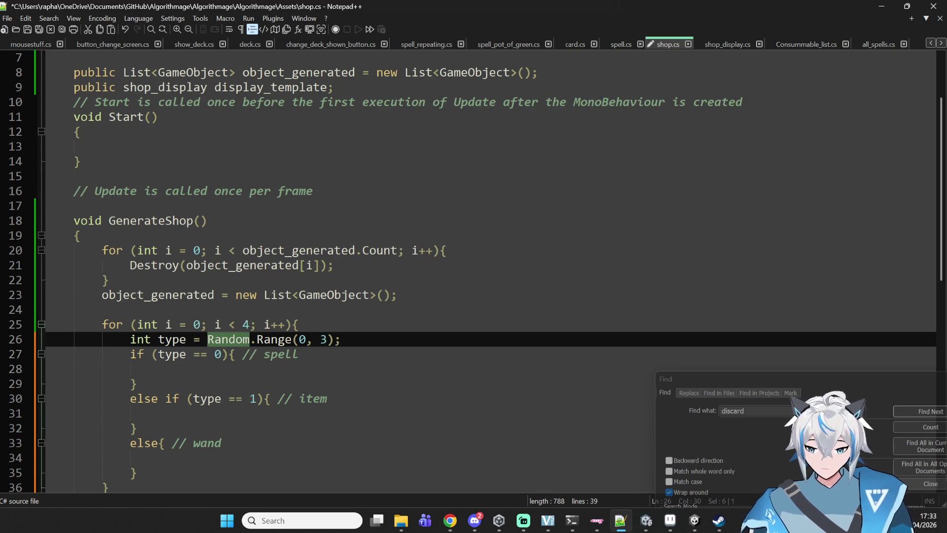
{"action": "key", "text": "ctrl+s"}
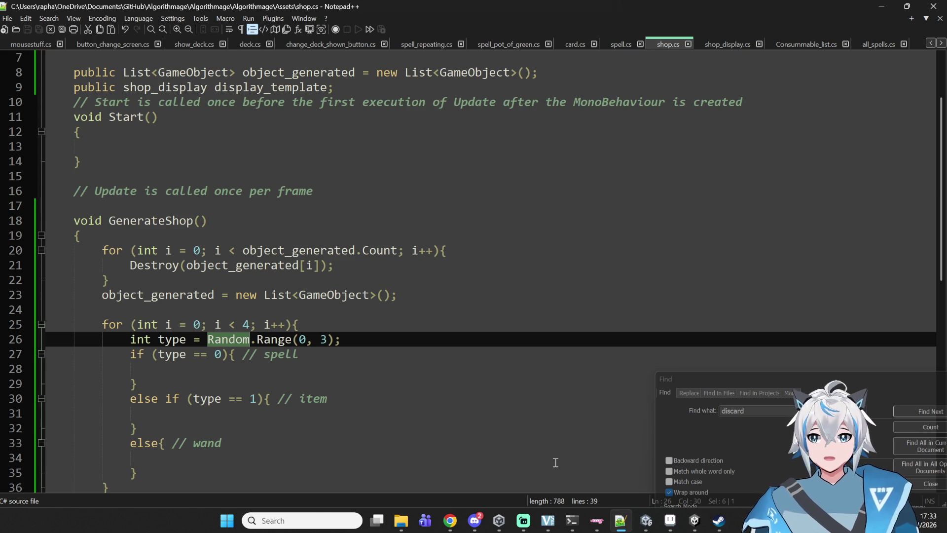
{"action": "double_click", "coordinate": [225, 445]}
{"action": "left_click", "coordinate": [256, 441]}
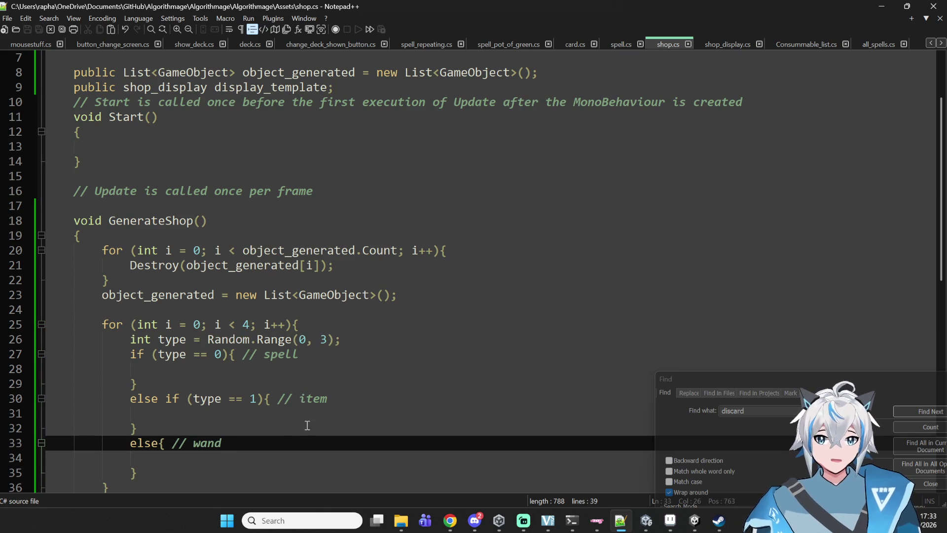
{"action": "left_click", "coordinate": [242, 466]}
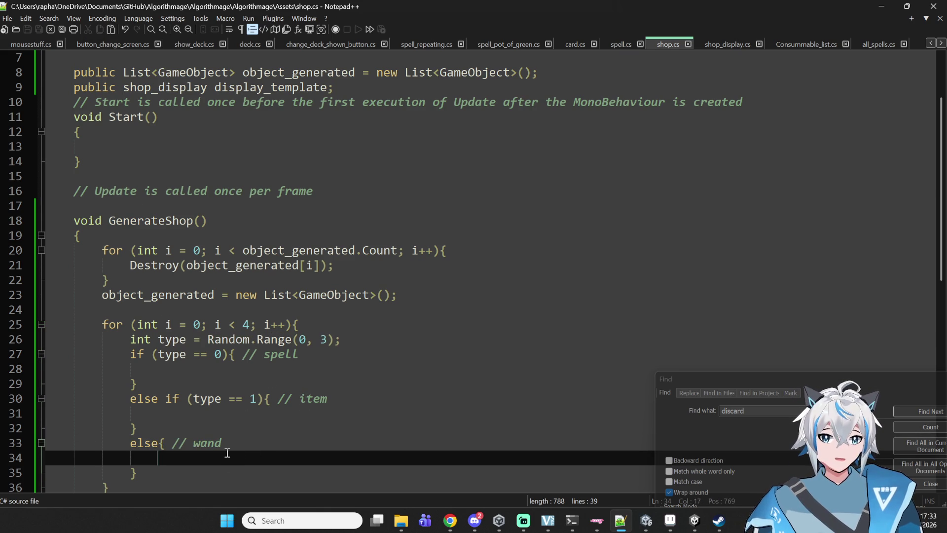
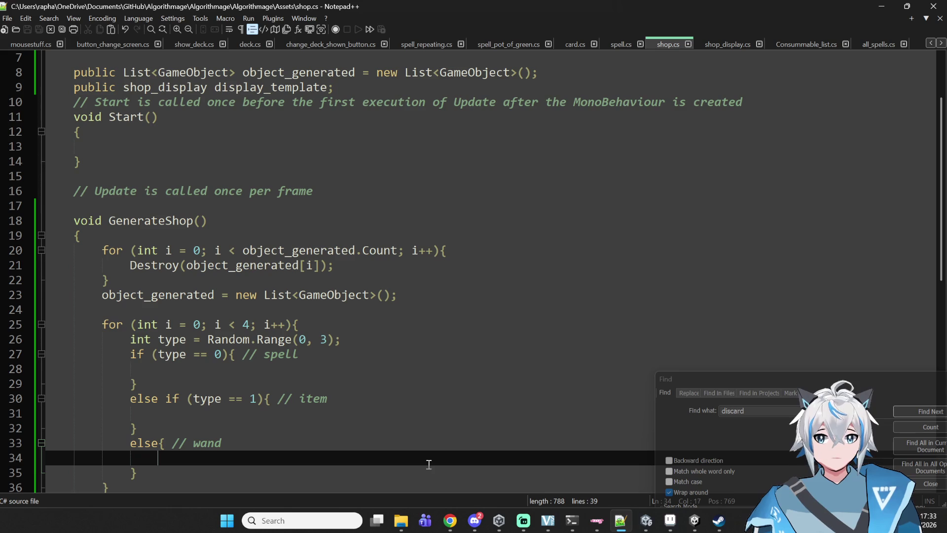
Step: Walk through the shop loop, selecting its opening lines and the spell and item branches
{"action": "left_click_drag", "start_coordinate": [141, 357], "coordinate": [429, 348]}
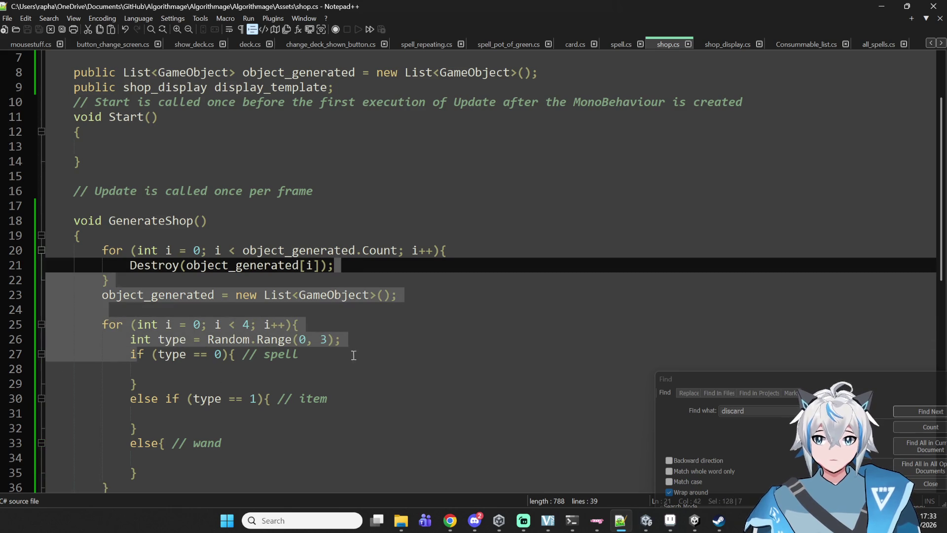
{"action": "left_click", "coordinate": [328, 398]}
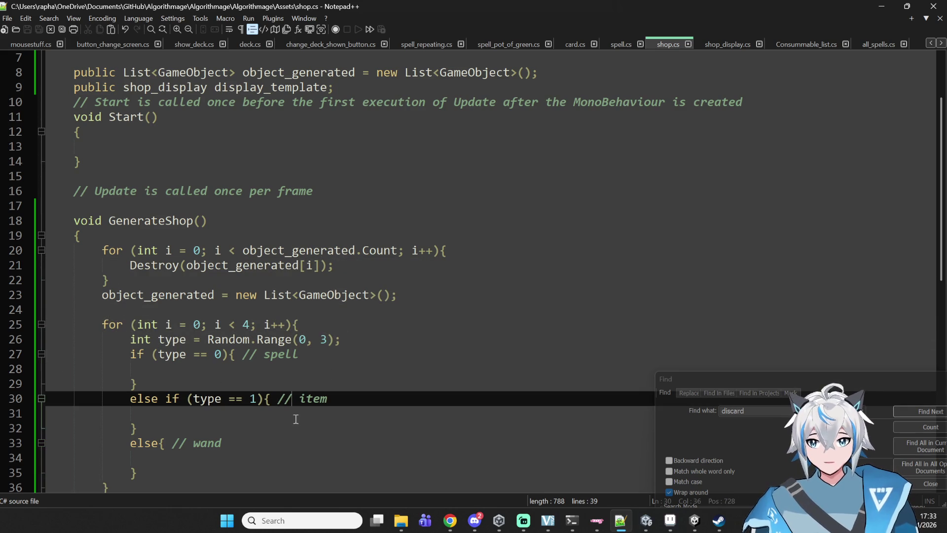
{"action": "mouse_move", "coordinate": [306, 355]}
{"action": "left_mouse_down"}
{"action": "mouse_move", "coordinate": [47, 324]}
{"action": "mouse_move", "coordinate": [64, 314]}
{"action": "left_mouse_up"}
{"action": "mouse_move", "coordinate": [138, 384]}
{"action": "left_mouse_down"}
{"action": "mouse_move", "coordinate": [46, 370]}
{"action": "mouse_move", "coordinate": [136, 355]}
{"action": "left_mouse_up"}
{"action": "left_click", "coordinate": [209, 370]}
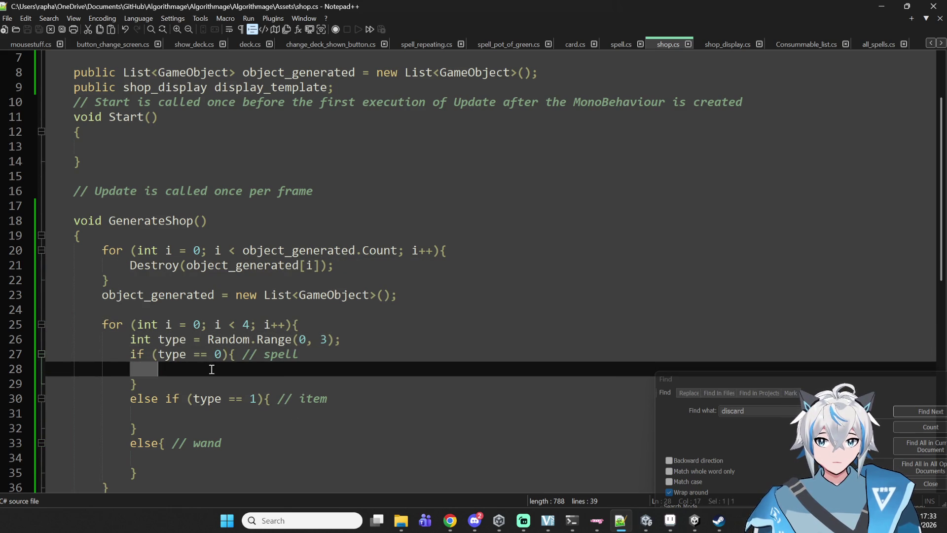
{"action": "mouse_move", "coordinate": [51, 347]}
{"action": "left_mouse_down"}
{"action": "mouse_move", "coordinate": [63, 345]}
{"action": "mouse_move", "coordinate": [76, 383]}
{"action": "mouse_move", "coordinate": [53, 370]}
{"action": "left_mouse_up"}
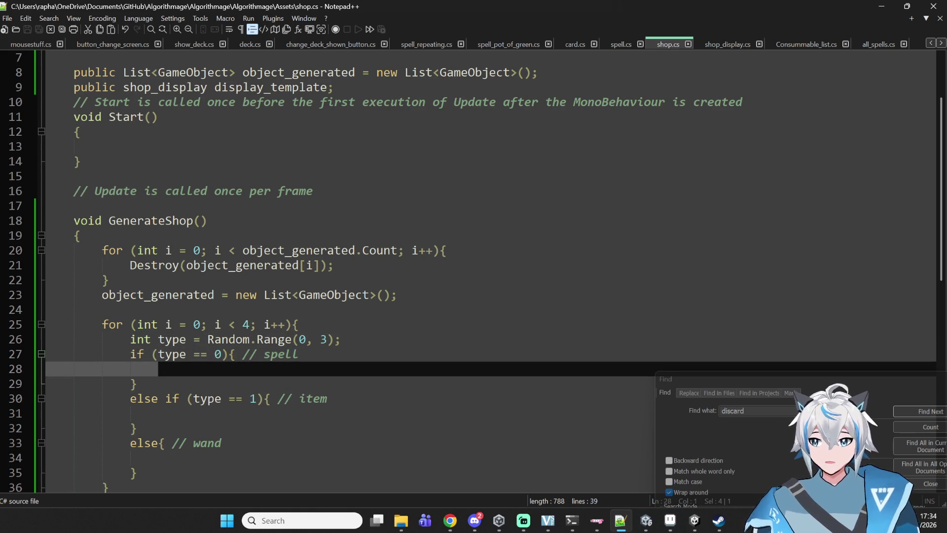
{"action": "left_click_drag", "start_coordinate": [220, 412], "coordinate": [4, 411]}
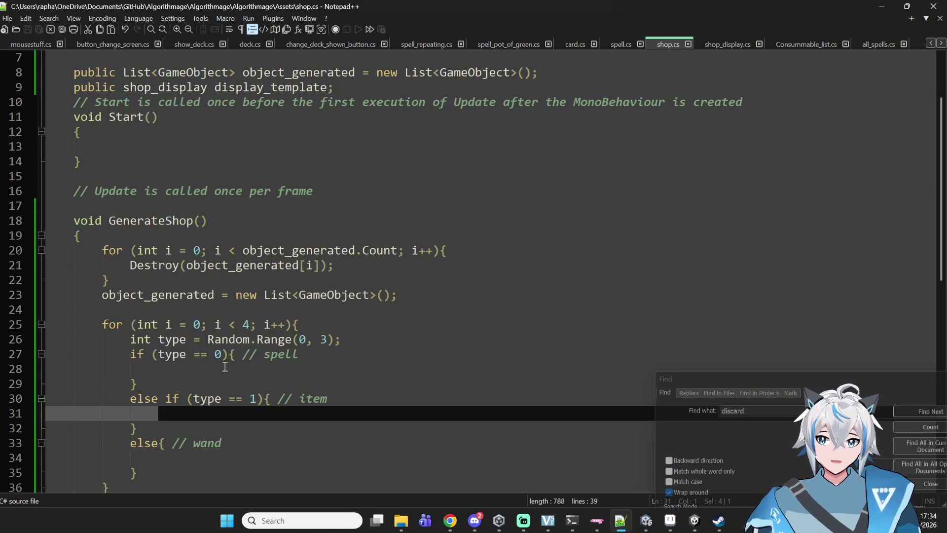
Step: Point out the type check on line 30 and the empty item and wand branches
{"action": "left_click_drag", "start_coordinate": [215, 429], "coordinate": [224, 420]}
{"action": "left_click", "coordinate": [221, 403]}
{"action": "left_click", "coordinate": [212, 413]}
{"action": "scroll", "coordinate": [207, 414], "scroll_direction": "down", "scroll_amount": 3}
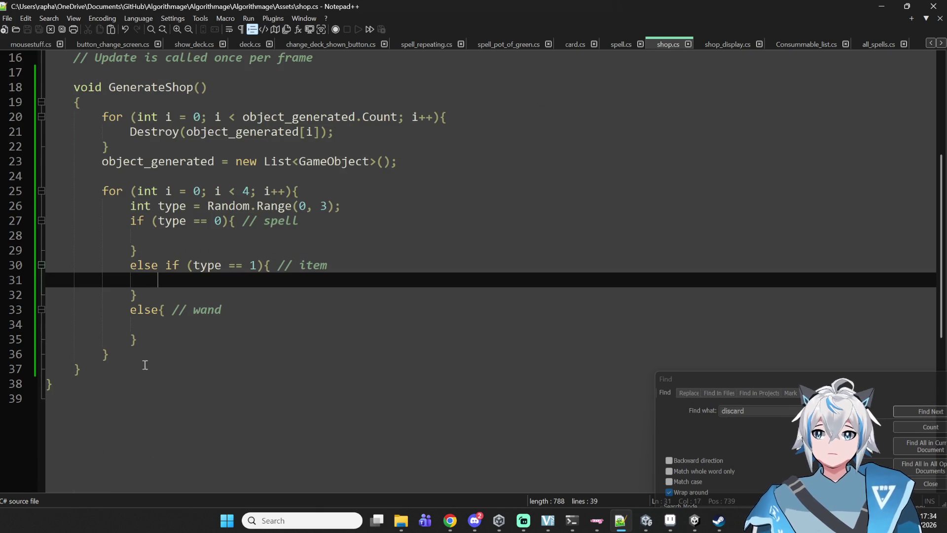
{"action": "left_click", "coordinate": [201, 334]}
{"action": "left_click", "coordinate": [207, 326]}
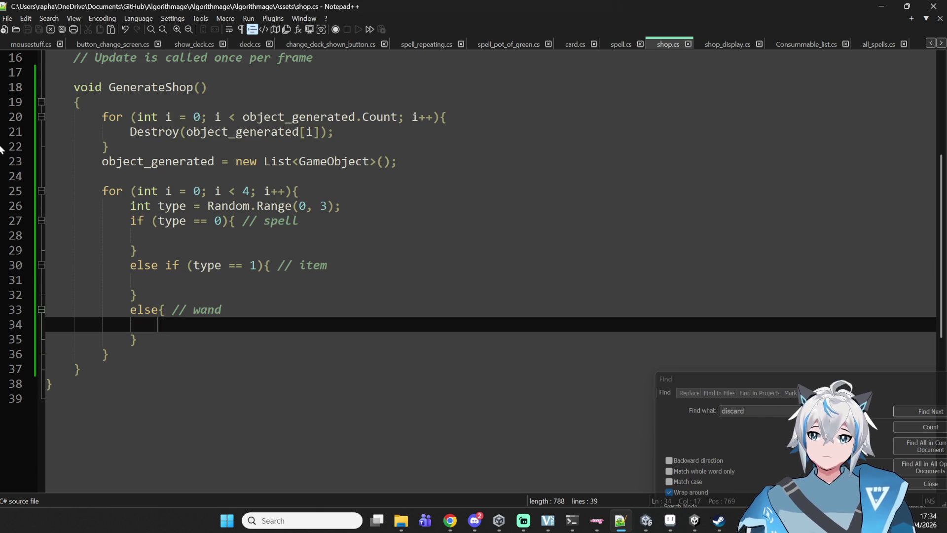
{"action": "scroll", "coordinate": [393, 234], "scroll_direction": "up", "scroll_amount": 2}
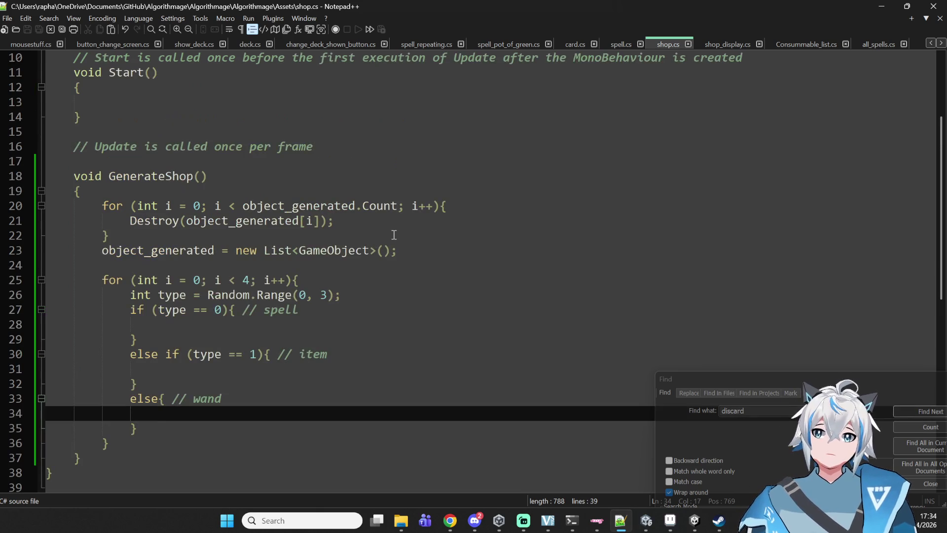
{"action": "scroll", "coordinate": [393, 244], "scroll_direction": "up", "scroll_amount": 3}
Step: Insert a blank line below display_template for a new field declaration
{"action": "left_click", "coordinate": [279, 218]}
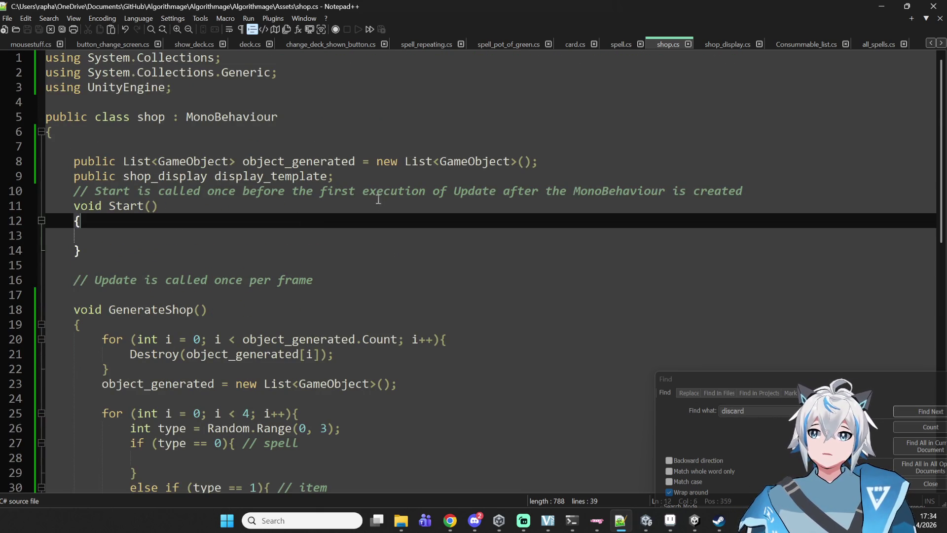
{"action": "left_click", "coordinate": [385, 180]}
{"action": "key", "text": "Return"}
{"action": "key", "text": "Return"}
{"action": "key", "text": "Up"}
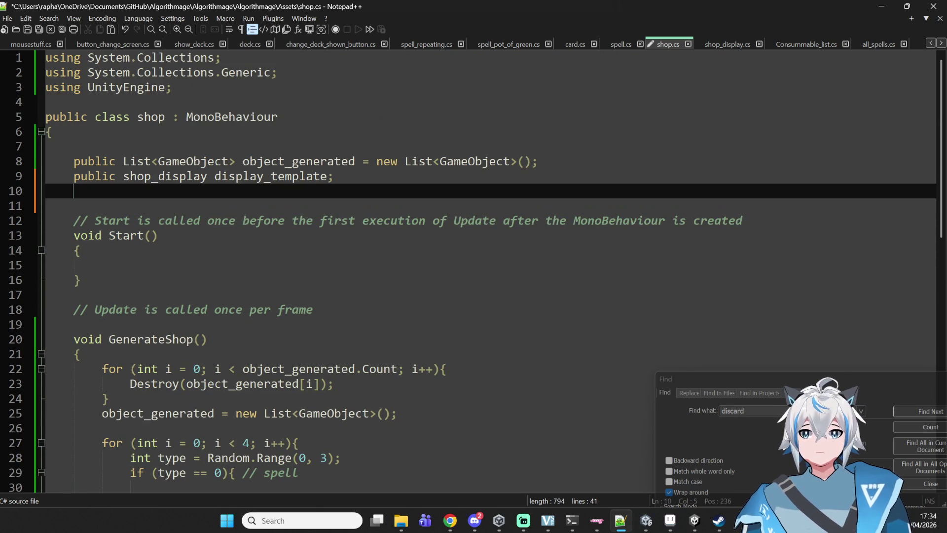
{"action": "key", "text": "Down"}
{"action": "key", "text": "Down"}
{"action": "left_click", "coordinate": [74, 205]}
Step: Declare 'public allspells spell_list;' and begin another 'public' line beneath it
{"action": "type", "text": "public"}
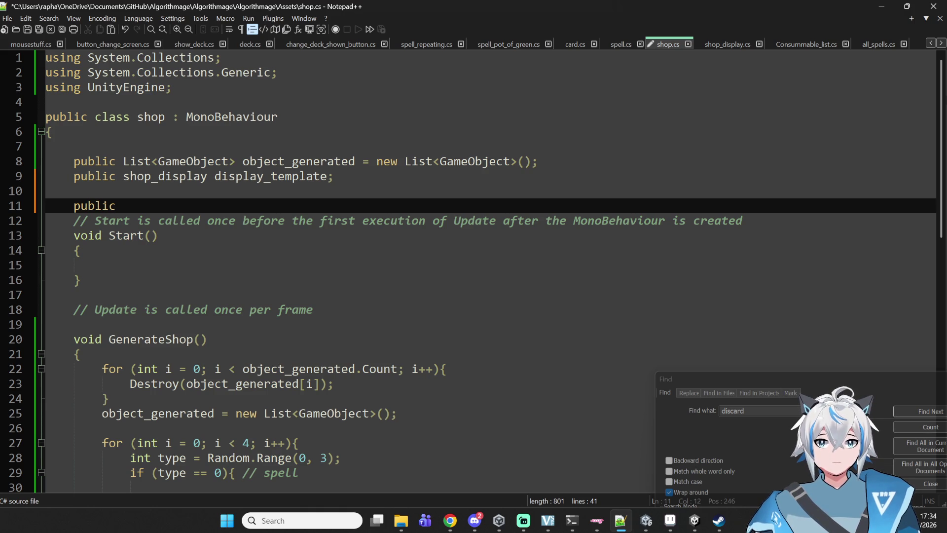
{"action": "type", "text": "s"}
{"action": "key", "text": "BackSpace"}
{"action": "type", "text": "spell"}
{"action": "key", "text": "BackSpace"}
{"action": "key", "text": "BackSpace"}
{"action": "key", "text": "BackSpace"}
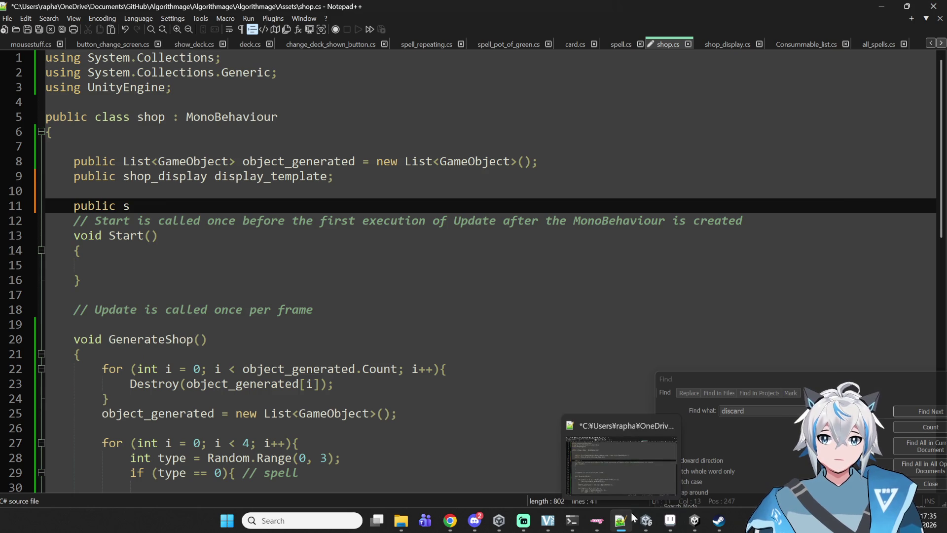
{"action": "mouse_move", "coordinate": [644, 521]}
{"action": "key", "text": "BackSpace"}
{"action": "type", "text": "allspells "}
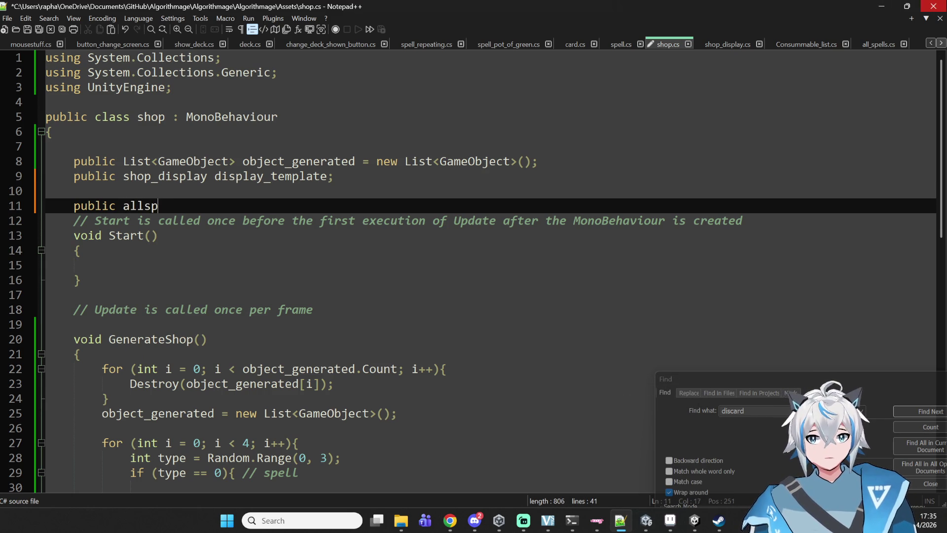
{"action": "type", "text": "spell_list ="}
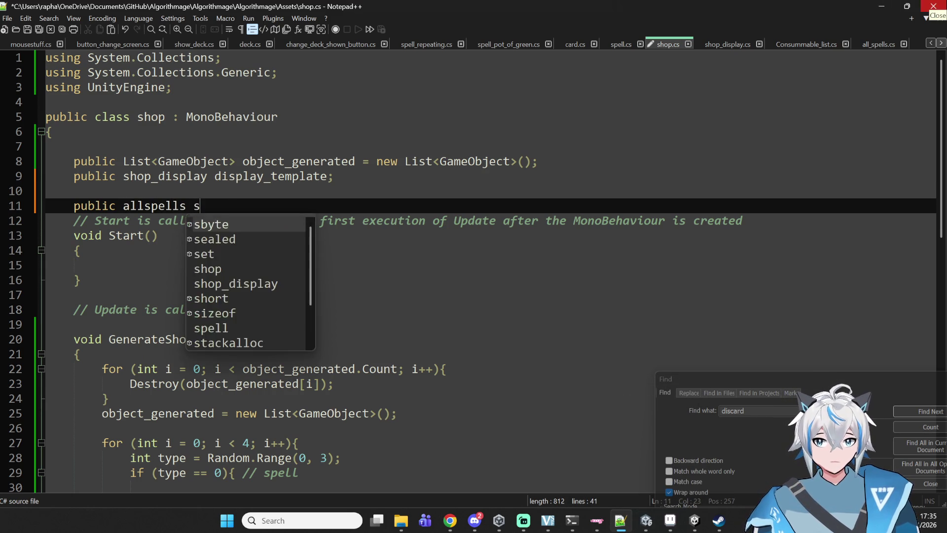
{"action": "key", "text": "BackSpace"}
{"action": "key", "text": "BackSpace"}
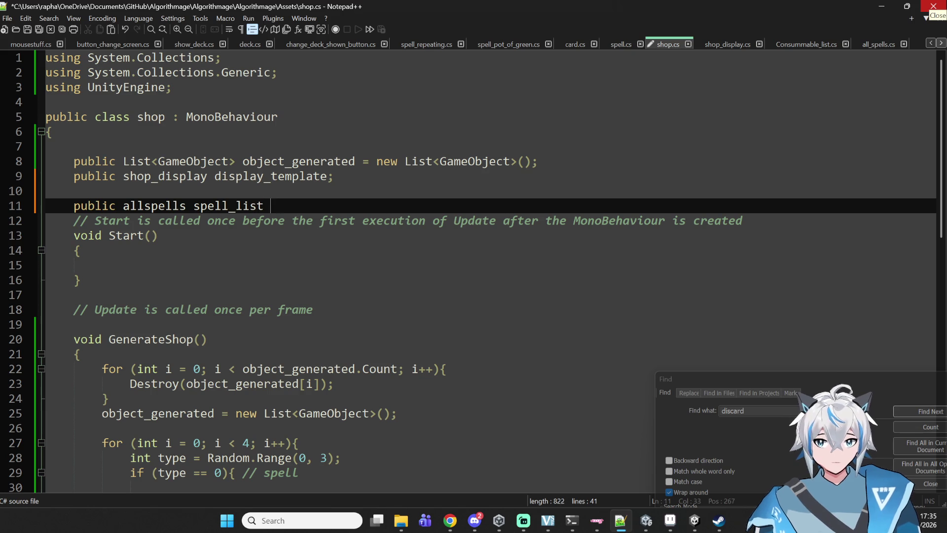
{"action": "type", "text": ";"}
{"action": "key", "text": "Return"}
{"action": "type", "text": "public"}
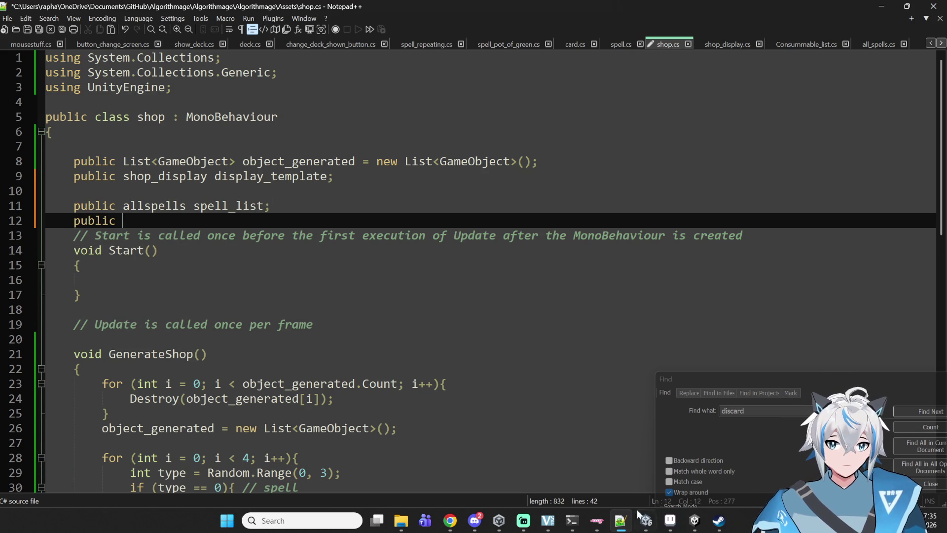
{"action": "left_click", "coordinate": [623, 521]}
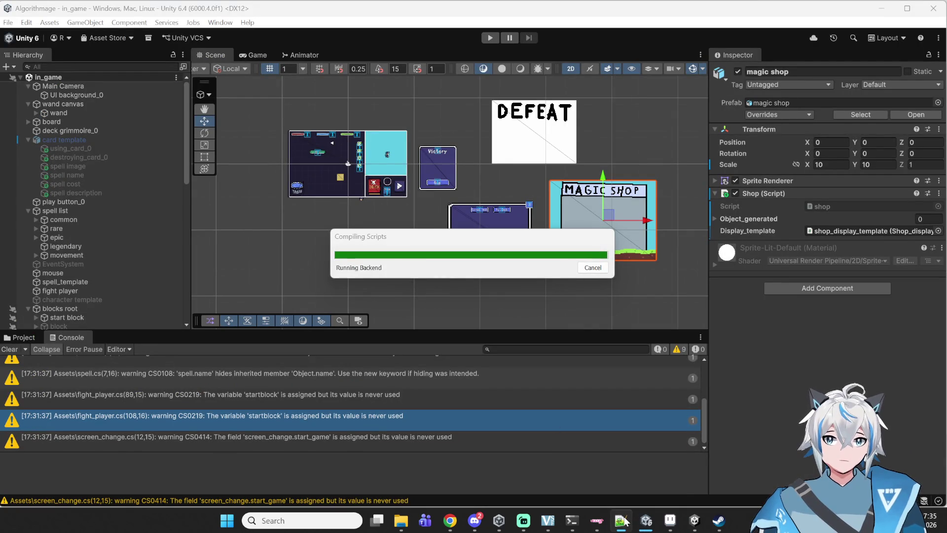
Step: Watch Unity recompile shop.cs and confirm the Console shows only warnings, no errors
{"action": "left_click", "coordinate": [622, 515]}
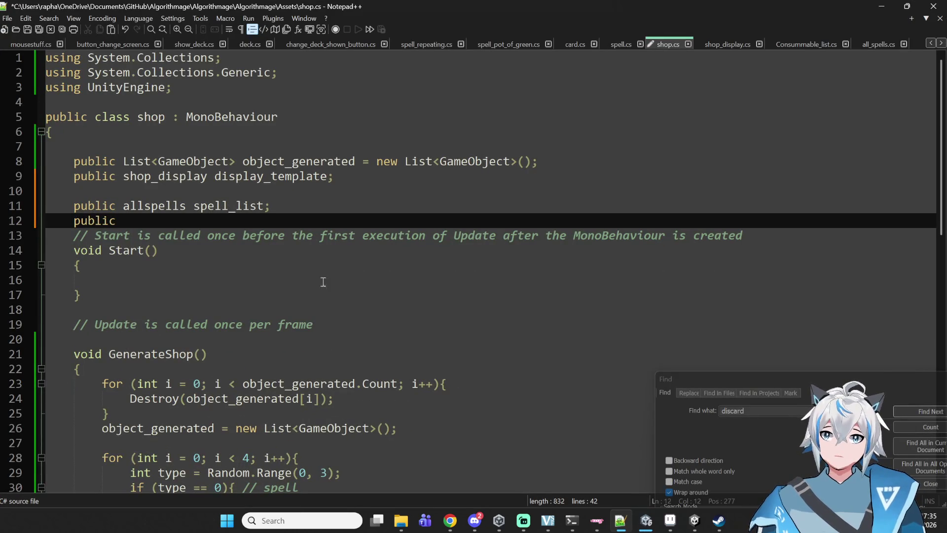
{"action": "left_click", "coordinate": [612, 518]}
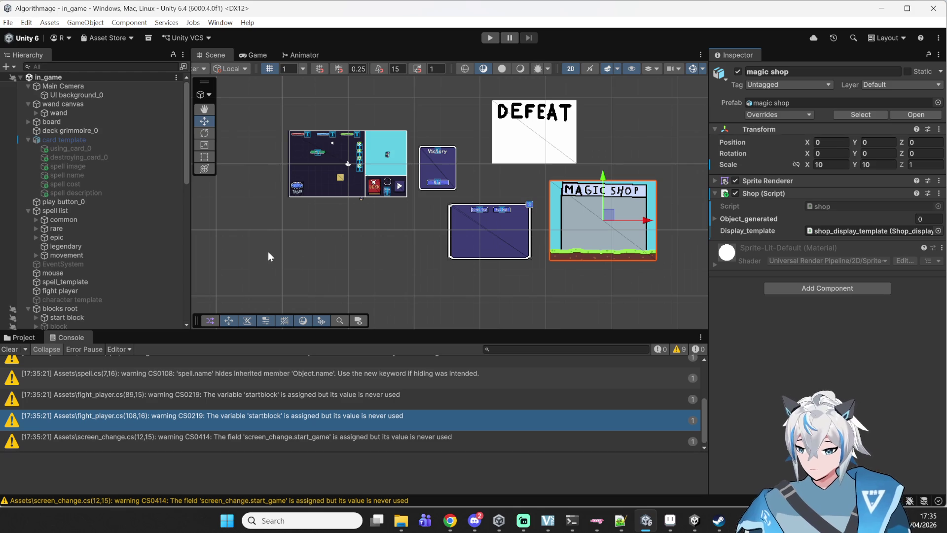
{"action": "scroll", "coordinate": [154, 238], "scroll_direction": "down", "scroll_amount": 5}
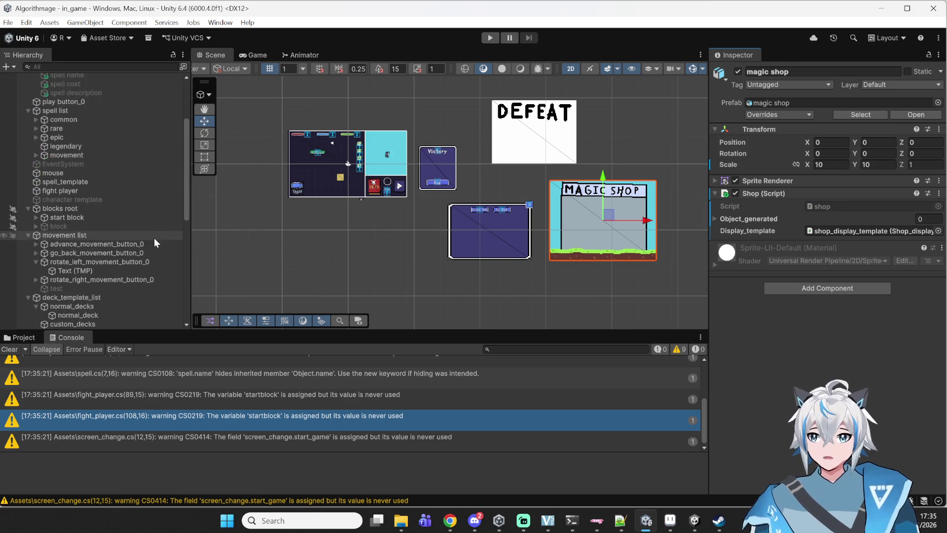
{"action": "scroll", "coordinate": [154, 238], "scroll_direction": "up", "scroll_amount": 5}
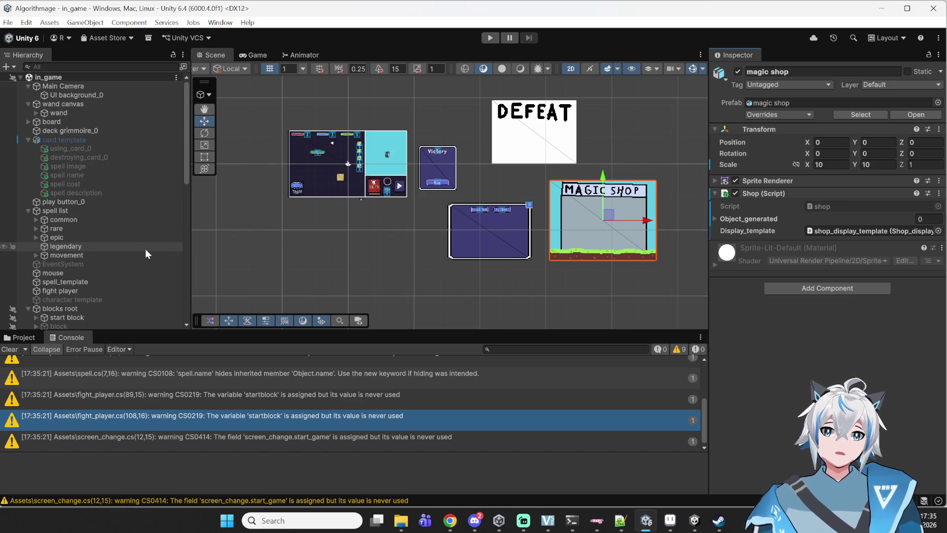
{"action": "scroll", "coordinate": [145, 249], "scroll_direction": "down", "scroll_amount": 3}
{"action": "mouse_move", "coordinate": [718, 520]}
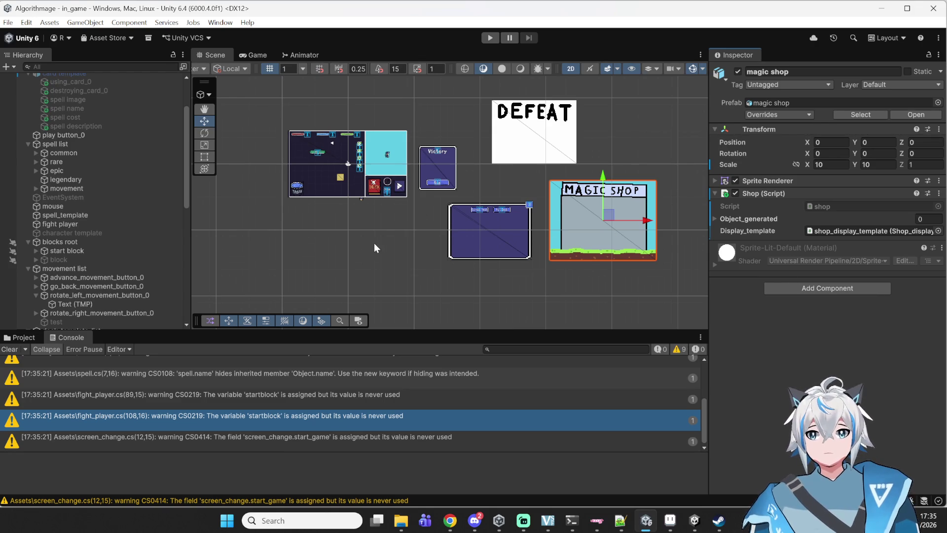
{"action": "scroll", "coordinate": [434, 254], "scroll_direction": "up", "scroll_amount": 2}
{"action": "left_click", "coordinate": [670, 521]}
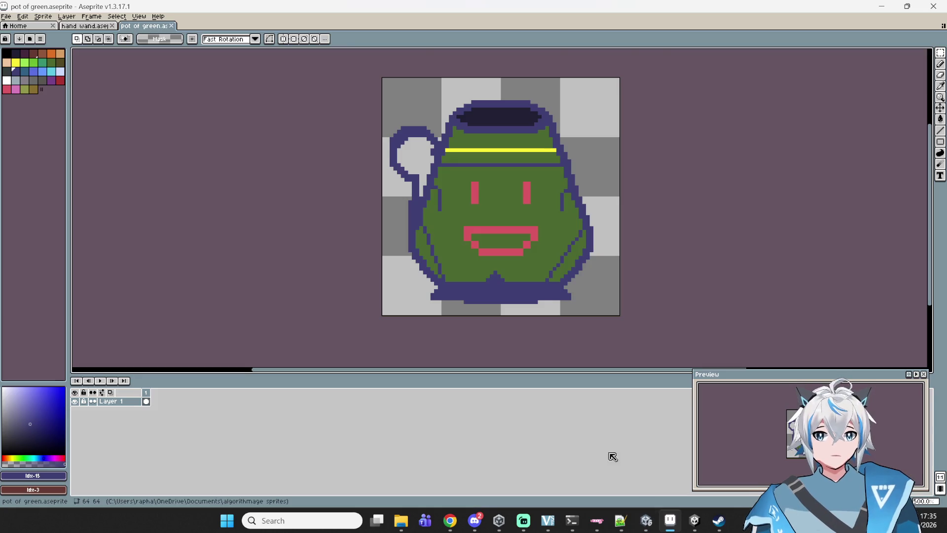
Step: Zoom and pan around the pot of green canvas, then minimize Aseprite
{"action": "scroll", "coordinate": [532, 199], "scroll_direction": "up", "scroll_amount": 3}
{"action": "scroll", "coordinate": [532, 199], "scroll_direction": "down", "scroll_amount": 2}
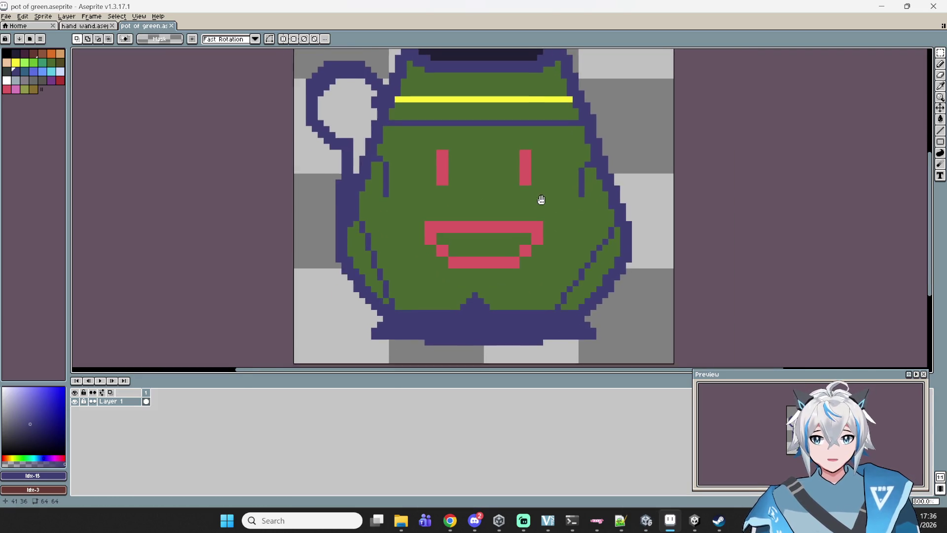
{"action": "scroll", "coordinate": [595, 345], "scroll_direction": "right", "scroll_amount": 1}
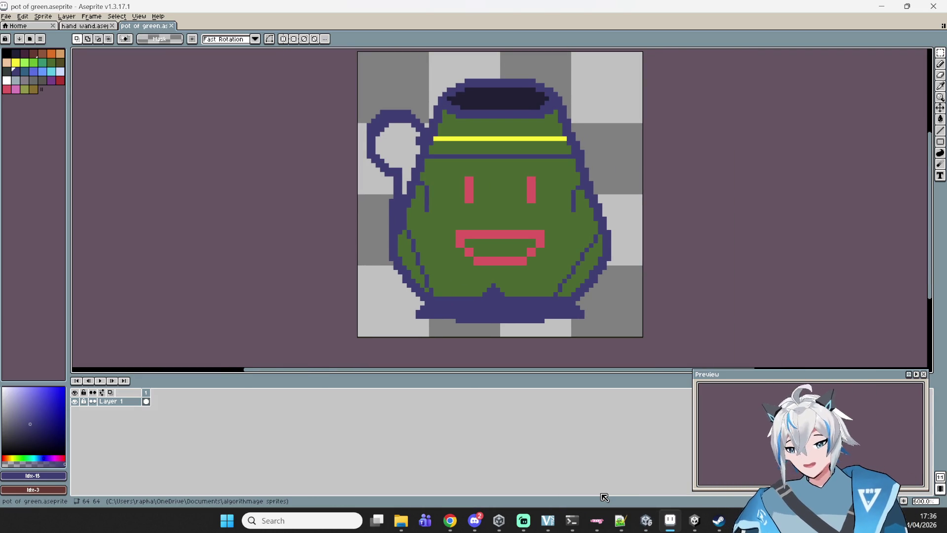
{"action": "scroll", "coordinate": [515, 197], "scroll_direction": "down", "scroll_amount": 4}
{"action": "scroll", "coordinate": [513, 159], "scroll_direction": "up", "scroll_amount": 5}
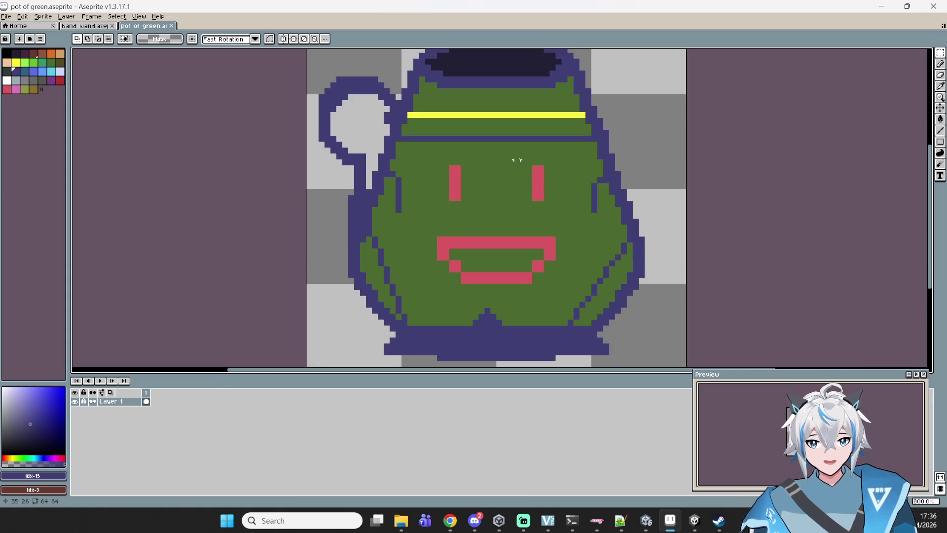
{"action": "left_click_drag", "start_coordinate": [513, 158], "coordinate": [515, 175]}
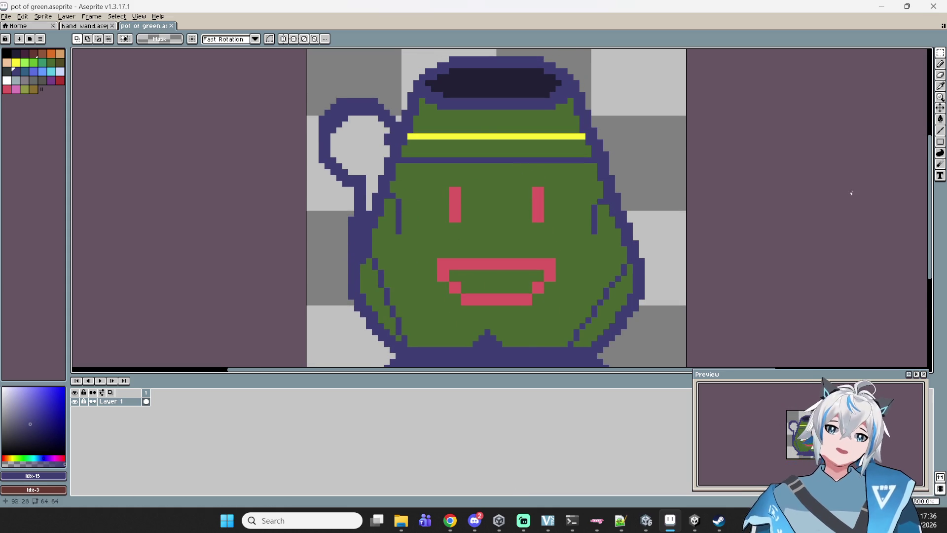
{"action": "scroll", "coordinate": [516, 254], "scroll_direction": "down", "scroll_amount": 3}
{"action": "scroll", "coordinate": [489, 222], "scroll_direction": "up", "scroll_amount": 1}
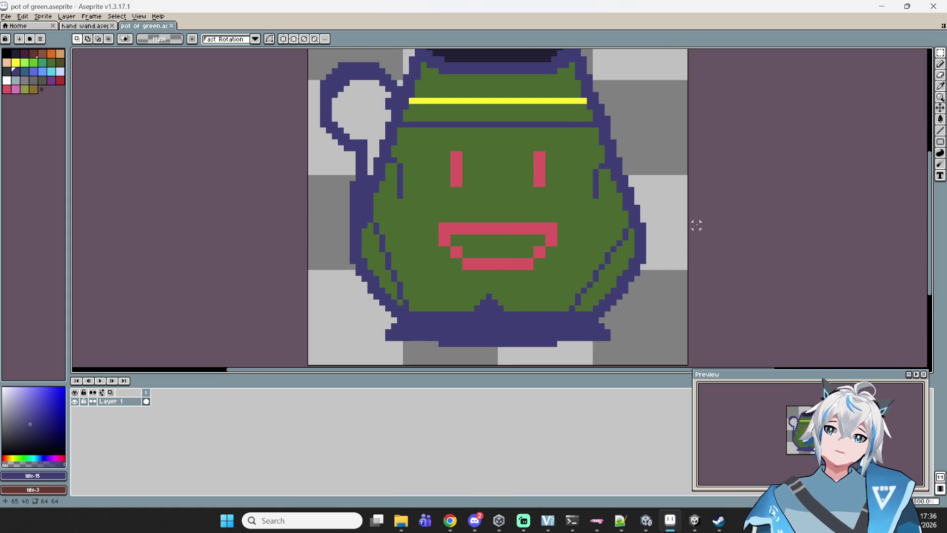
{"action": "left_click", "coordinate": [881, 6]}
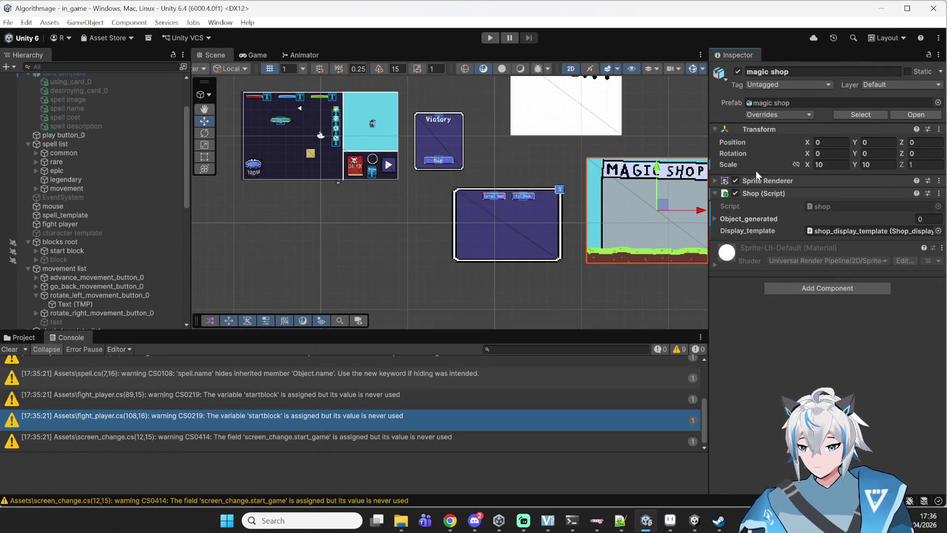
Step: Pan the Unity scene, glance at the pot of green sprite, then return to shop.cs
{"action": "mouse_move", "coordinate": [594, 202]}
{"action": "left_mouse_down"}
{"action": "mouse_move", "coordinate": [560, 206]}
{"action": "mouse_move", "coordinate": [477, 257]}
{"action": "left_mouse_up"}
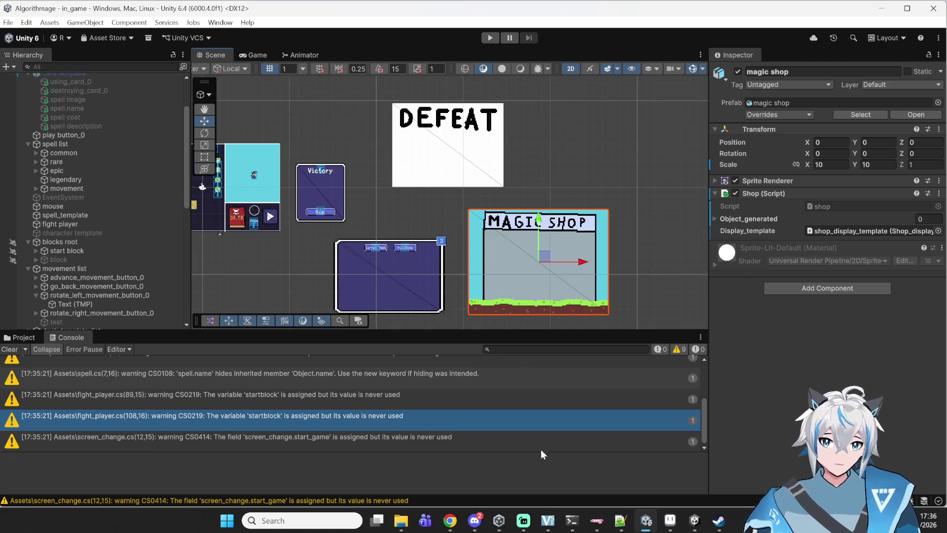
{"action": "left_click", "coordinate": [621, 521]}
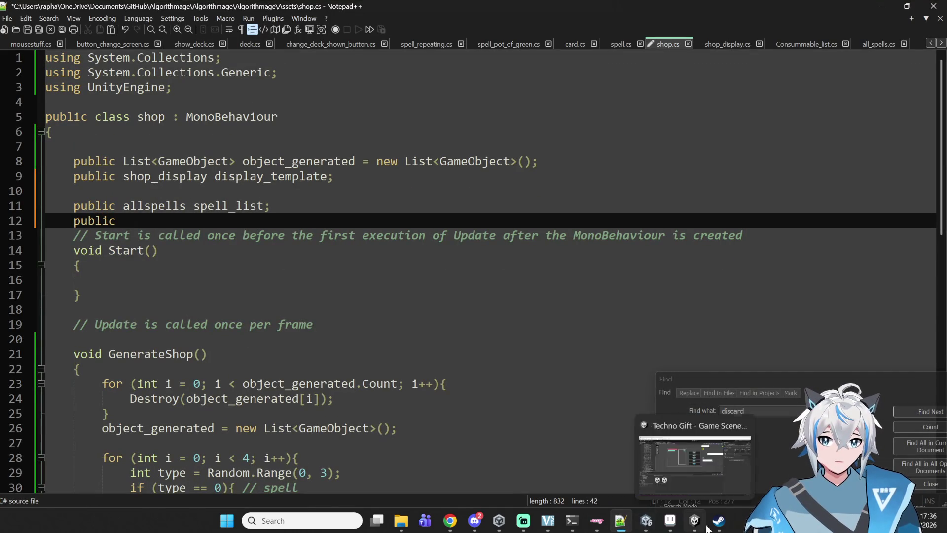
{"action": "left_click", "coordinate": [670, 521]}
{"action": "left_click_drag", "start_coordinate": [482, 165], "coordinate": [484, 217]}
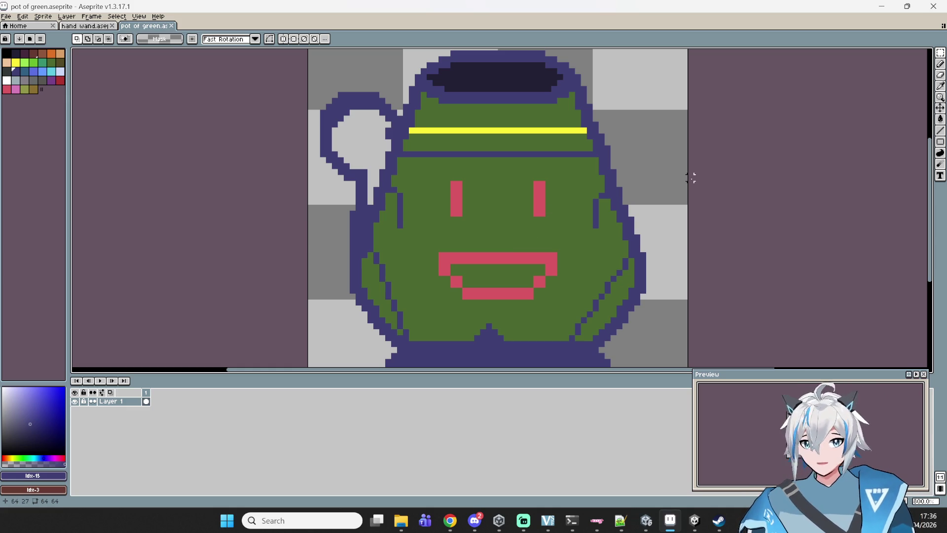
{"action": "left_click", "coordinate": [881, 6]}
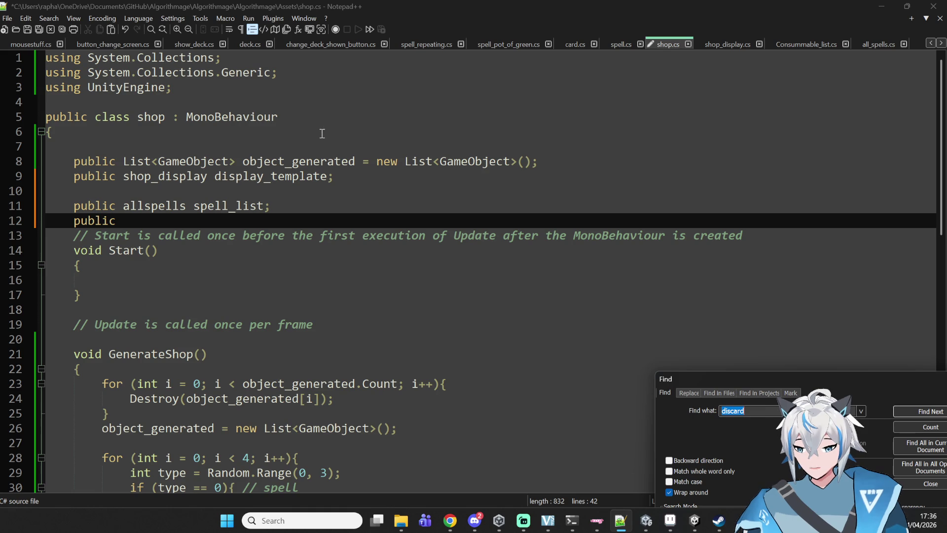
{"action": "scroll", "coordinate": [321, 134], "scroll_direction": "down", "scroll_amount": 1}
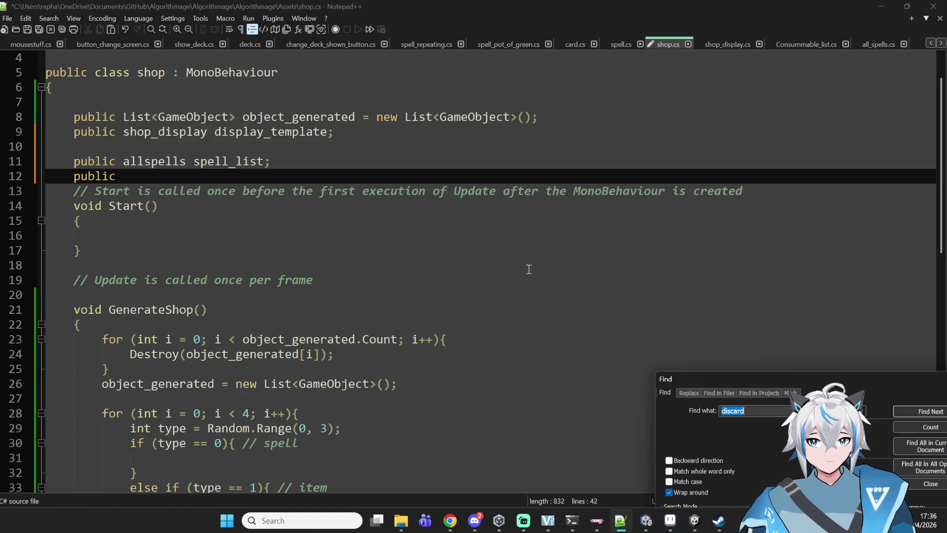
Step: Search Google Images for 'pot of greed' in a new Chrome tab
{"action": "left_click", "coordinate": [454, 527]}
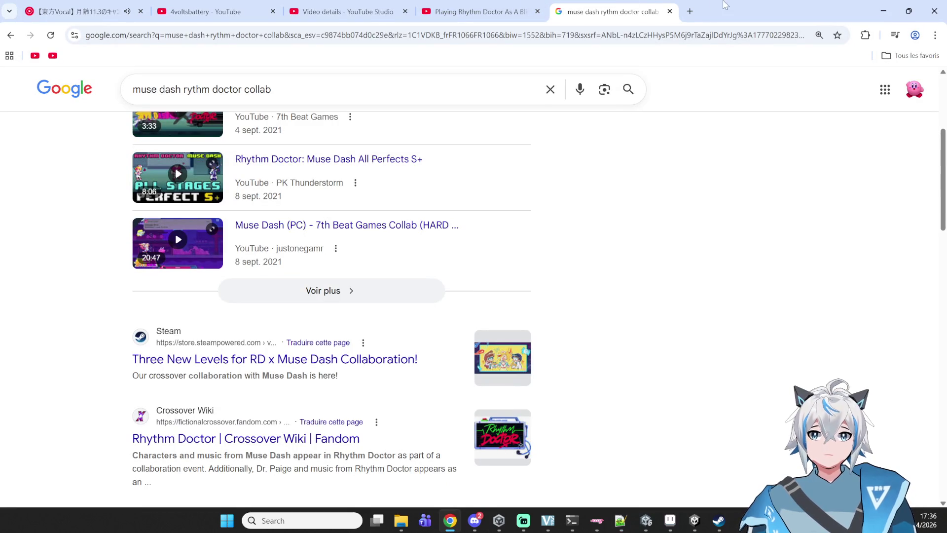
{"action": "left_click", "coordinate": [689, 10]}
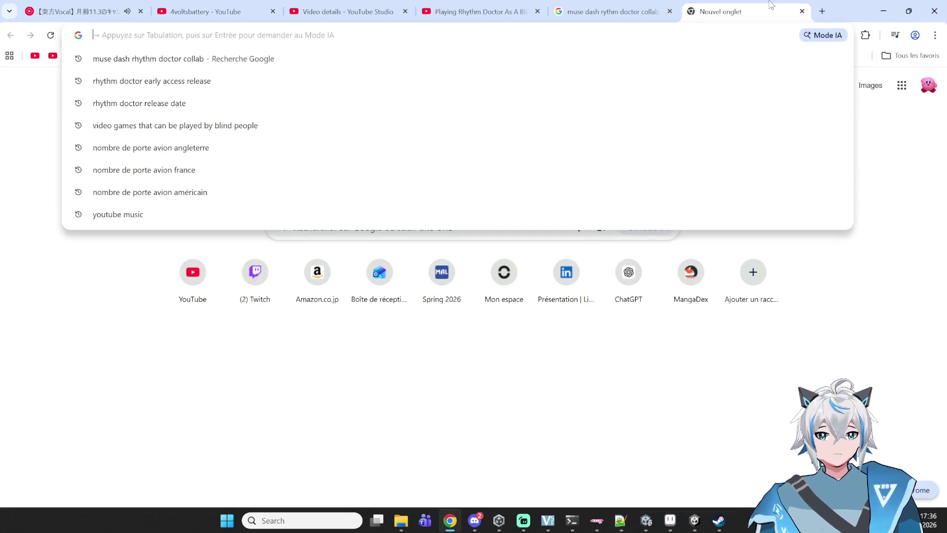
{"action": "type", "text": "pot of greed"}
{"action": "key", "text": "Return"}
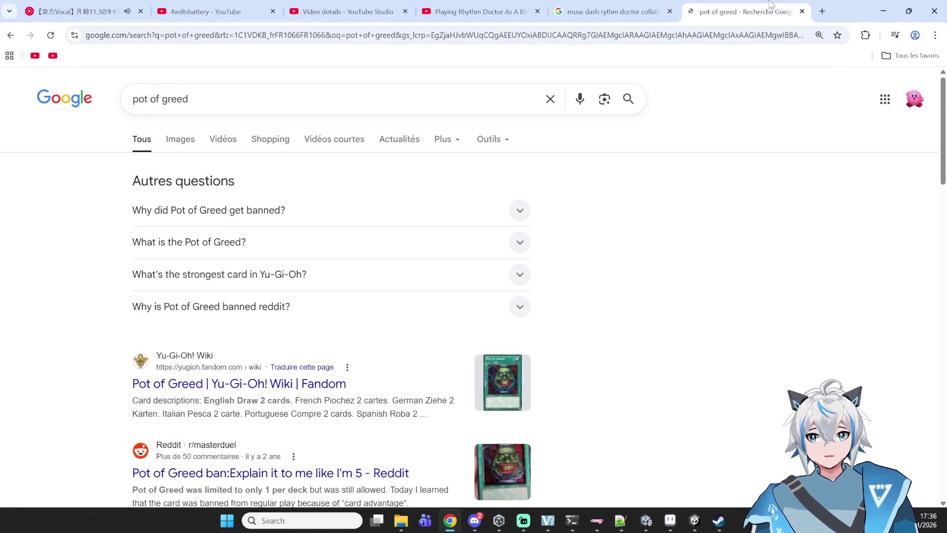
{"action": "left_click", "coordinate": [182, 143]}
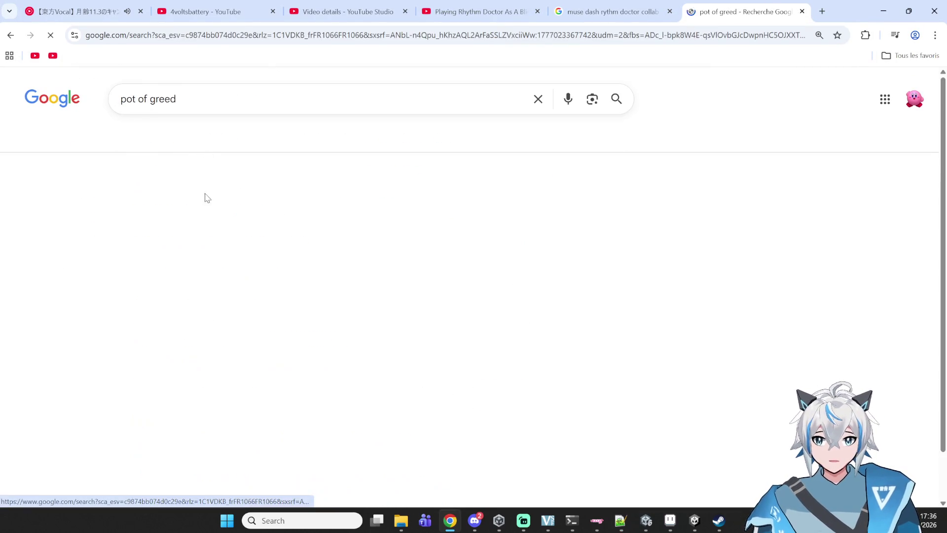
Step: Restore the Aseprite pot sprite window and position it beside the Chrome image results
{"action": "mouse_move", "coordinate": [696, 522]}
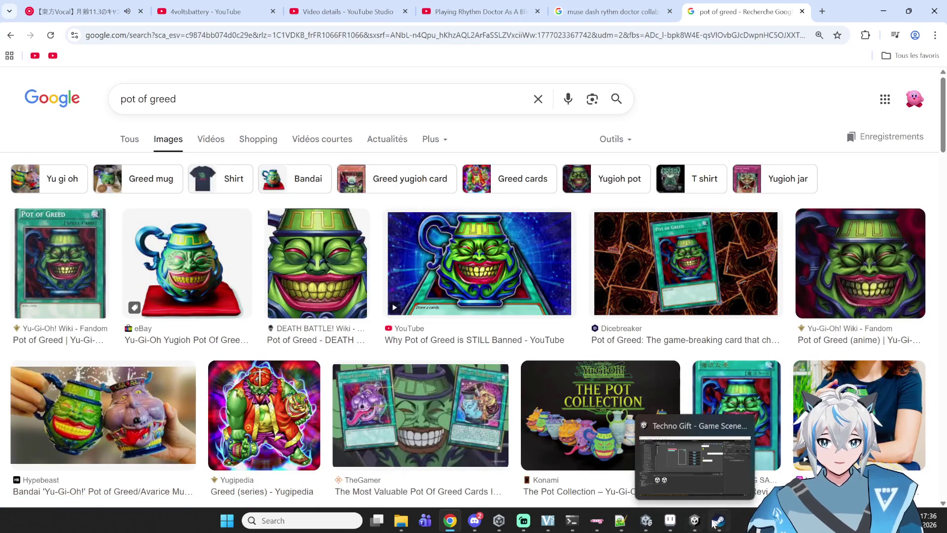
{"action": "left_click", "coordinate": [631, 526]}
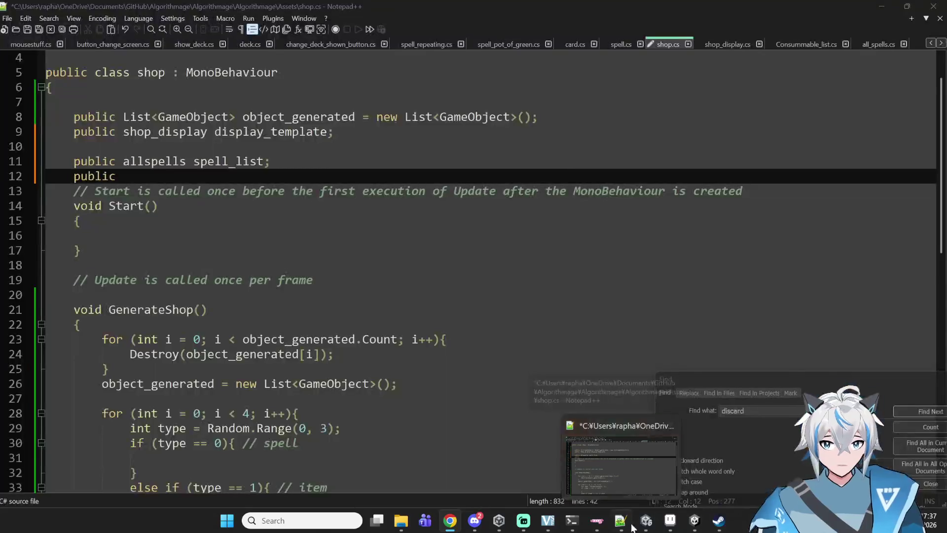
{"action": "left_click", "coordinate": [671, 520]}
{"action": "mouse_move", "coordinate": [617, 5]}
{"action": "left_mouse_down"}
{"action": "mouse_move", "coordinate": [470, 60]}
{"action": "mouse_move", "coordinate": [234, 48]}
{"action": "left_mouse_up"}
{"action": "left_click_drag", "start_coordinate": [396, 233], "coordinate": [562, 232]}
{"action": "mouse_move", "coordinate": [408, 50]}
{"action": "left_mouse_down"}
{"action": "mouse_move", "coordinate": [439, 82]}
{"action": "mouse_move", "coordinate": [489, 252]}
{"action": "mouse_move", "coordinate": [570, 137]}
{"action": "mouse_move", "coordinate": [724, 219]}
{"action": "mouse_move", "coordinate": [846, 145]}
{"action": "mouse_move", "coordinate": [818, 94]}
{"action": "mouse_move", "coordinate": [823, 70]}
{"action": "mouse_move", "coordinate": [841, 59]}
{"action": "mouse_move", "coordinate": [708, 63]}
{"action": "mouse_move", "coordinate": [711, 145]}
{"action": "mouse_move", "coordinate": [357, 58]}
{"action": "mouse_move", "coordinate": [283, 120]}
{"action": "mouse_move", "coordinate": [256, 74]}
{"action": "left_mouse_up"}
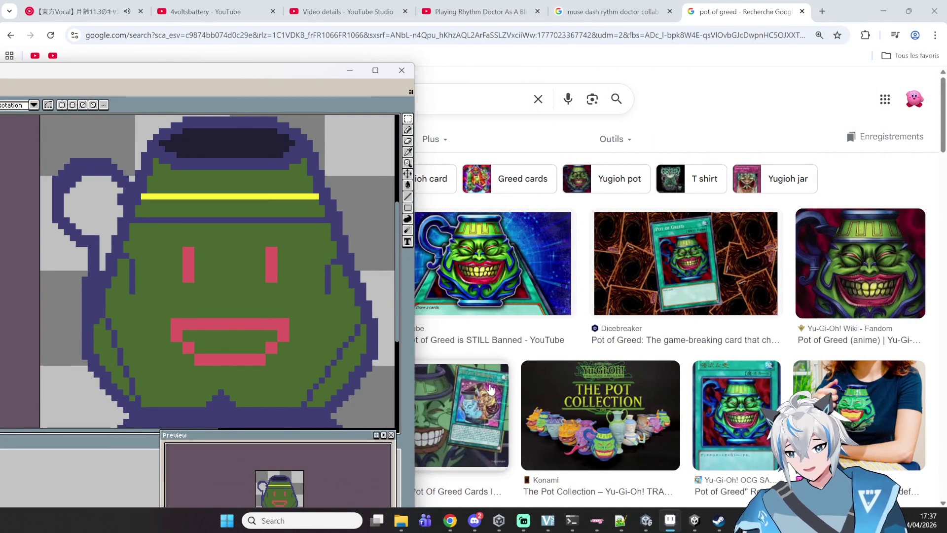
{"action": "mouse_move", "coordinate": [499, 4]}
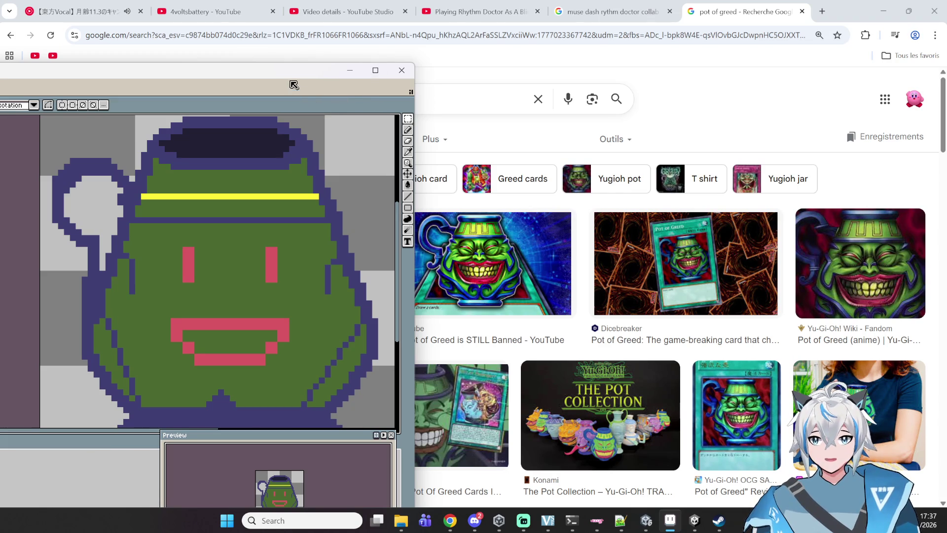
{"action": "mouse_move", "coordinate": [291, 76]}
{"action": "left_mouse_down"}
{"action": "mouse_move", "coordinate": [309, 71]}
{"action": "mouse_move", "coordinate": [404, 142]}
{"action": "mouse_move", "coordinate": [327, 185]}
{"action": "mouse_move", "coordinate": [341, 8]}
{"action": "mouse_move", "coordinate": [458, 7]}
{"action": "left_mouse_up"}
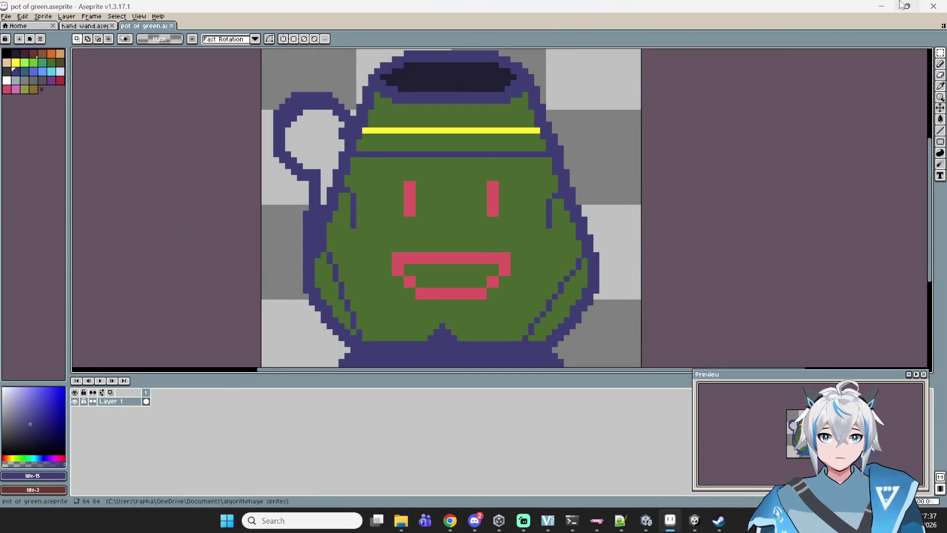
Step: Select and deselect the pot's face, then minimize Aseprite and Chrome
{"action": "mouse_move", "coordinate": [542, 161]}
{"action": "left_mouse_down"}
{"action": "mouse_move", "coordinate": [463, 241]}
{"action": "mouse_move", "coordinate": [342, 296]}
{"action": "left_mouse_up"}
{"action": "key", "text": "ctrl+d"}
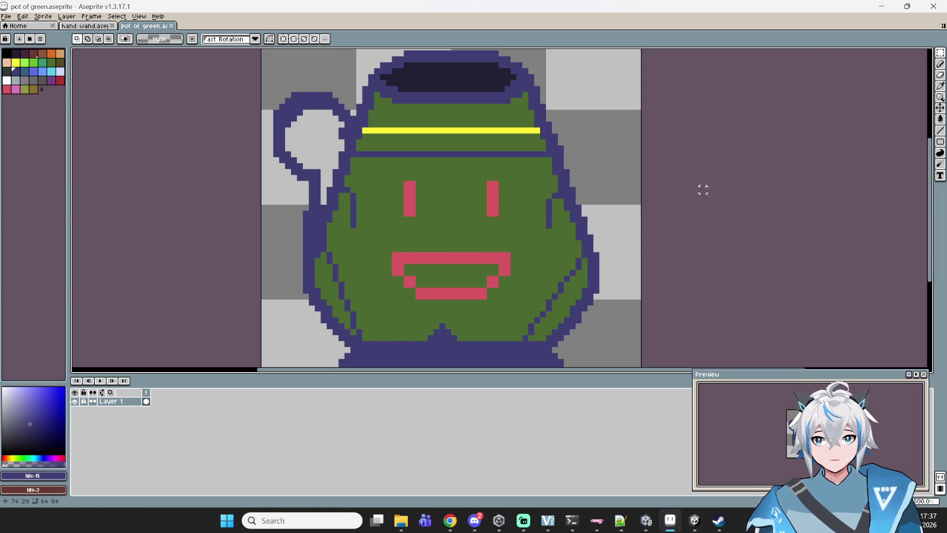
{"action": "left_click", "coordinate": [892, 6]}
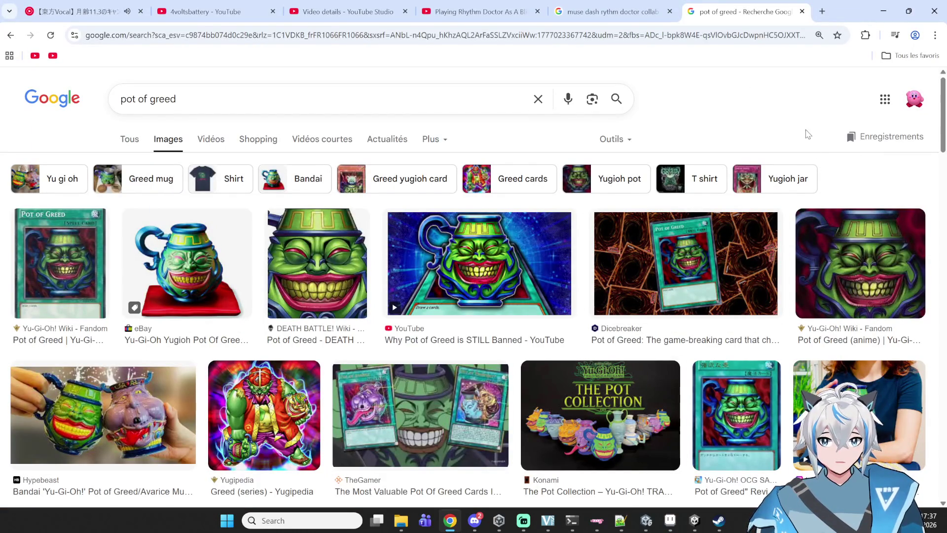
{"action": "left_click", "coordinate": [884, 12]}
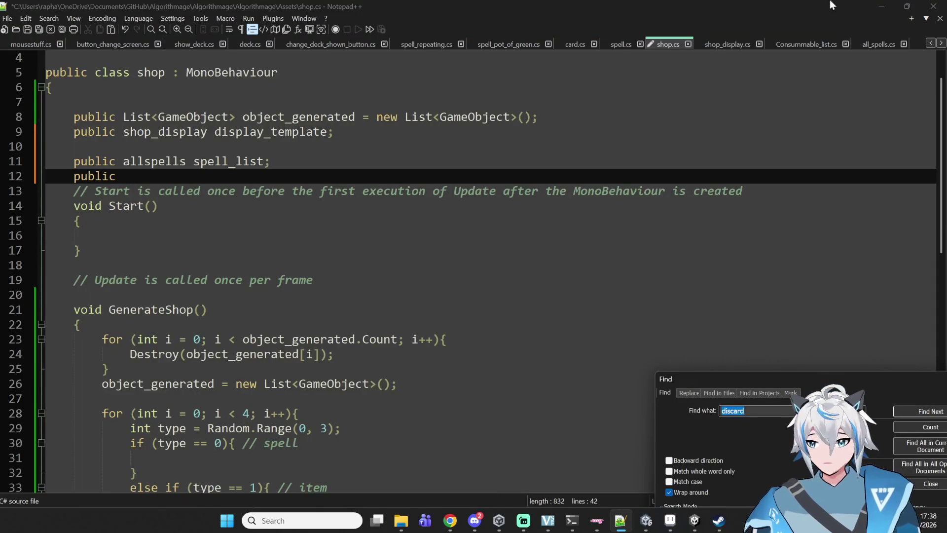
Step: Scroll through the shop loop and return the caret to the unfinished public line 12
{"action": "mouse_move", "coordinate": [909, 5]}
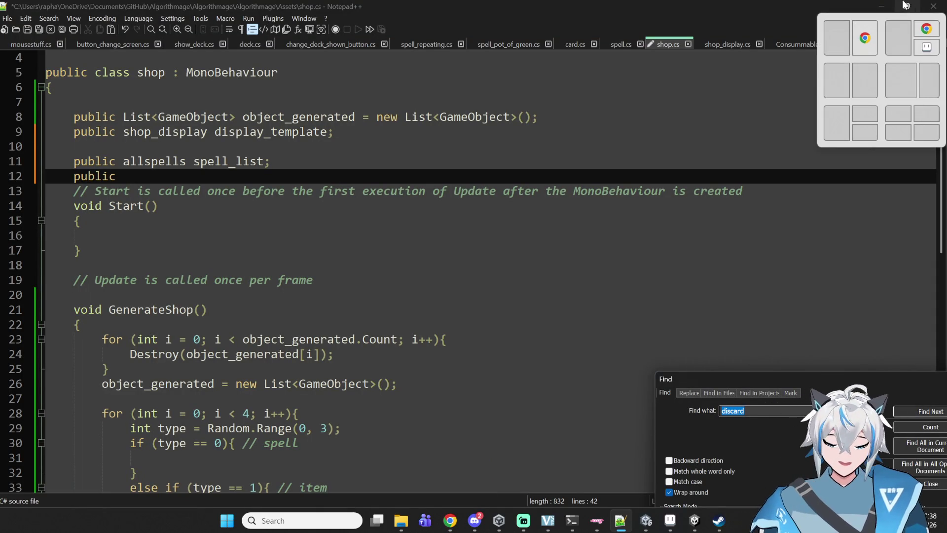
{"action": "left_click", "coordinate": [217, 309]}
{"action": "left_click", "coordinate": [188, 365]}
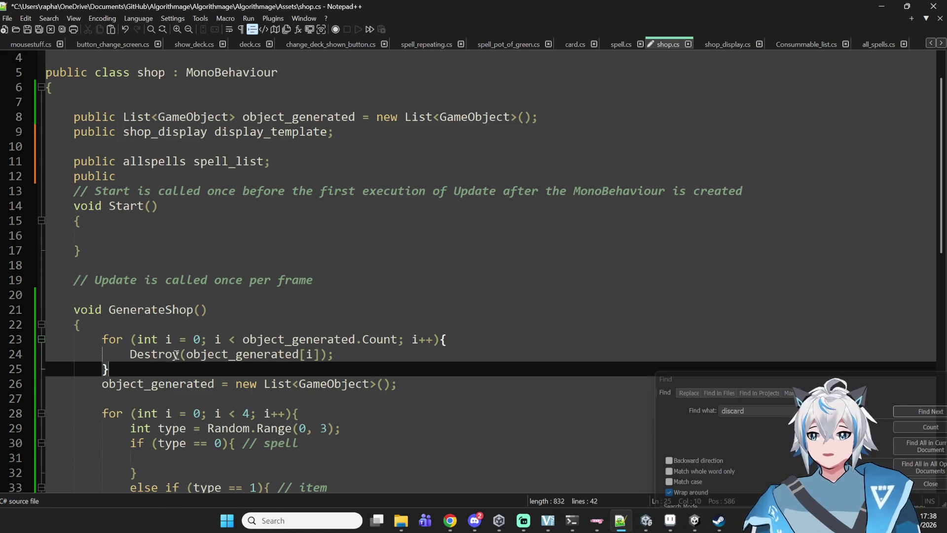
{"action": "scroll", "coordinate": [146, 400], "scroll_direction": "down", "scroll_amount": 3}
{"action": "scroll", "coordinate": [129, 330], "scroll_direction": "up", "scroll_amount": 1}
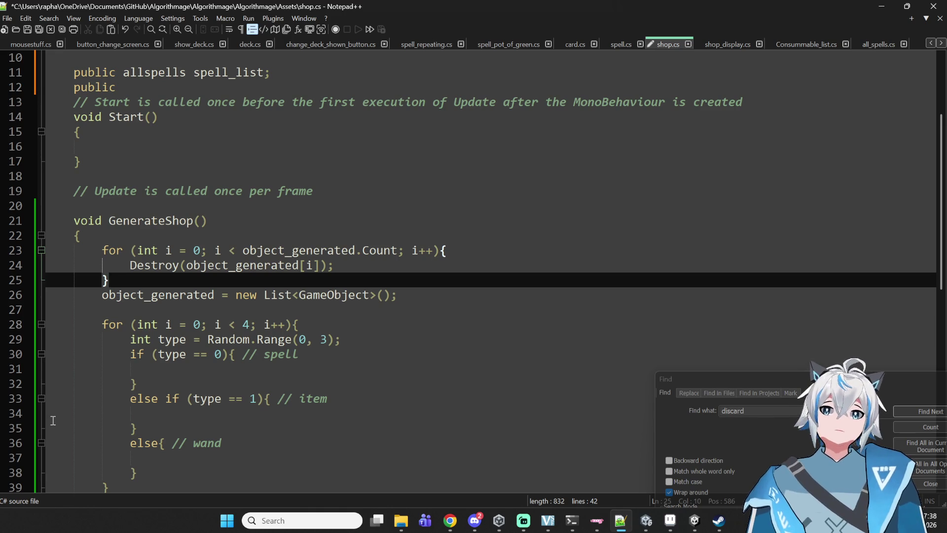
{"action": "scroll", "coordinate": [221, 310], "scroll_direction": "up", "scroll_amount": 3}
{"action": "left_click", "coordinate": [350, 189]}
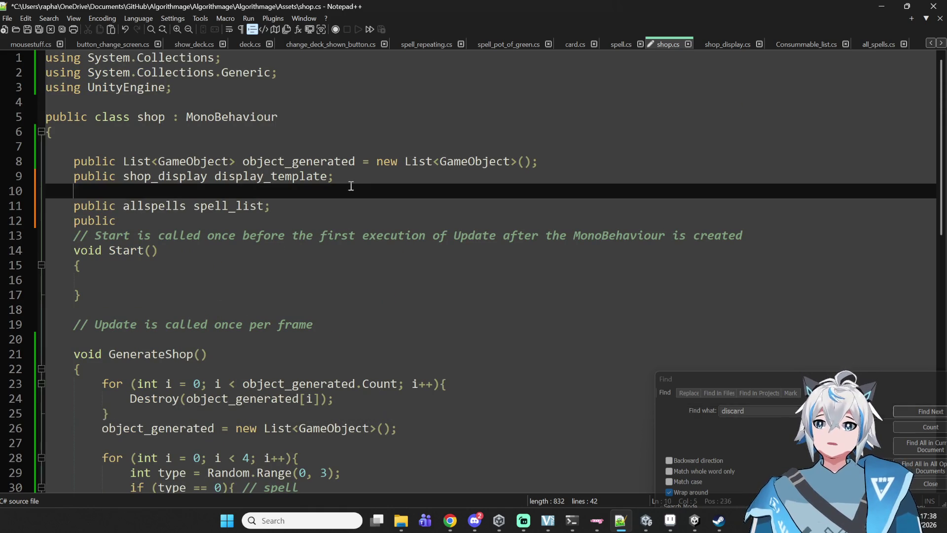
{"action": "left_click", "coordinate": [290, 213]}
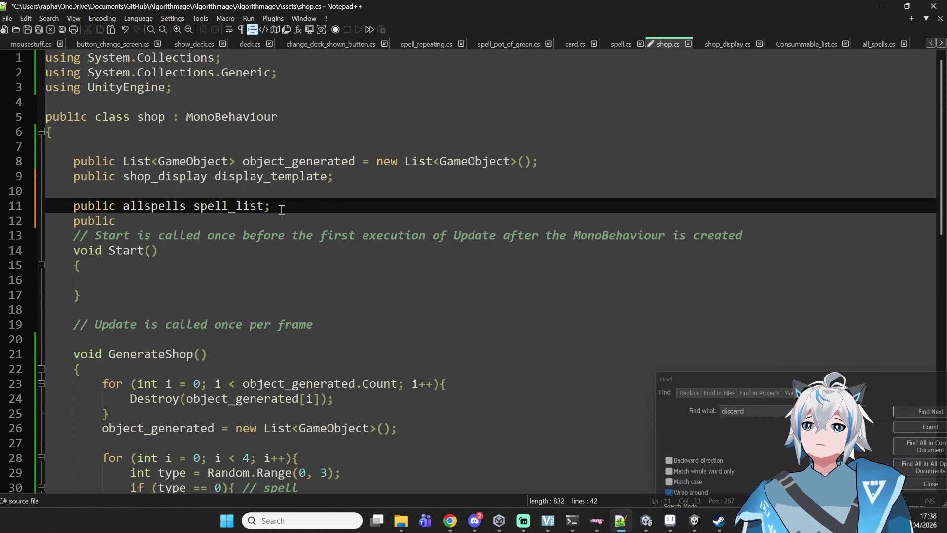
{"action": "left_click", "coordinate": [272, 219]}
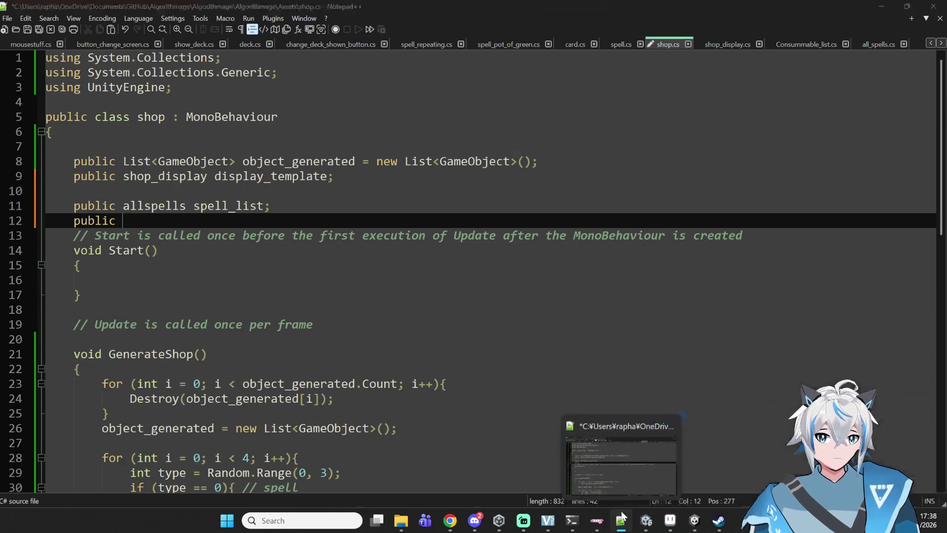
{"action": "left_click", "coordinate": [646, 520]}
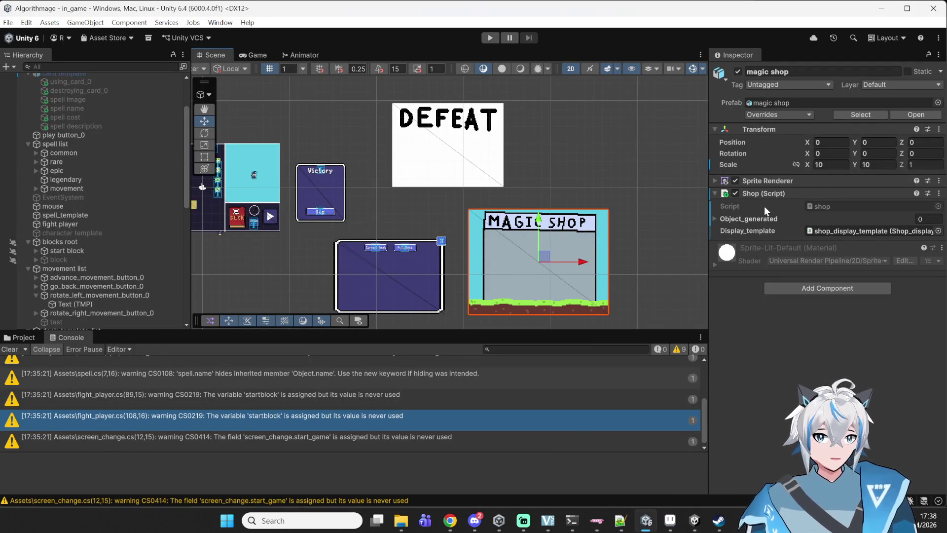
Step: Select 'spell list' in the Hierarchy to read its All_spells script's class name
{"action": "scroll", "coordinate": [55, 277], "scroll_direction": "down", "scroll_amount": 3}
{"action": "scroll", "coordinate": [63, 276], "scroll_direction": "up", "scroll_amount": 6}
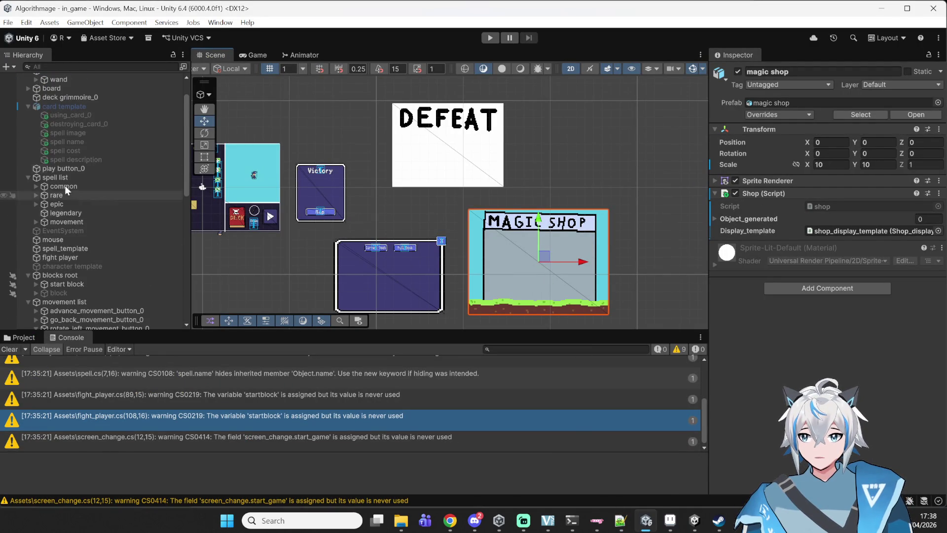
{"action": "left_click", "coordinate": [42, 176]}
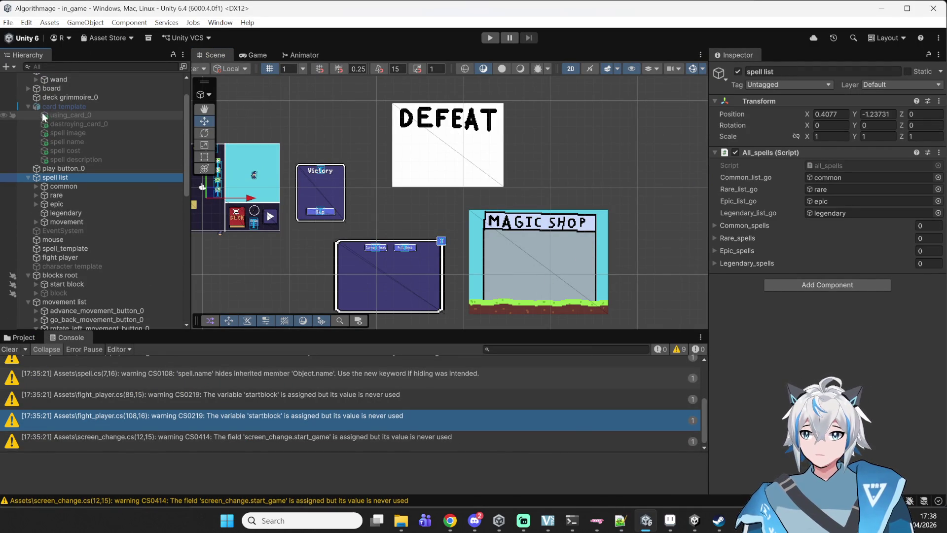
{"action": "scroll", "coordinate": [69, 112], "scroll_direction": "up", "scroll_amount": 3}
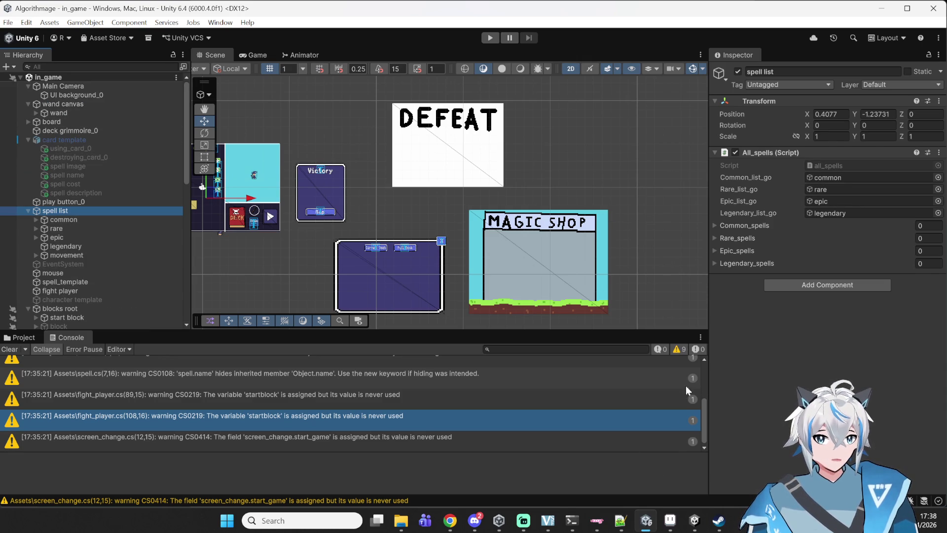
{"action": "left_click", "coordinate": [619, 526]}
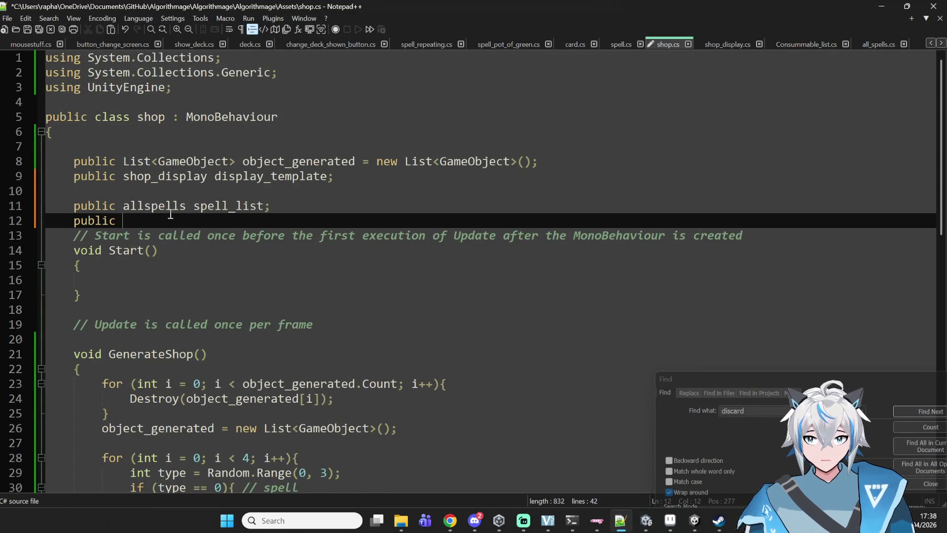
Step: Insert an underscore so line 11 reads 'public all_spells spell_list;'
{"action": "left_click", "coordinate": [146, 207]}
{"action": "type", "text": "_"}
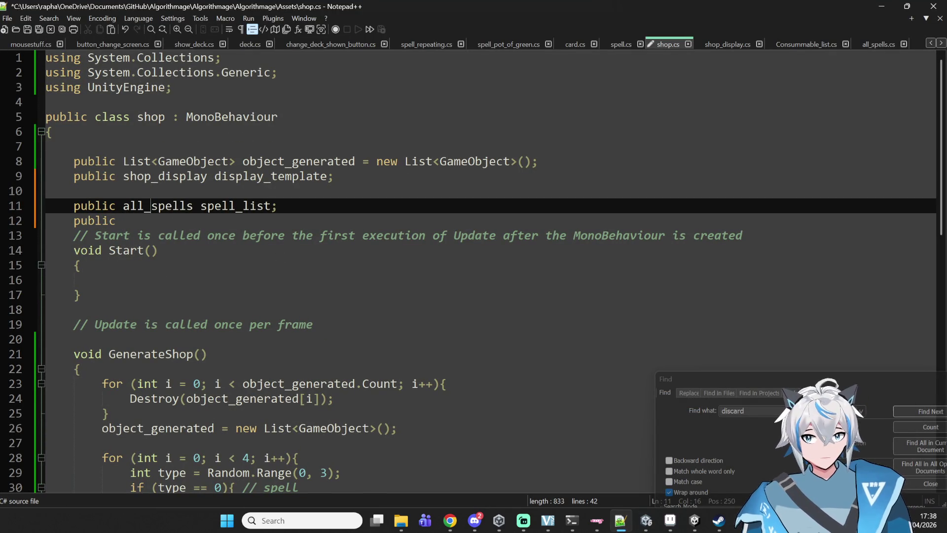
{"action": "left_click", "coordinate": [614, 522]}
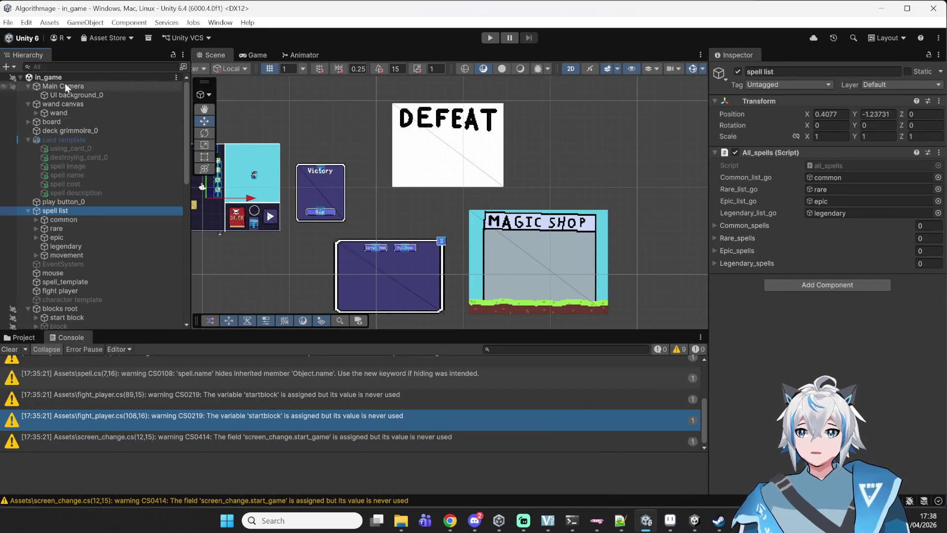
Step: Add a new all_items script component to item_list, save it, and open it for editing
{"action": "scroll", "coordinate": [66, 160], "scroll_direction": "down", "scroll_amount": 15}
{"action": "scroll", "coordinate": [66, 158], "scroll_direction": "down", "scroll_amount": 2}
{"action": "left_click", "coordinate": [67, 153]}
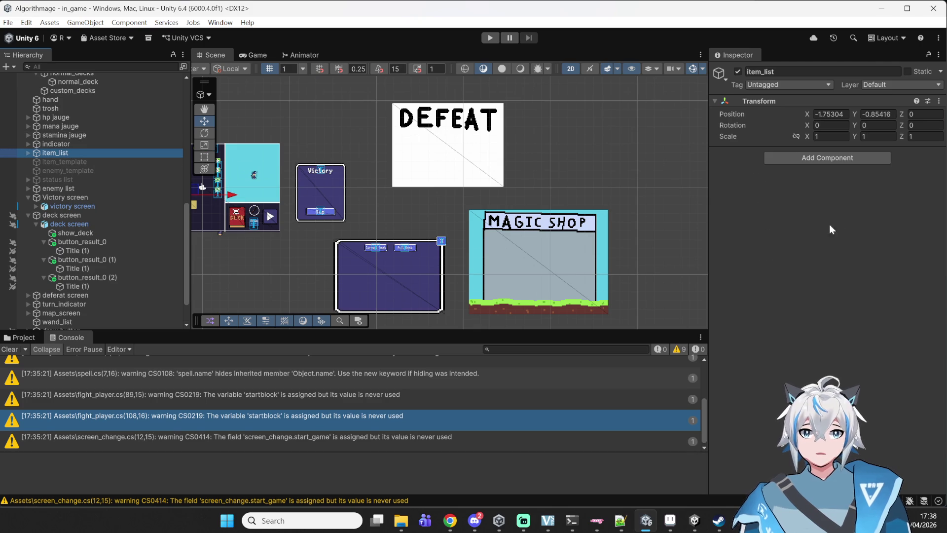
{"action": "left_click", "coordinate": [821, 158]}
{"action": "type", "text": "itemlist"}
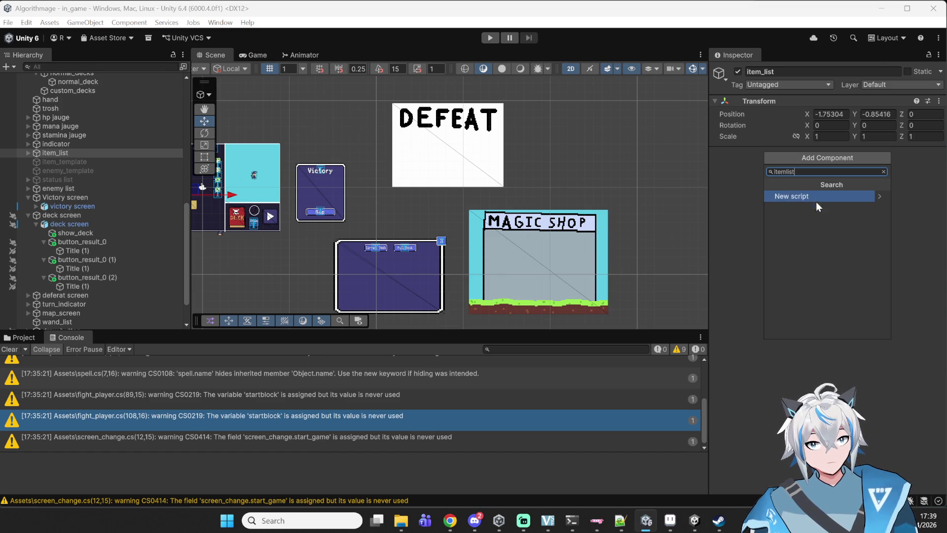
{"action": "key", "text": "ctrl+a"}
{"action": "type", "text": "all_items"}
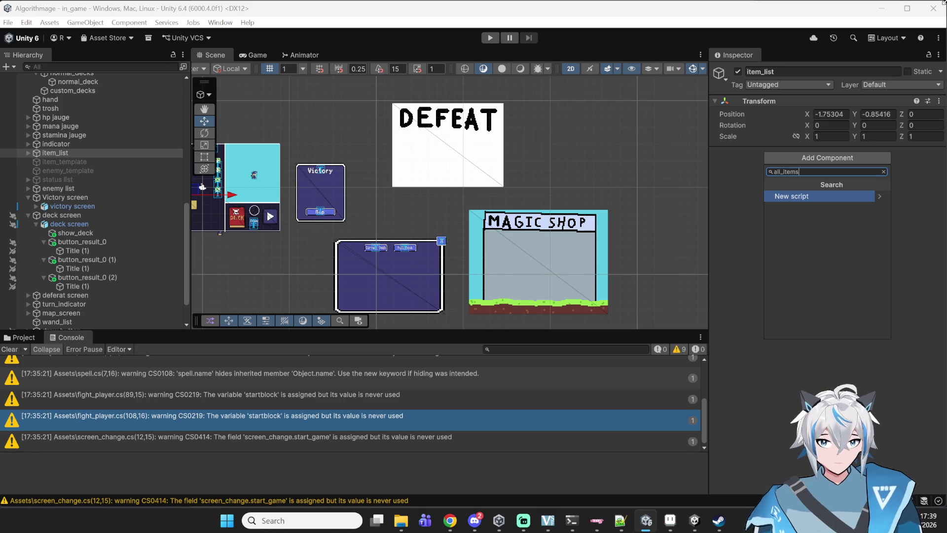
{"action": "left_click", "coordinate": [851, 196]}
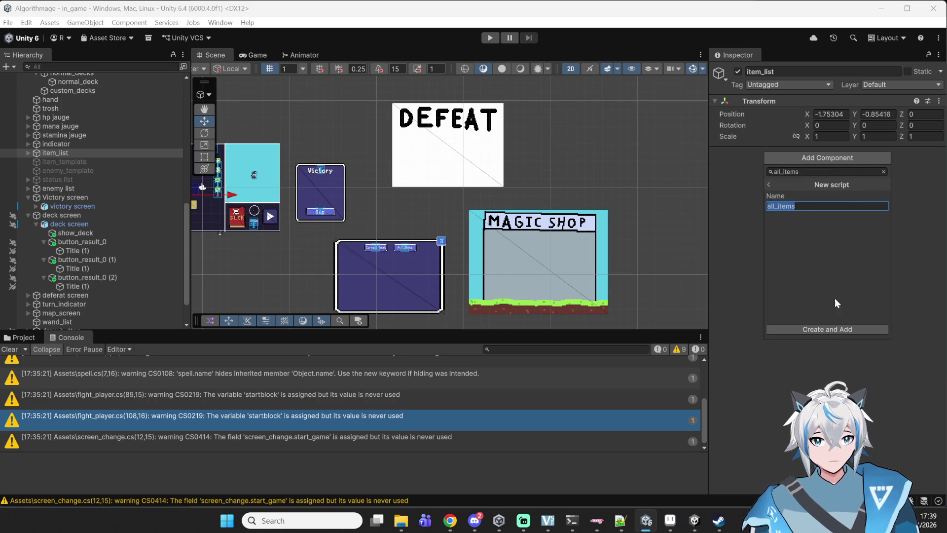
{"action": "left_click", "coordinate": [828, 328]}
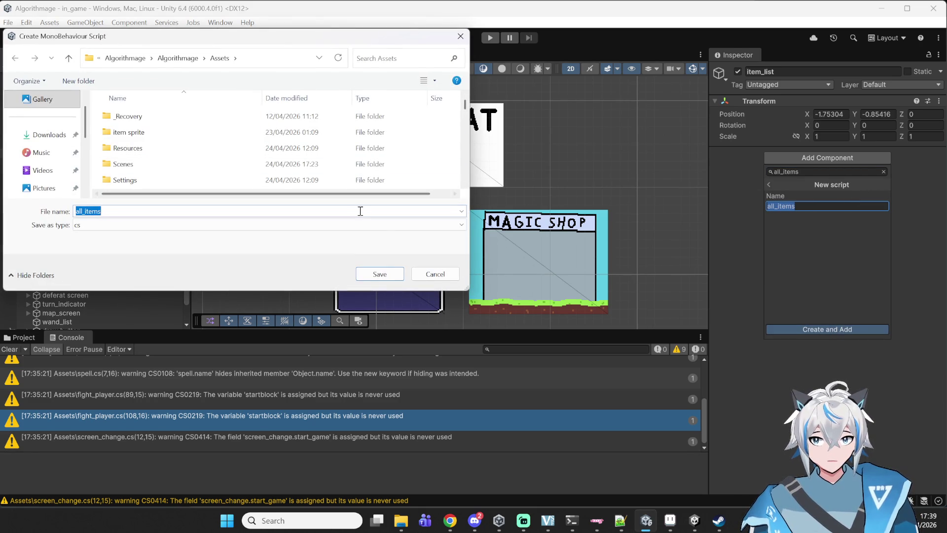
{"action": "left_click", "coordinate": [385, 275]}
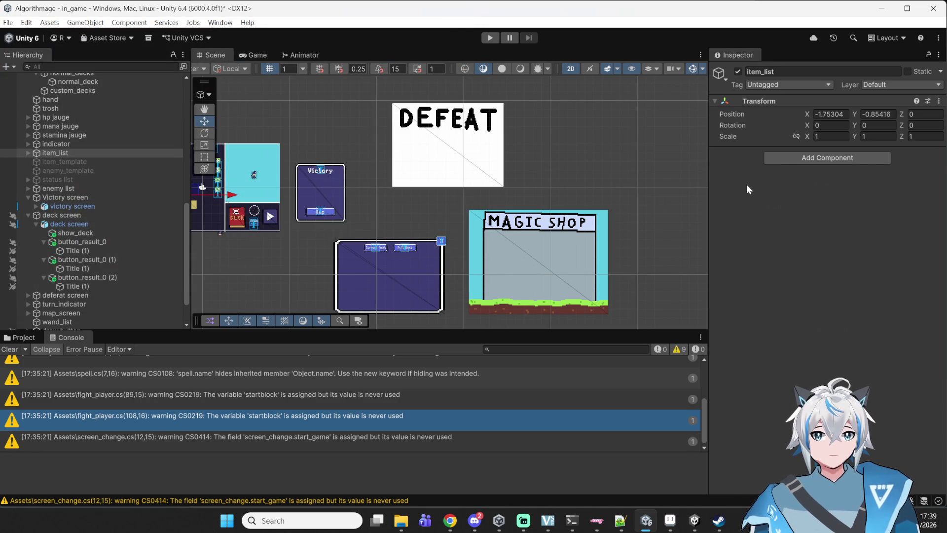
{"action": "double_click", "coordinate": [838, 168]}
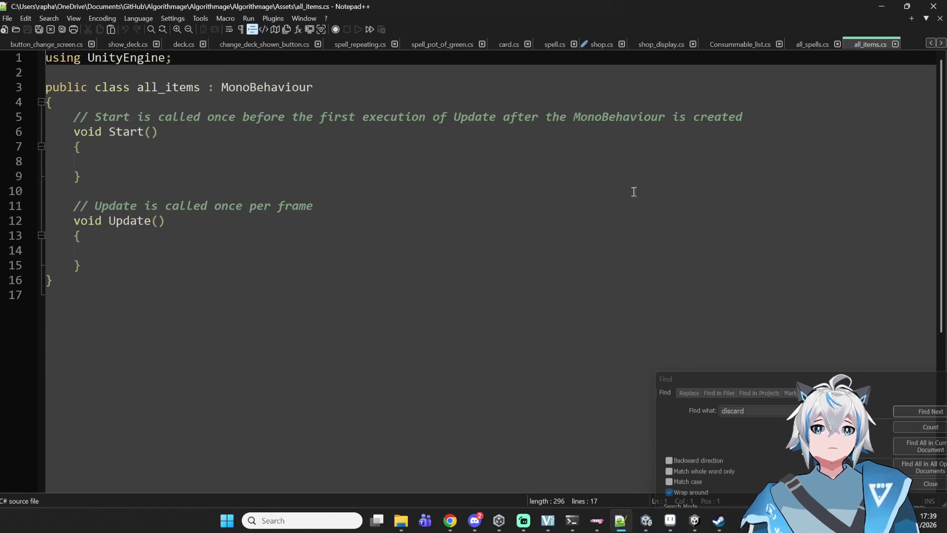
Step: Check the common_spells list declaration on line 12 of all_spells.cs, then return to all_items.cs
{"action": "left_click", "coordinate": [789, 43]}
{"action": "scroll", "coordinate": [378, 127], "scroll_direction": "up", "scroll_amount": 5}
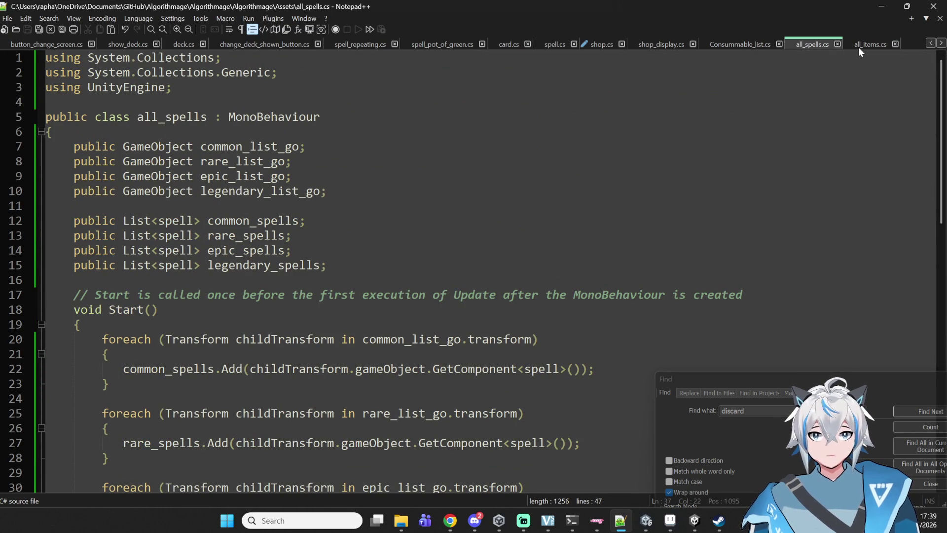
{"action": "left_click_drag", "start_coordinate": [74, 220], "coordinate": [343, 220]}
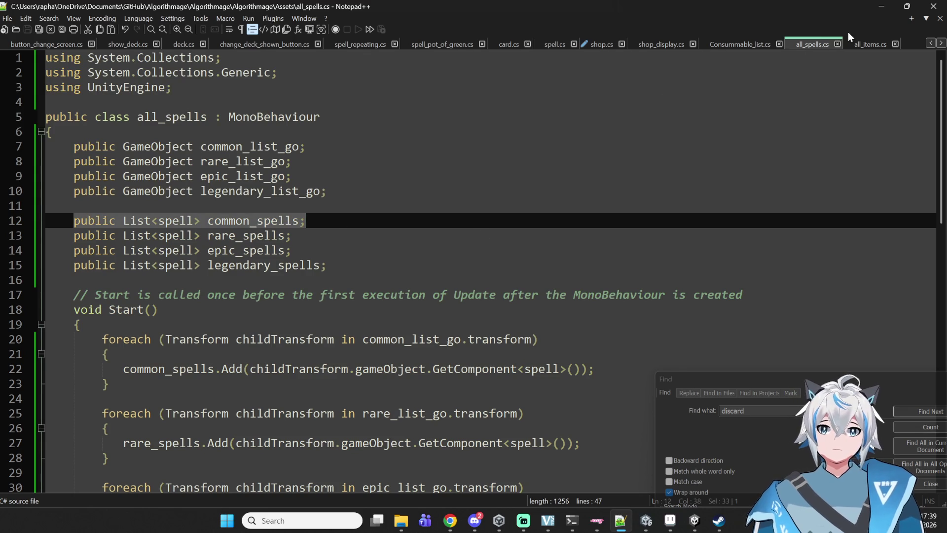
{"action": "left_click", "coordinate": [870, 46]}
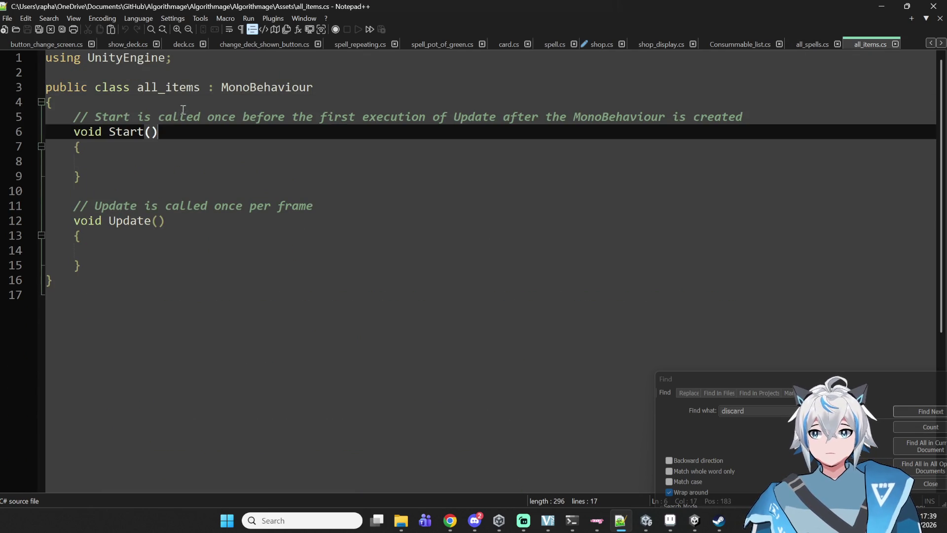
{"action": "left_click", "coordinate": [168, 102]}
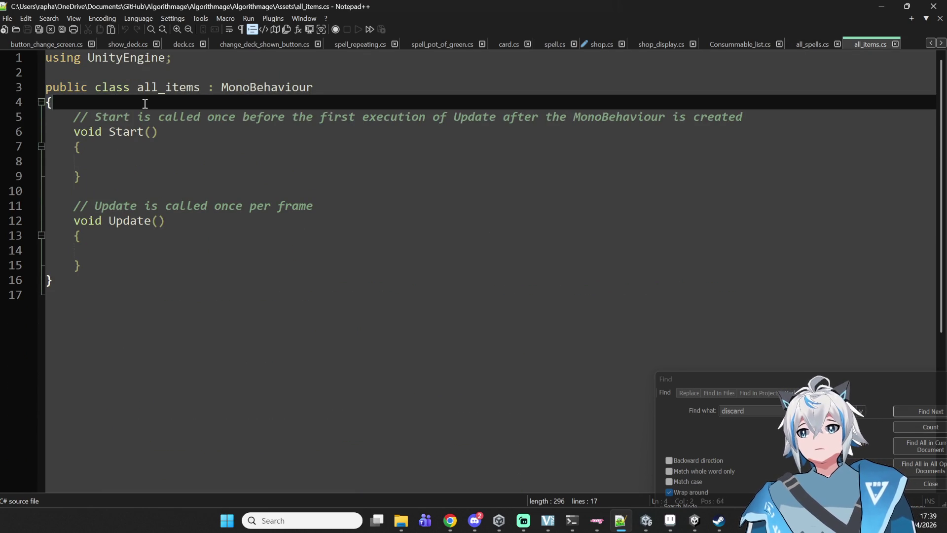
Step: Close all_items.cs and bring the Techno Gift Unity project forward
{"action": "left_click", "coordinate": [894, 45]}
{"action": "mouse_move", "coordinate": [670, 521]}
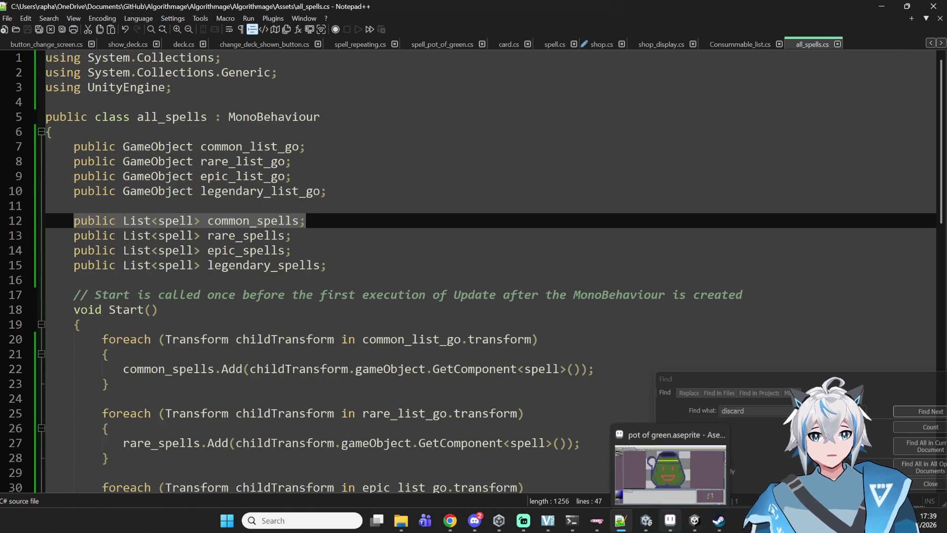
{"action": "left_click", "coordinate": [695, 521]}
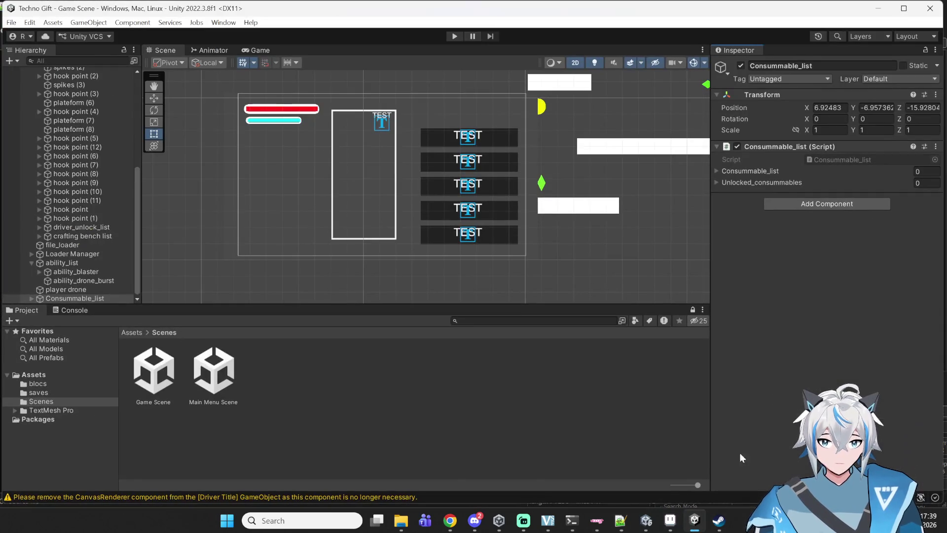
Step: On Consummable_list, remove the old script component, add a new all_children script, and open it
{"action": "left_click", "coordinate": [936, 151]}
{"action": "left_click", "coordinate": [878, 174]}
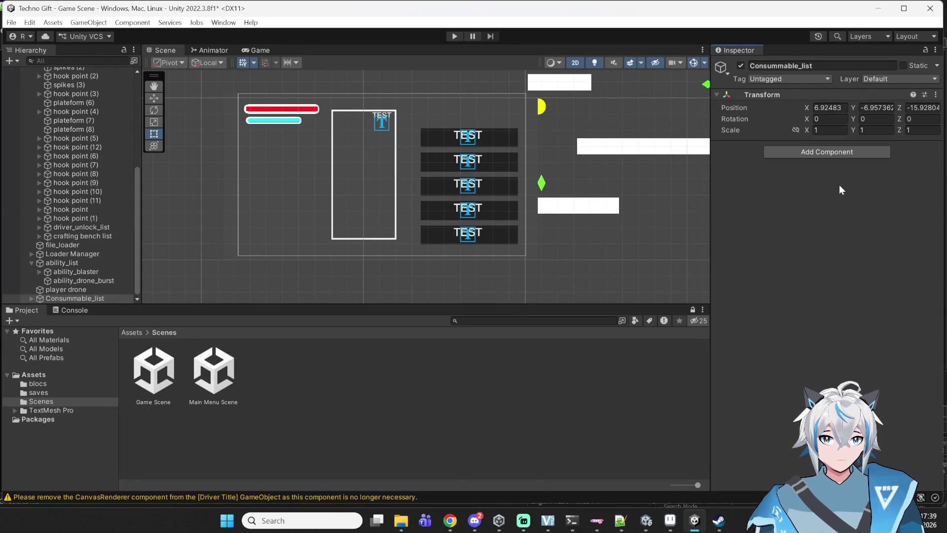
{"action": "left_click", "coordinate": [828, 153]}
{"action": "type", "text": "all_"}
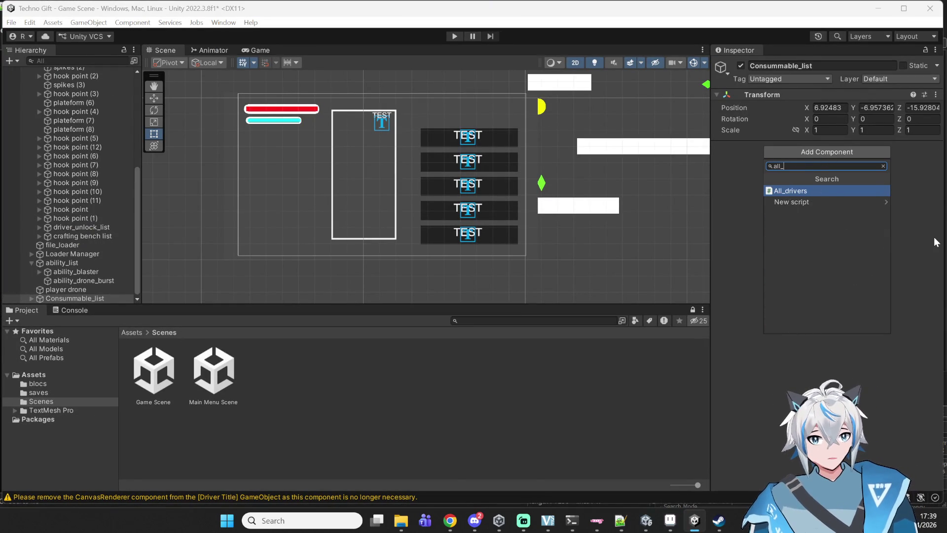
{"action": "type", "text": "children"}
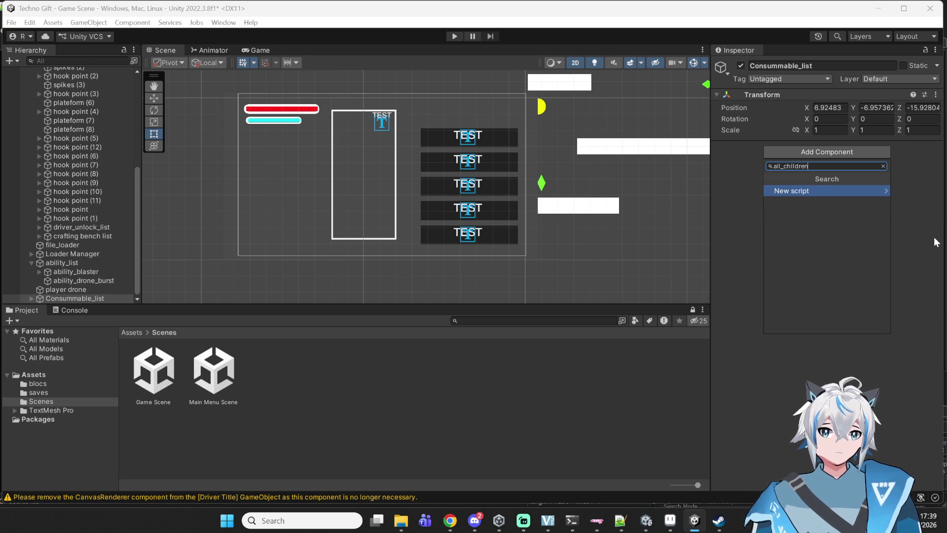
{"action": "key", "text": "Return"}
{"action": "key", "text": "Return"}
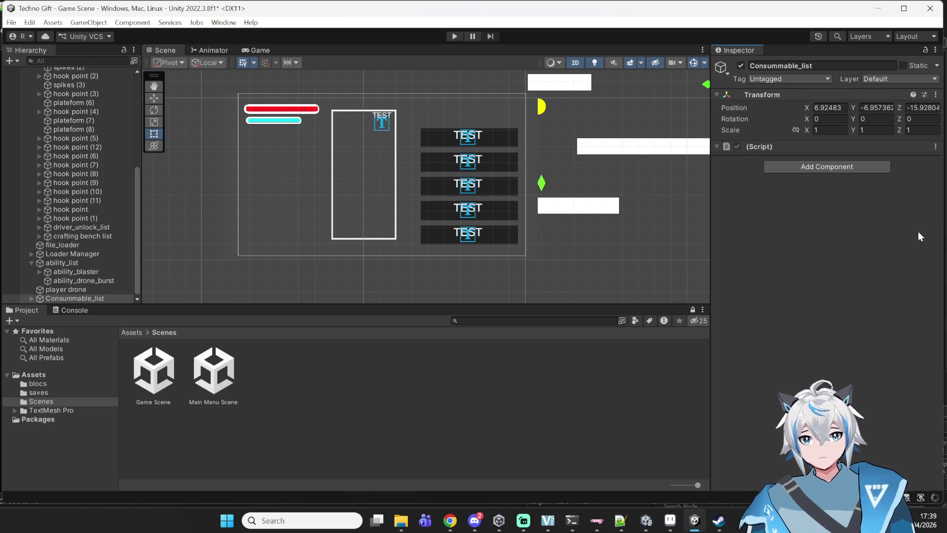
{"action": "double_click", "coordinate": [833, 161]}
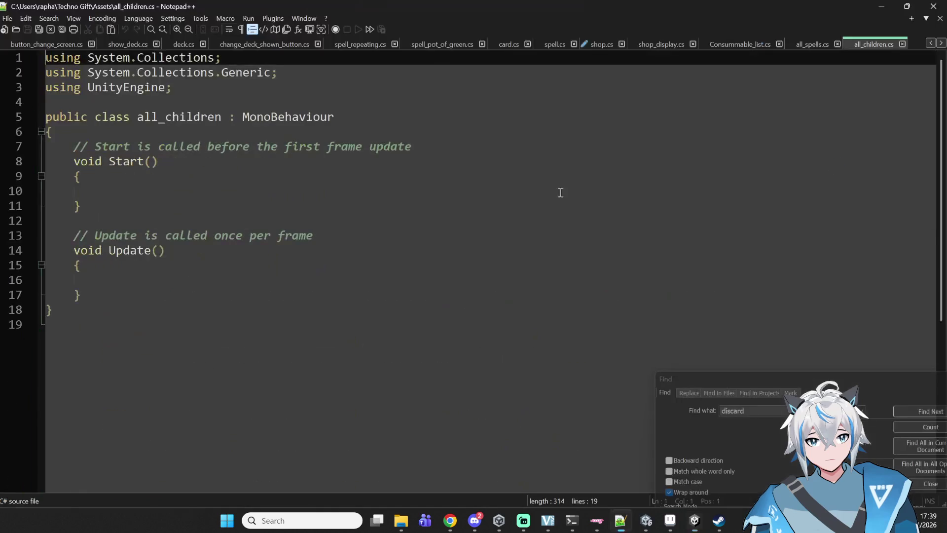
Step: Add 'public List<GameObject> children_list = List<GameObject>;' at the top of the all_children class
{"action": "left_click", "coordinate": [185, 131]}
{"action": "key", "text": "Return"}
{"action": "key", "text": "Return"}
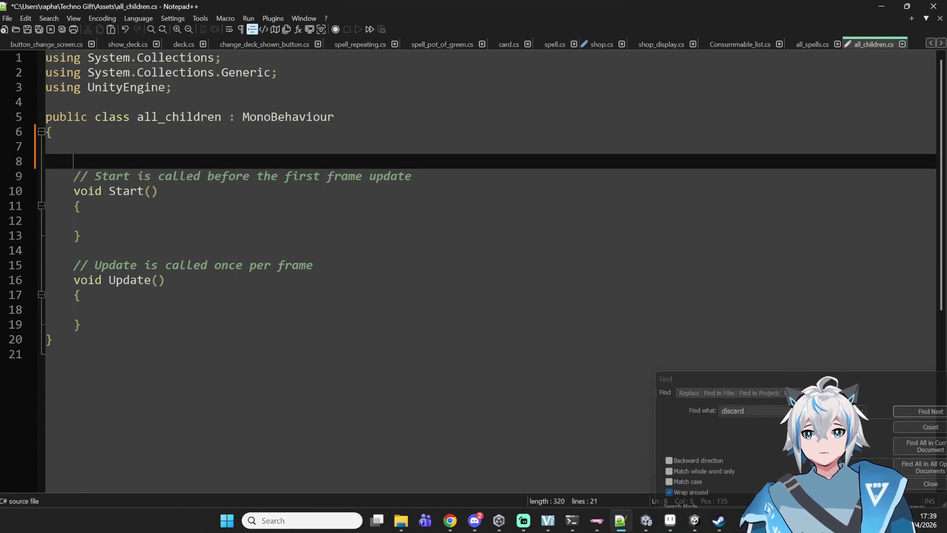
{"action": "type", "text": "pub"}
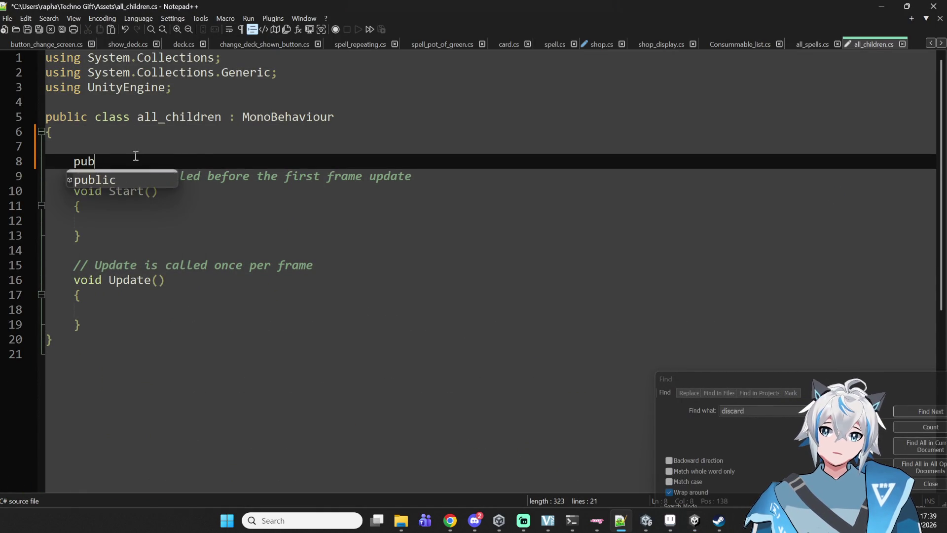
{"action": "type", "text": "lic List/"}
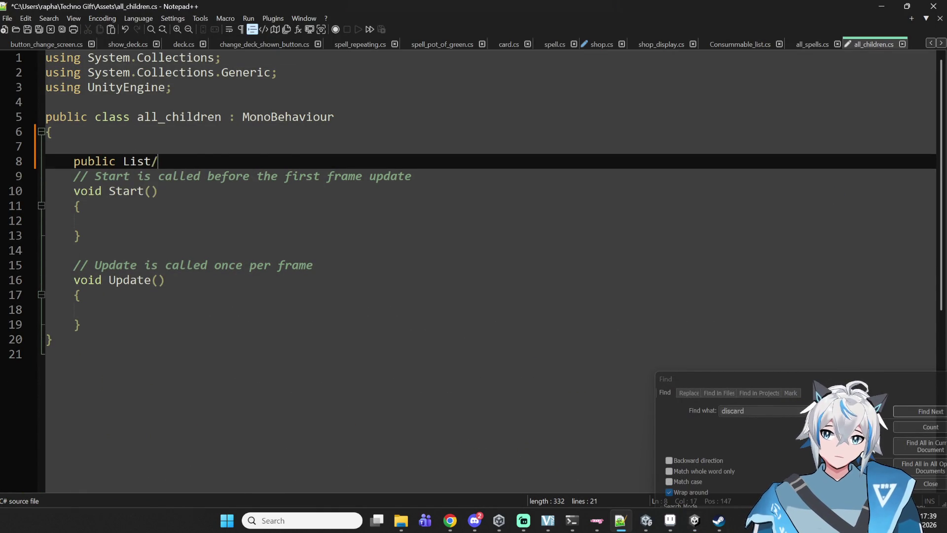
{"action": "key", "text": "BackSpace"}
{"action": "type", "text": "<Gam>"}
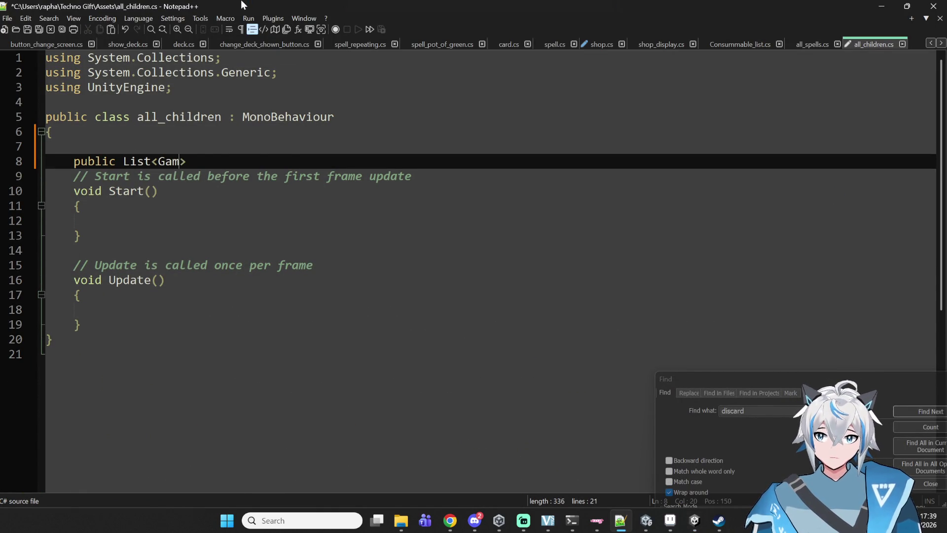
{"action": "type", "text": "eObject"}
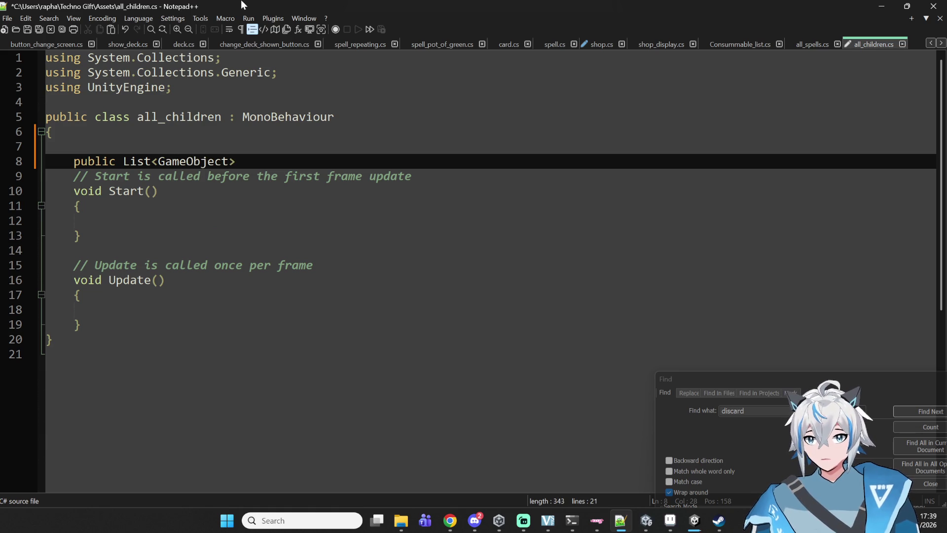
{"action": "type", "text": "children_list"}
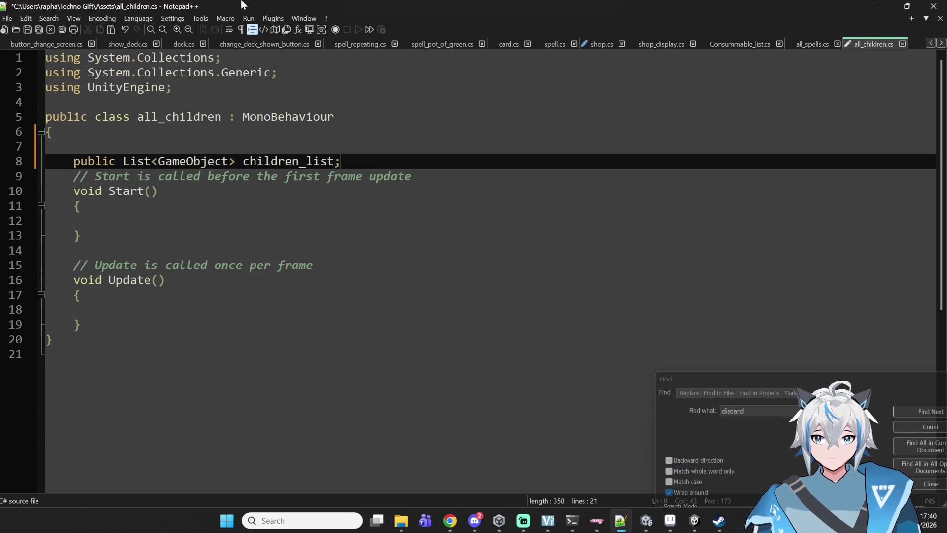
{"action": "type", "text": " = "}
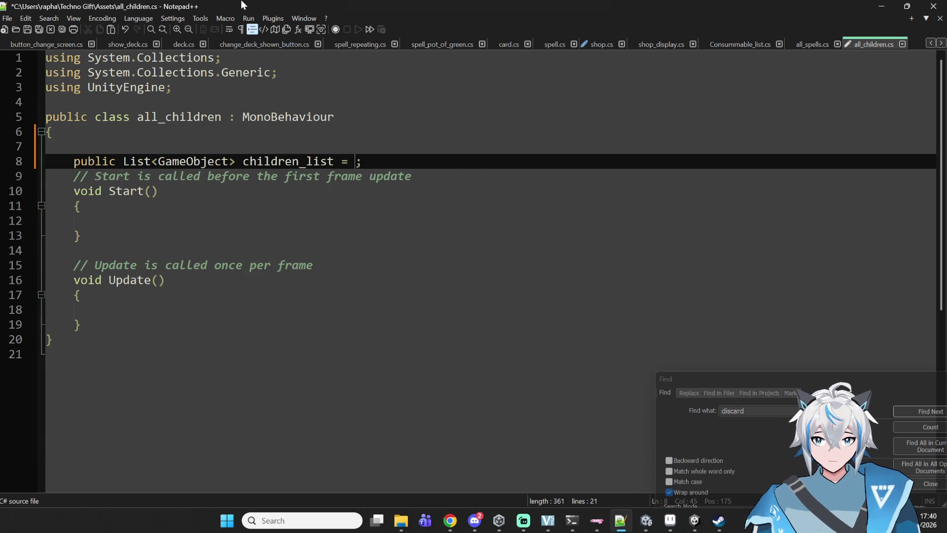
{"action": "type", "text": "List "}
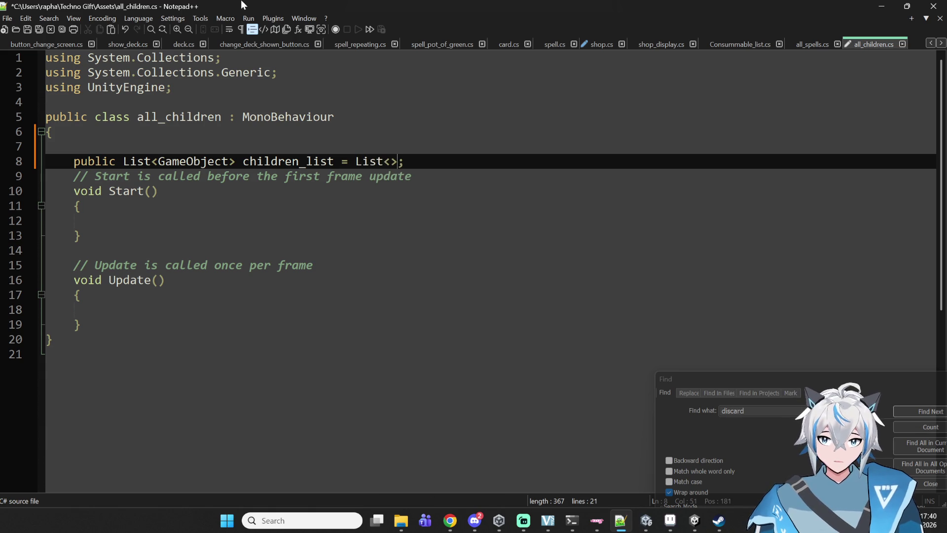
{"action": "type", "text": "G"}
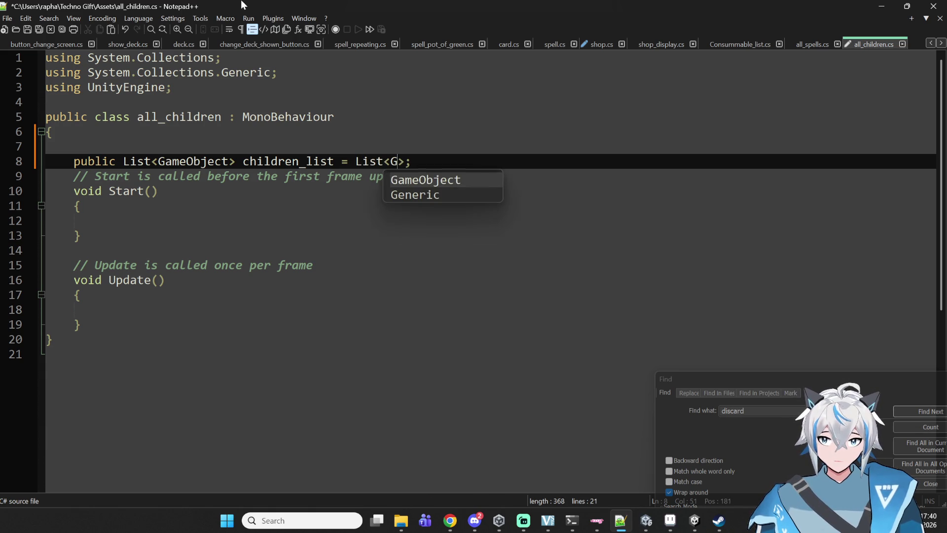
{"action": "key", "text": "Return"}
{"action": "key", "text": "Up"}
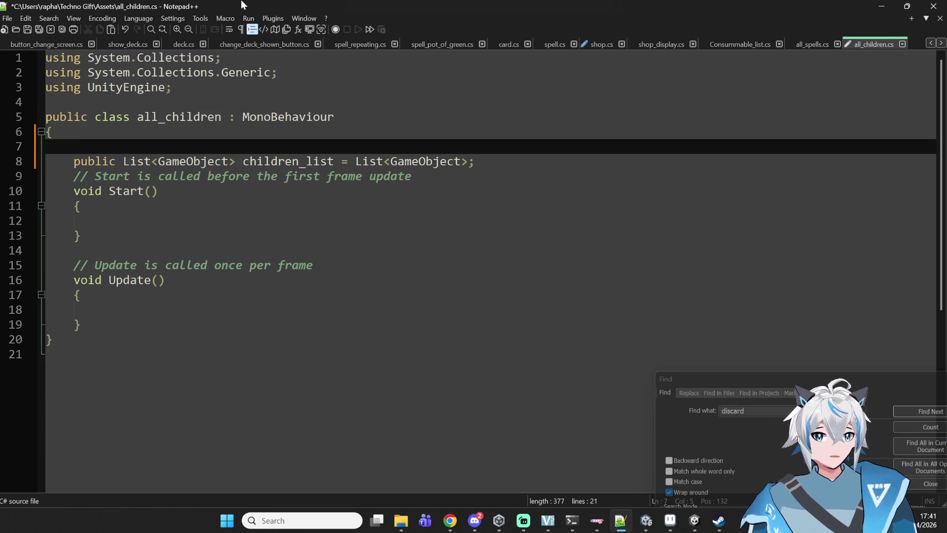
{"action": "mouse_move", "coordinate": [402, 521]}
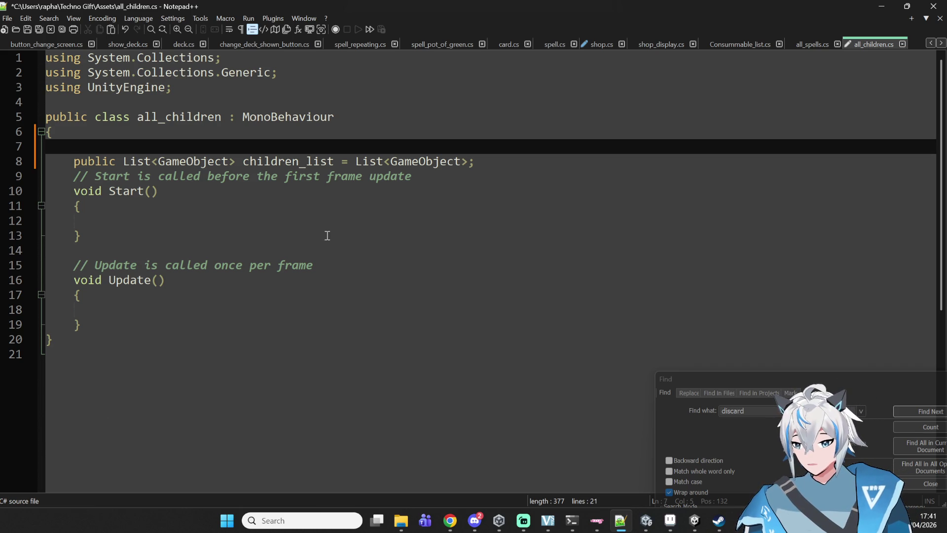
{"action": "left_click", "coordinate": [596, 39]}
Step: Copy the common spells foreach loop from all_spells.cs into all_children's Start method
{"action": "scroll", "coordinate": [412, 298], "scroll_direction": "down", "scroll_amount": 4}
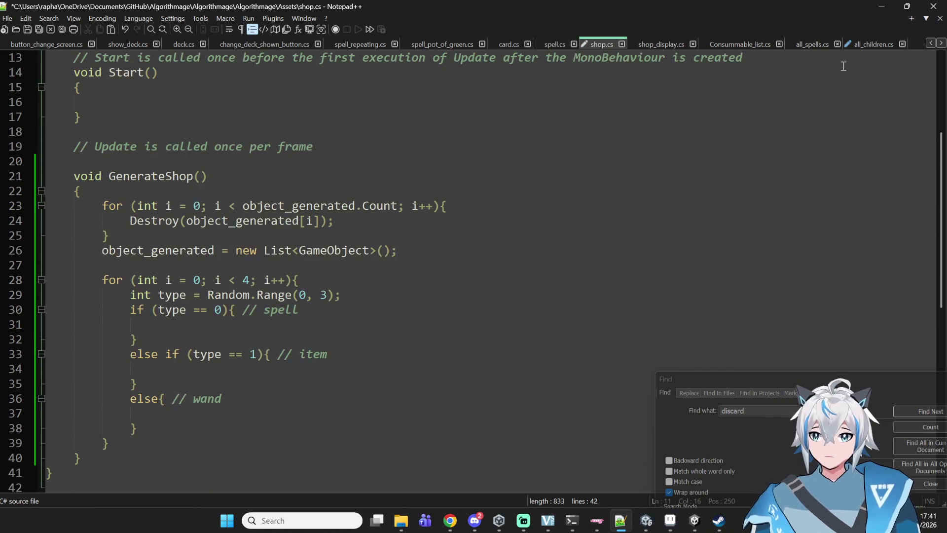
{"action": "left_click", "coordinate": [875, 44]}
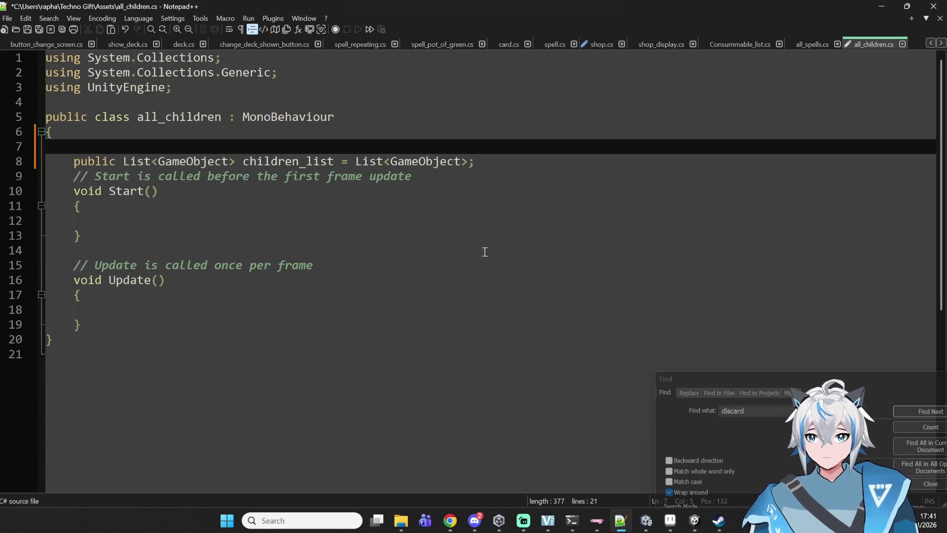
{"action": "left_click_drag", "start_coordinate": [537, 177], "coordinate": [547, 167]}
{"action": "left_click", "coordinate": [547, 168]}
{"action": "left_click", "coordinate": [813, 45]}
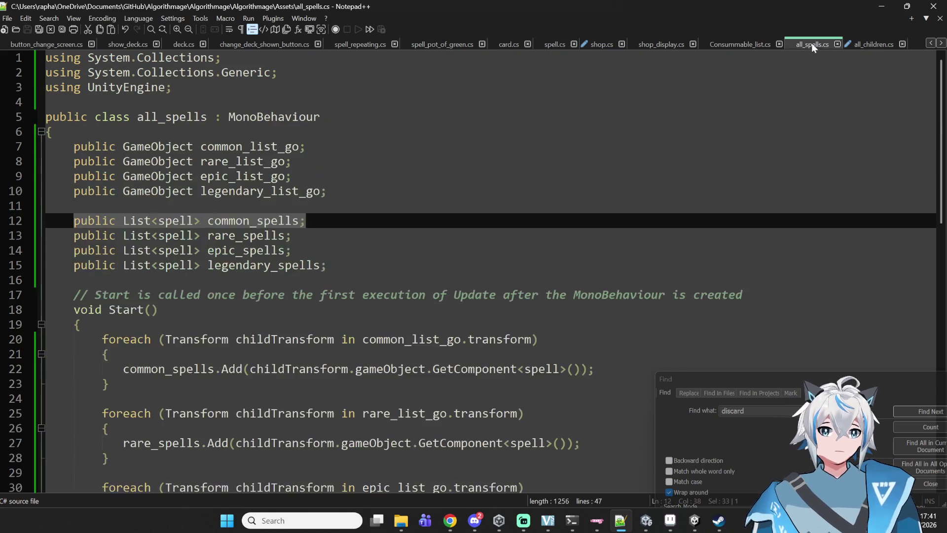
{"action": "scroll", "coordinate": [113, 168], "scroll_direction": "down", "scroll_amount": 6}
{"action": "scroll", "coordinate": [113, 167], "scroll_direction": "up", "scroll_amount": 2}
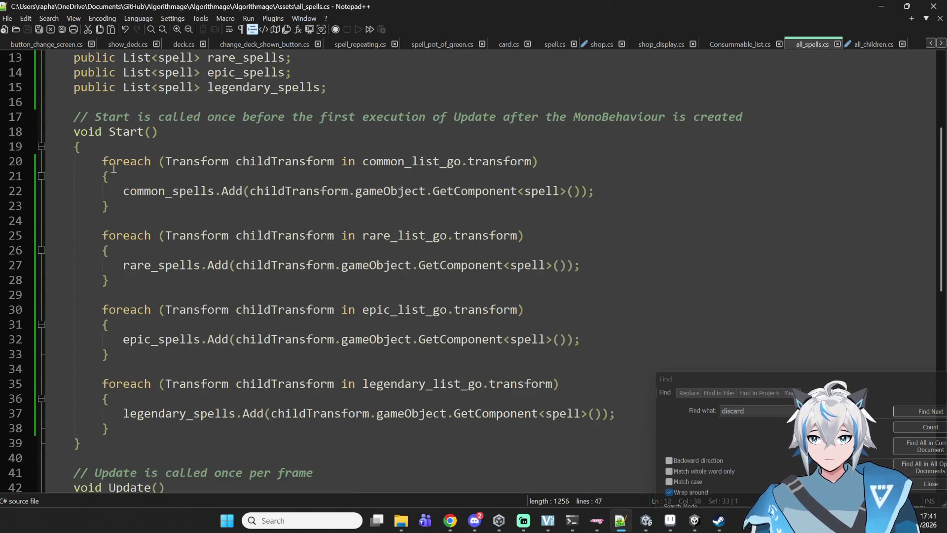
{"action": "mouse_move", "coordinate": [94, 166]}
{"action": "left_mouse_down"}
{"action": "mouse_move", "coordinate": [147, 206]}
{"action": "mouse_move", "coordinate": [102, 161]}
{"action": "mouse_move", "coordinate": [124, 192]}
{"action": "left_mouse_up"}
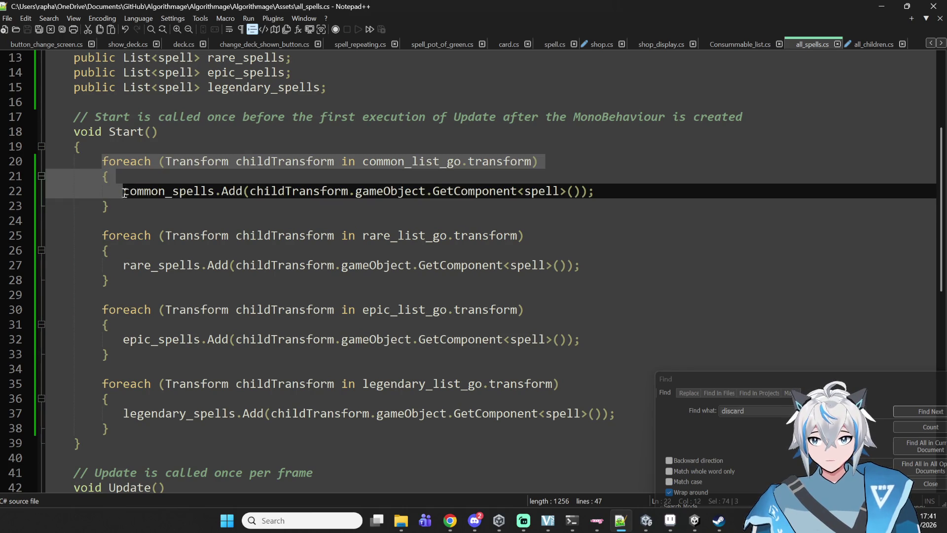
{"action": "left_click", "coordinate": [887, 48]}
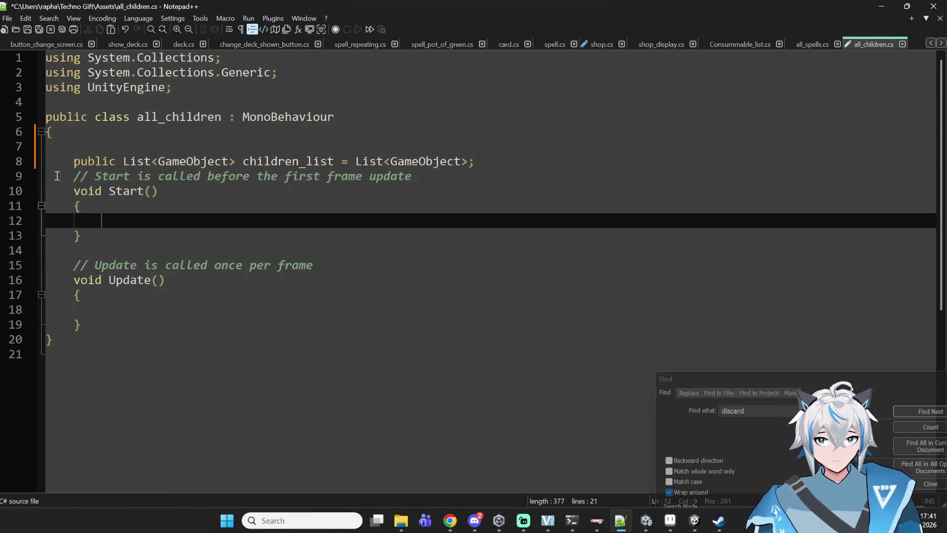
{"action": "type", "text": "foreach (Transform childTransform in common_list_go.transform) \t\t{ \t\t   common_spells.Add(childTransform.gameObject.GetComponent<spell>()); \t\t}"}
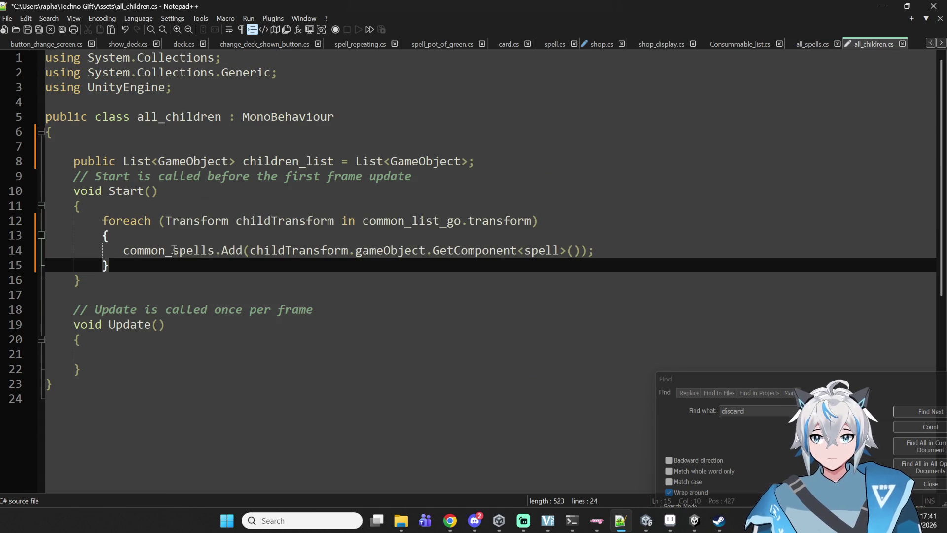
Step: Replace common_spells with children_list in the loop and delete the GetComponent<spell>() call
{"action": "double_click", "coordinate": [188, 252]}
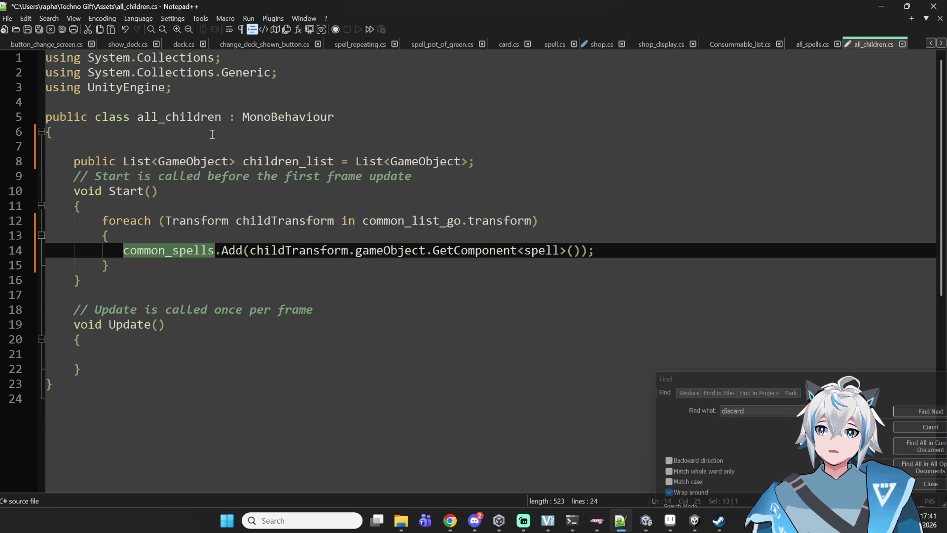
{"action": "double_click", "coordinate": [265, 161]}
{"action": "key", "text": "ctrl+c"}
{"action": "double_click", "coordinate": [174, 252]}
{"action": "key", "text": "ctrl+v"}
{"action": "double_click", "coordinate": [360, 248]}
{"action": "left_click_drag", "start_coordinate": [580, 250], "coordinate": [443, 255]}
{"action": "key", "text": "BackSpace"}
{"action": "key", "text": "BackSpace"}
{"action": "key", "text": "BackSpace"}
Step: Remove common_list_go so the loop iterates over transform, then save all_children.cs
{"action": "double_click", "coordinate": [514, 221]}
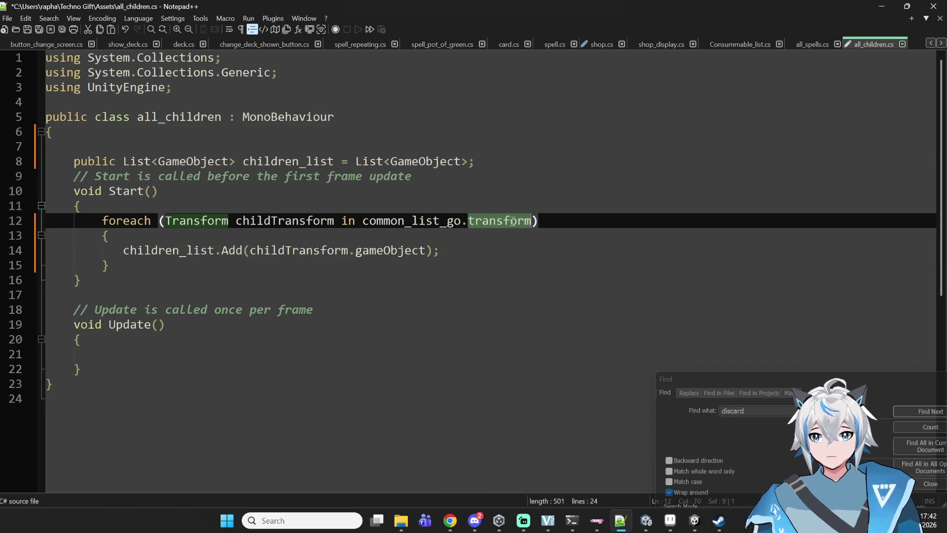
{"action": "left_click", "coordinate": [408, 232]}
{"action": "double_click", "coordinate": [410, 220]}
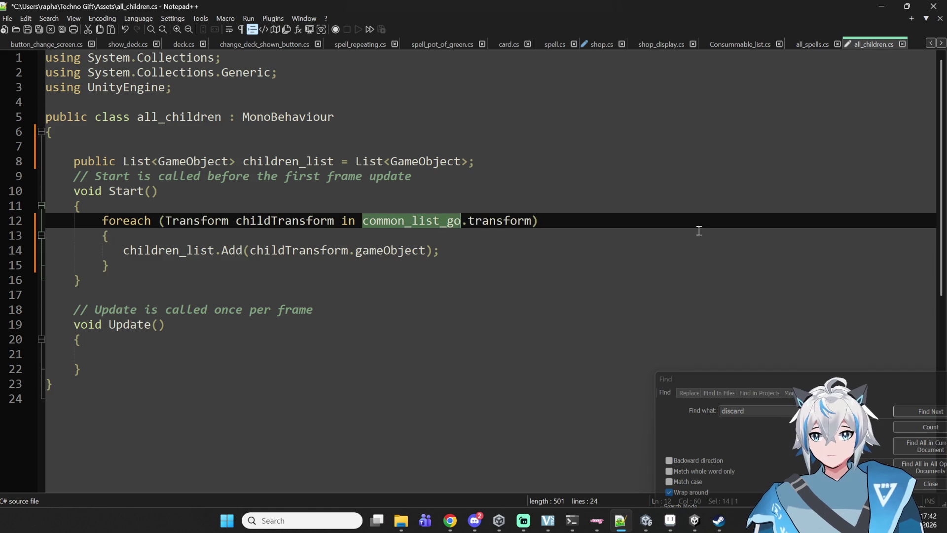
{"action": "key", "text": "Delete"}
{"action": "key", "text": "Delete"}
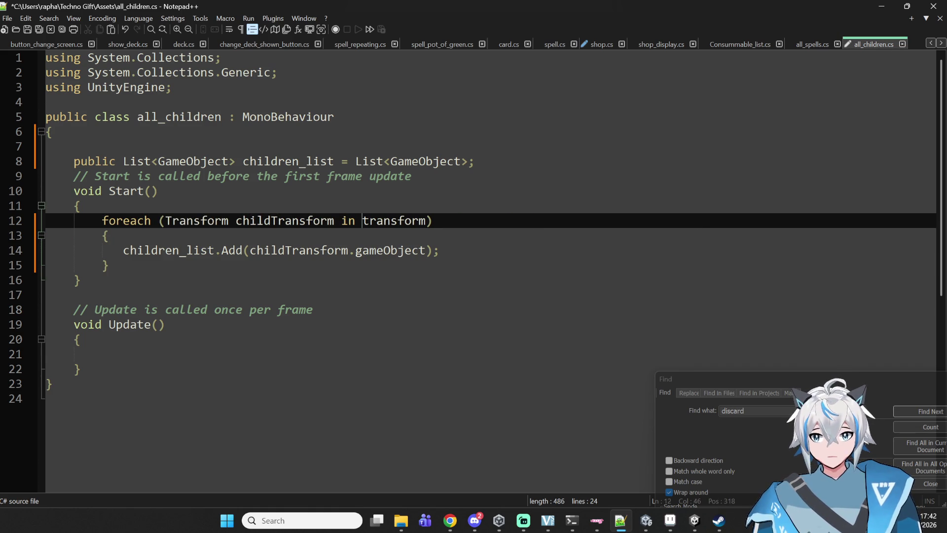
{"action": "key", "text": "ctrl+s"}
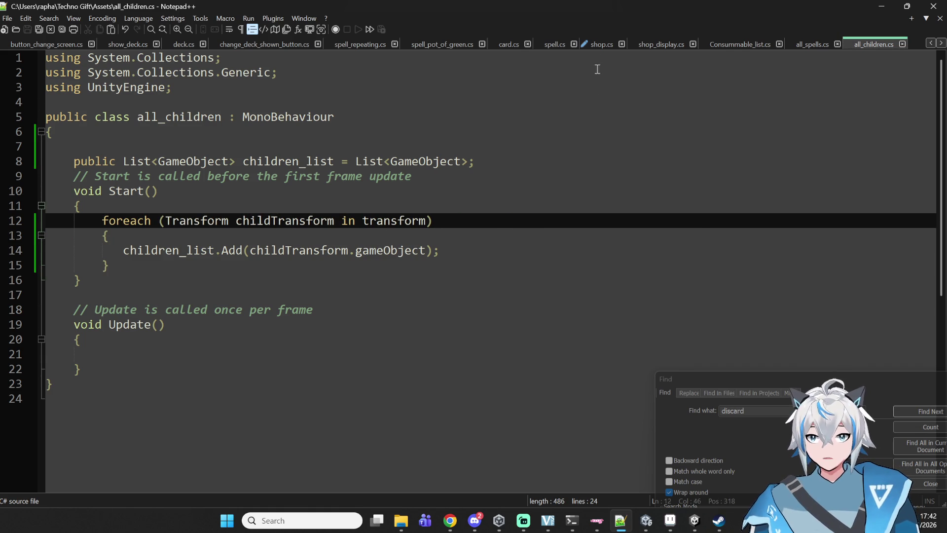
{"action": "left_click", "coordinate": [590, 45]}
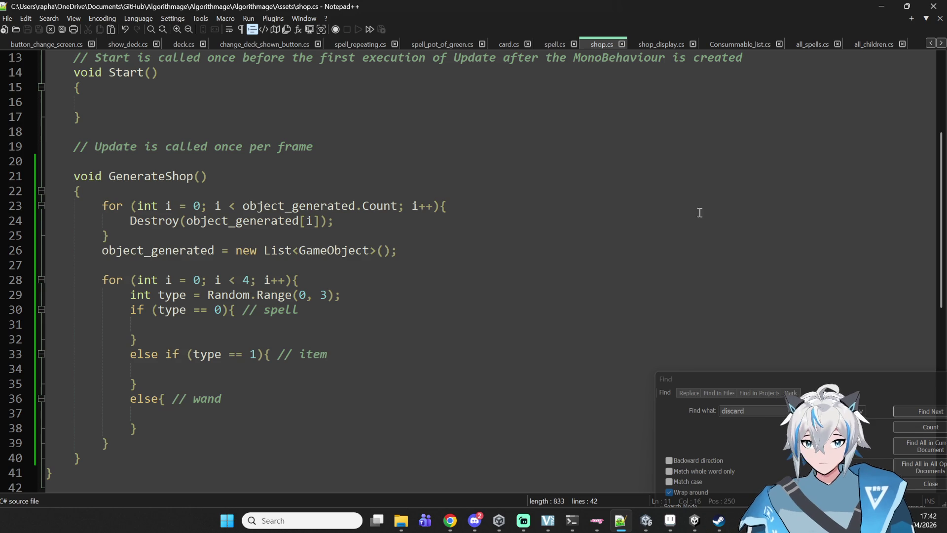
{"action": "left_click", "coordinate": [871, 44]}
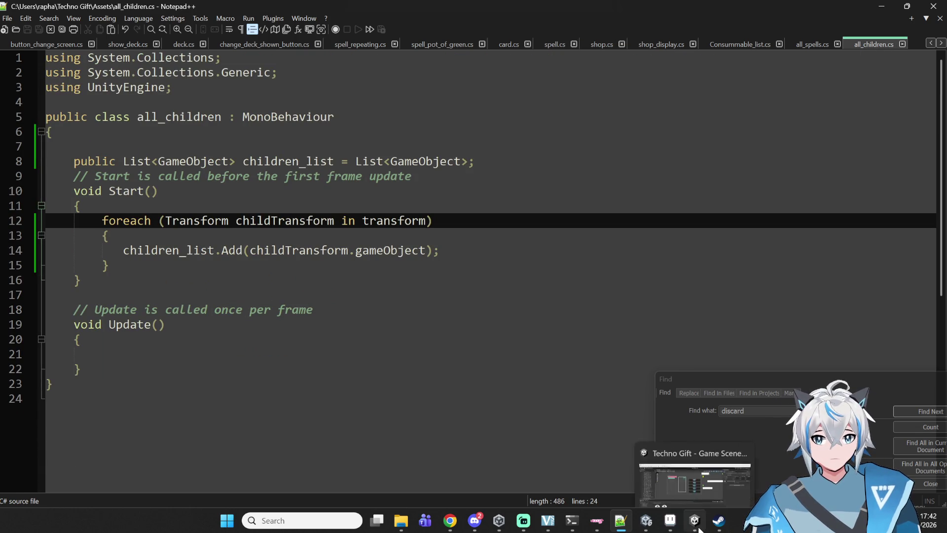
{"action": "left_click", "coordinate": [699, 529]}
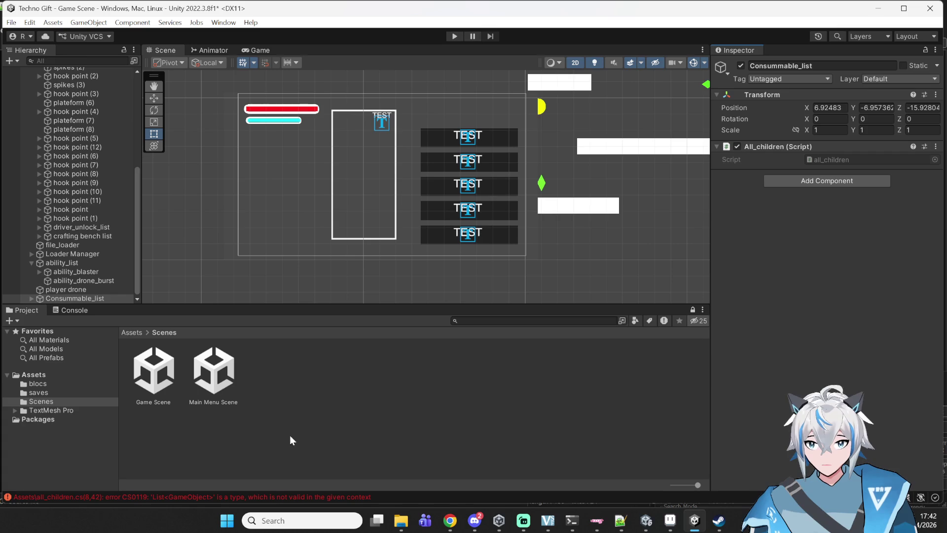
{"action": "left_click", "coordinate": [69, 310]}
{"action": "left_click", "coordinate": [94, 429]}
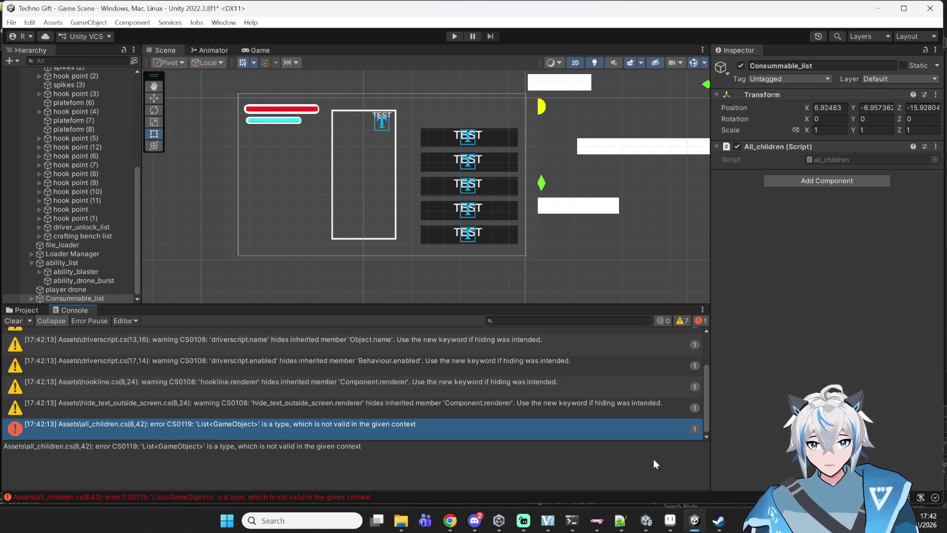
{"action": "left_click", "coordinate": [620, 521]}
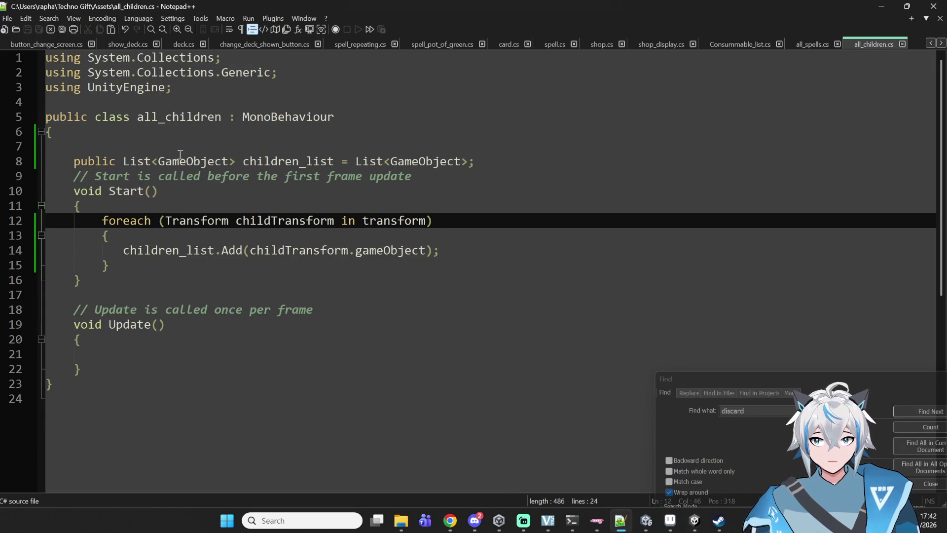
Step: Change line 8's initialiser to 'new List<GameObject>();', save, and switch to Unity to recompile
{"action": "double_click", "coordinate": [130, 163]}
{"action": "double_click", "coordinate": [200, 159]}
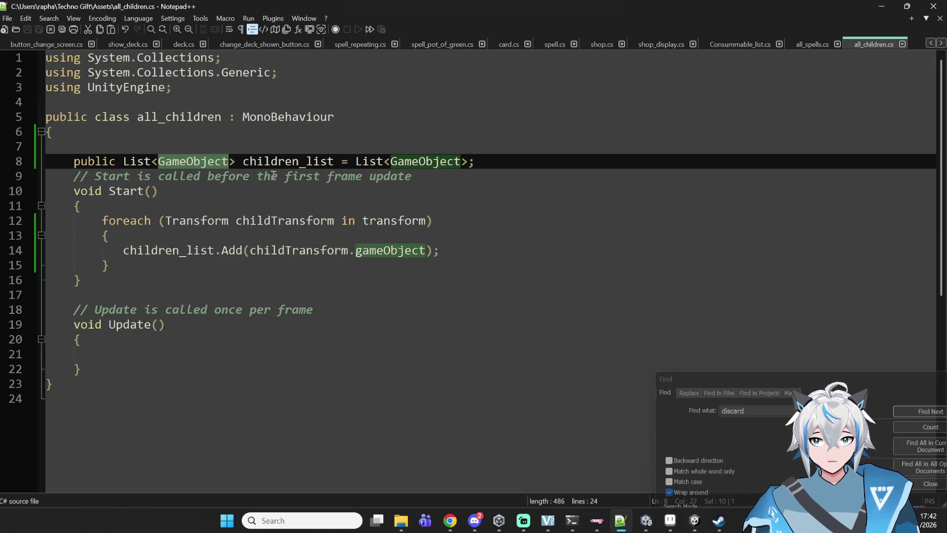
{"action": "left_click", "coordinate": [467, 162]}
{"action": "key", "text": "Left"}
{"action": "key", "text": "Left"}
{"action": "key", "text": "Left"}
{"action": "key", "text": "Left"}
{"action": "key", "text": "Left"}
{"action": "key", "text": "Left"}
{"action": "type", "text": "new"}
{"action": "key", "text": "Right"}
{"action": "key", "text": "Right"}
{"action": "key", "text": "Right"}
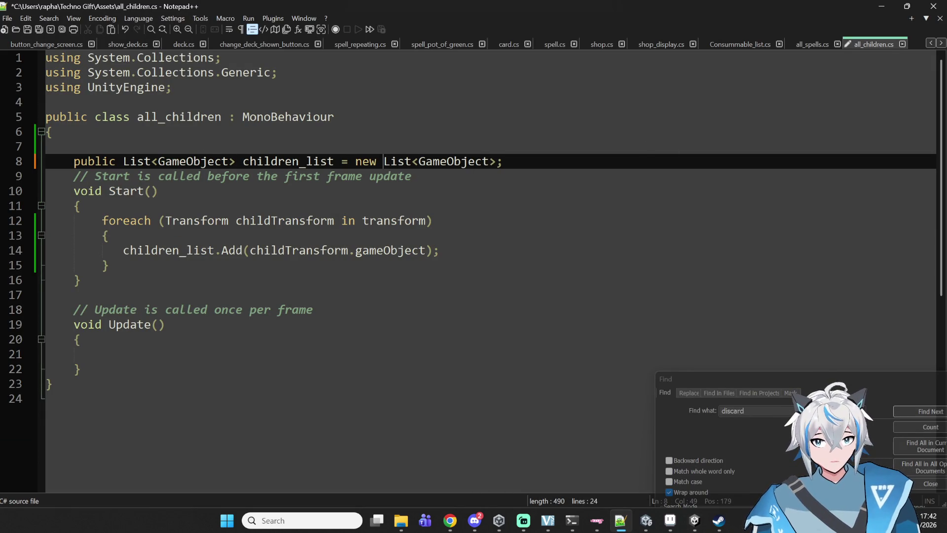
{"action": "type", "text": "("}
{"action": "type", "text": ")"}
{"action": "key", "text": "ctrl+s"}
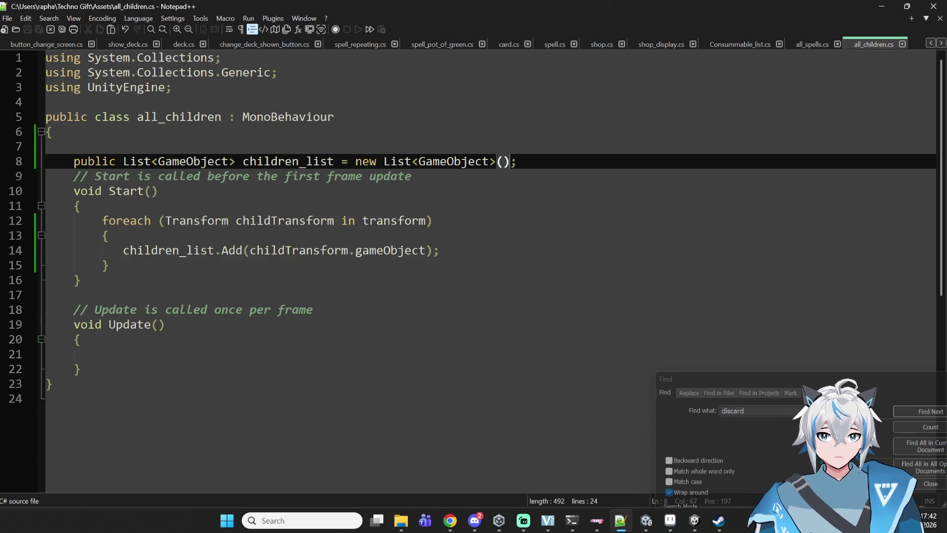
{"action": "left_click", "coordinate": [640, 528]}
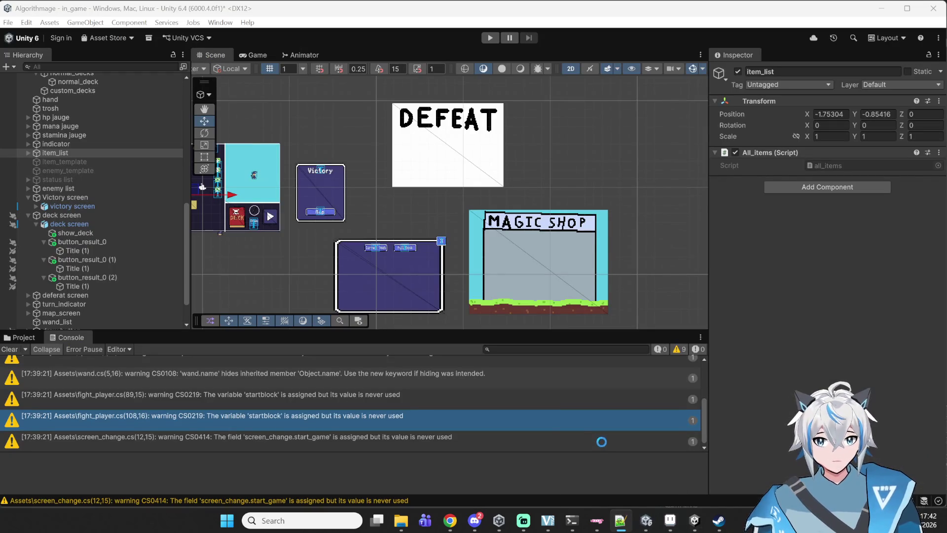
Step: Look at the YouTube Music tab in Chrome, then return to all_children.cs in Notepad++
{"action": "left_click", "coordinate": [451, 523]}
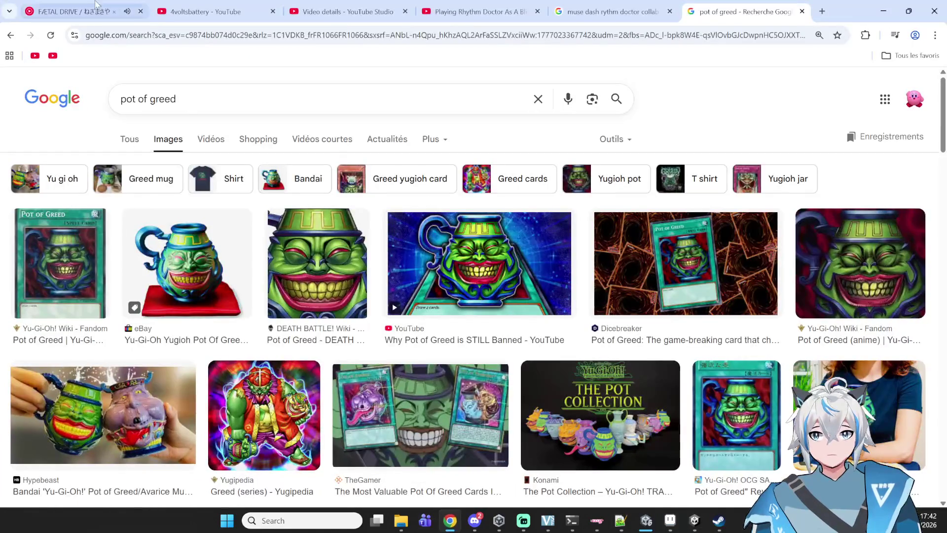
{"action": "left_click", "coordinate": [74, 11]}
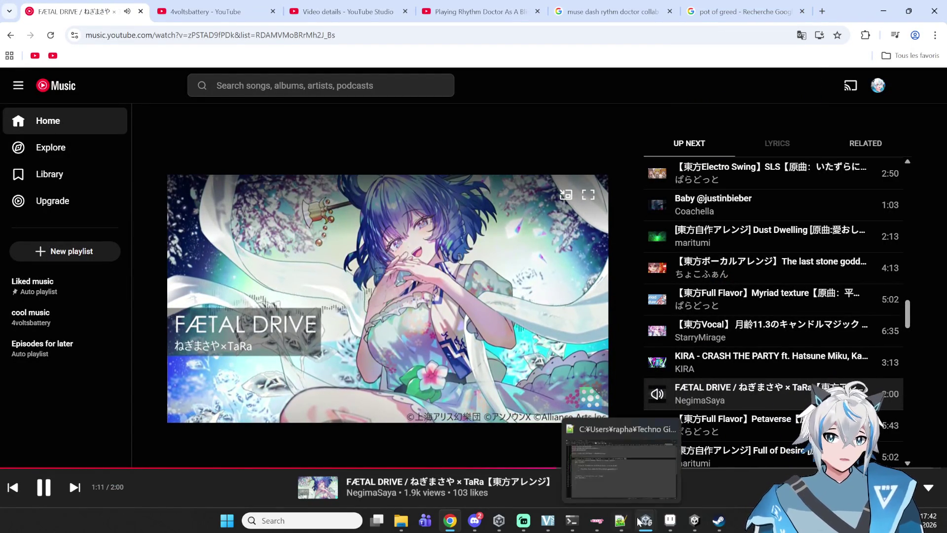
{"action": "left_click", "coordinate": [621, 521]}
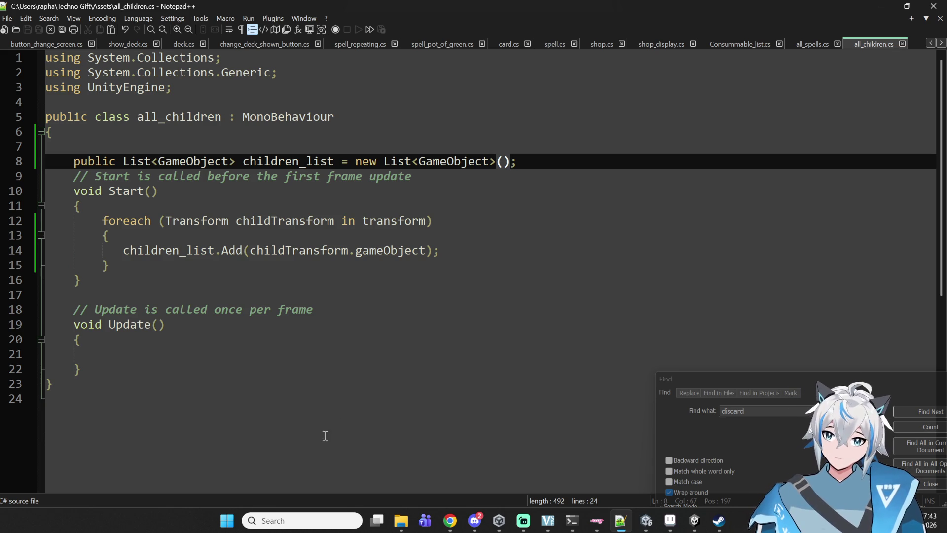
{"action": "scroll", "coordinate": [496, 407], "scroll_direction": "down", "scroll_amount": 1}
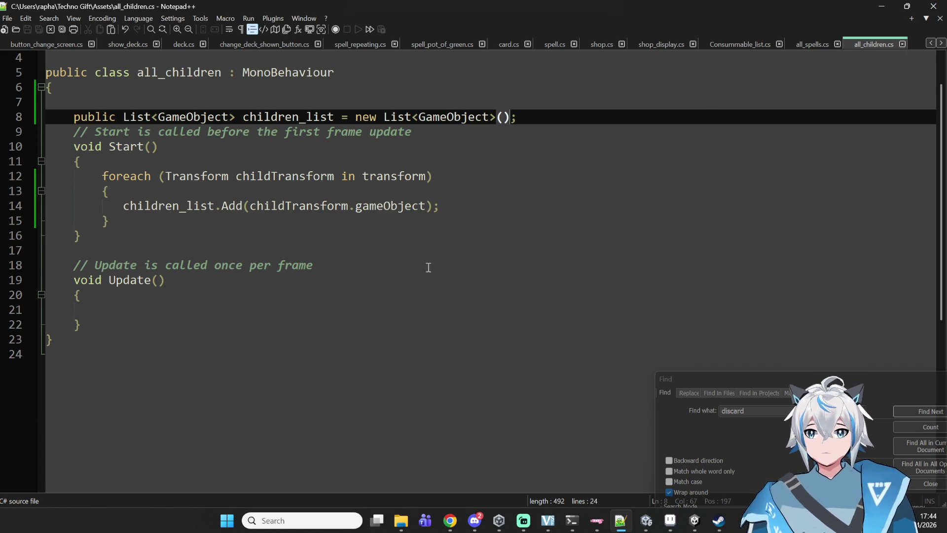
Step: Select and inspect the foreach block on lines 12–15 of all_children.cs
{"action": "left_click", "coordinate": [472, 205]}
{"action": "mouse_move", "coordinate": [109, 221]}
{"action": "left_mouse_down"}
{"action": "mouse_move", "coordinate": [157, 175]}
{"action": "mouse_move", "coordinate": [99, 171]}
{"action": "mouse_move", "coordinate": [155, 222]}
{"action": "mouse_move", "coordinate": [100, 182]}
{"action": "left_mouse_up"}
{"action": "left_click", "coordinate": [155, 222]}
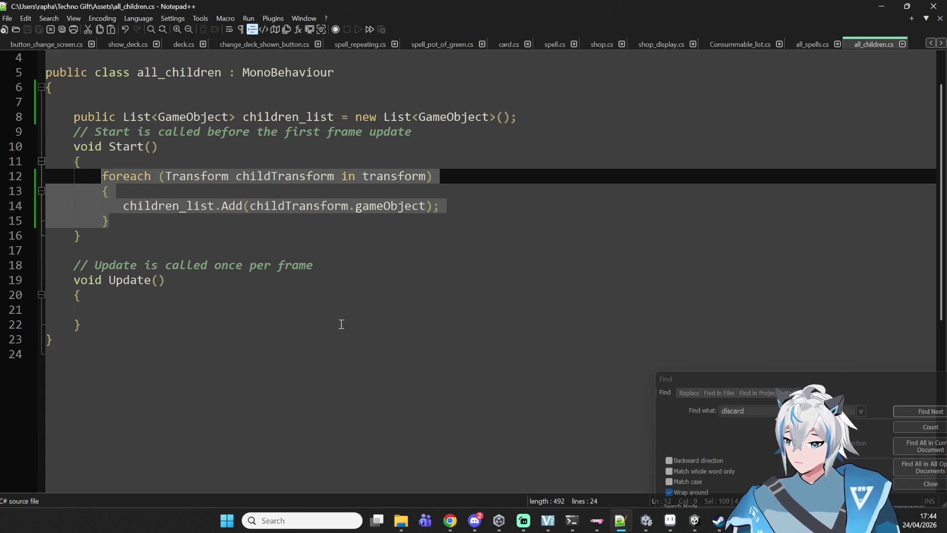
{"action": "left_click", "coordinate": [178, 241]}
{"action": "left_click", "coordinate": [153, 223]}
{"action": "mouse_move", "coordinate": [153, 223]}
{"action": "left_mouse_down"}
{"action": "mouse_move", "coordinate": [99, 178]}
{"action": "mouse_move", "coordinate": [130, 217]}
{"action": "mouse_move", "coordinate": [90, 172]}
{"action": "mouse_move", "coordinate": [100, 177]}
{"action": "left_mouse_up"}
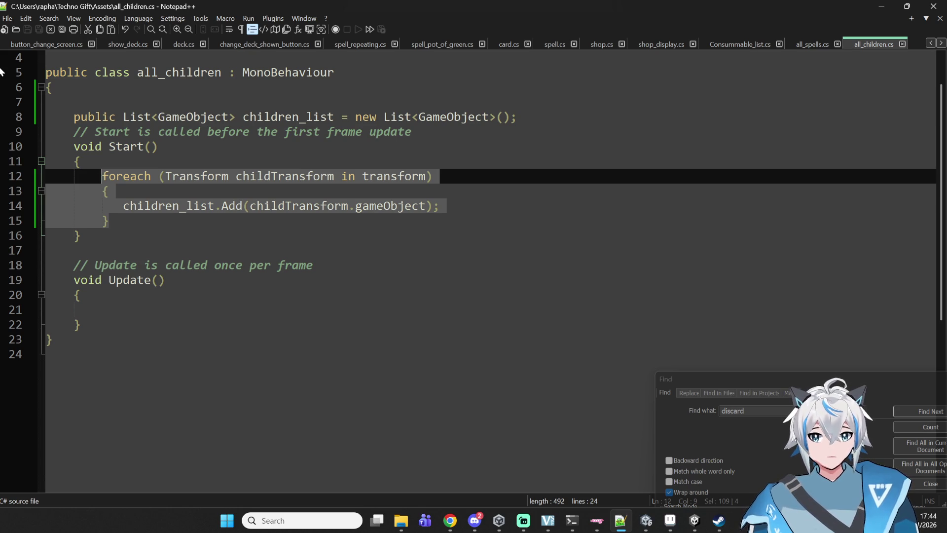
{"action": "left_click", "coordinate": [142, 220]}
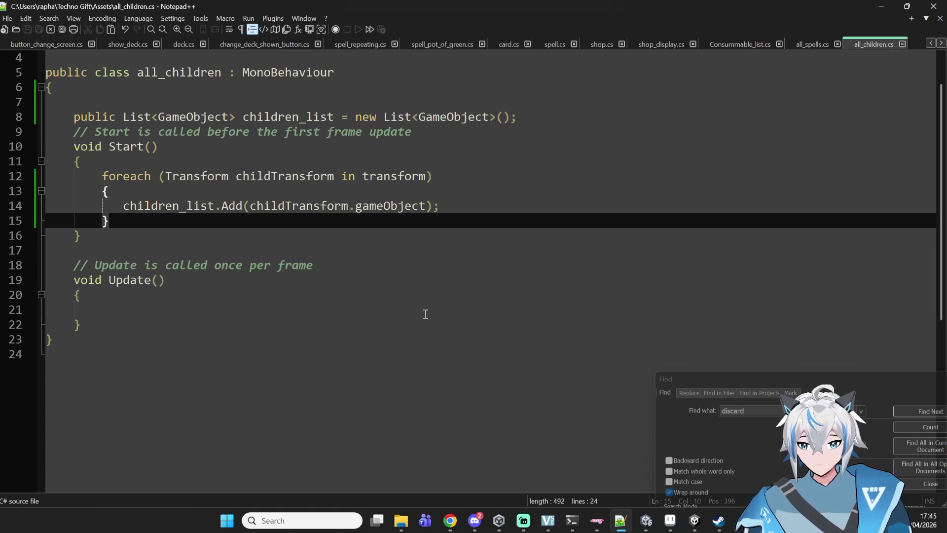
Step: Reselect the foreach loop once more, then show all_spells.cs for comparison
{"action": "left_click", "coordinate": [413, 266]}
{"action": "left_click", "coordinate": [446, 219]}
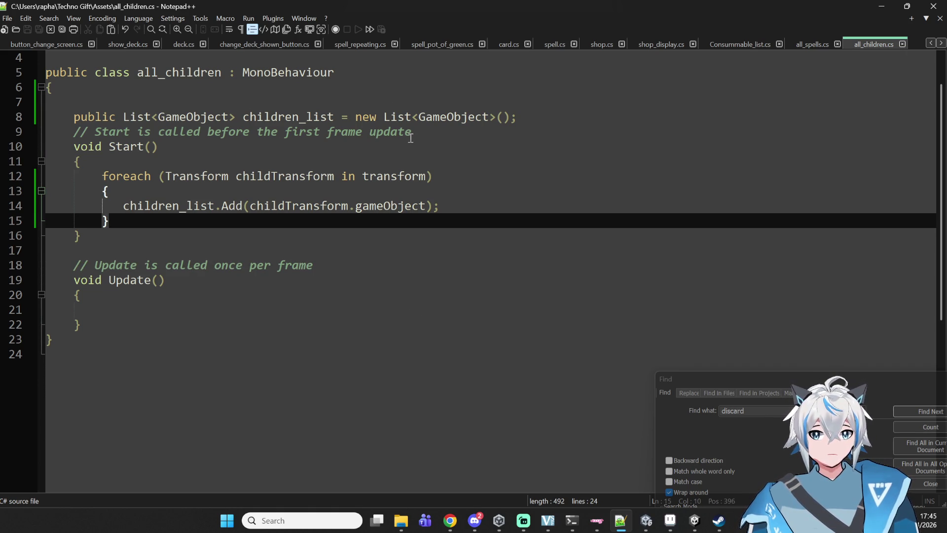
{"action": "left_click_drag", "start_coordinate": [143, 217], "coordinate": [101, 176]}
{"action": "left_click", "coordinate": [101, 175]}
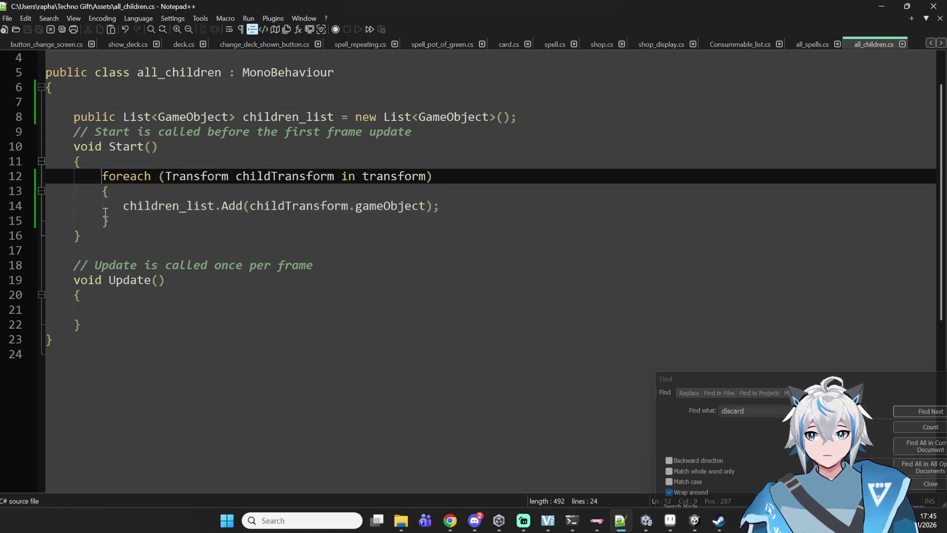
{"action": "left_click", "coordinate": [219, 235]}
{"action": "left_click", "coordinate": [257, 191]}
{"action": "left_click", "coordinate": [283, 221]}
{"action": "left_click", "coordinate": [810, 40]}
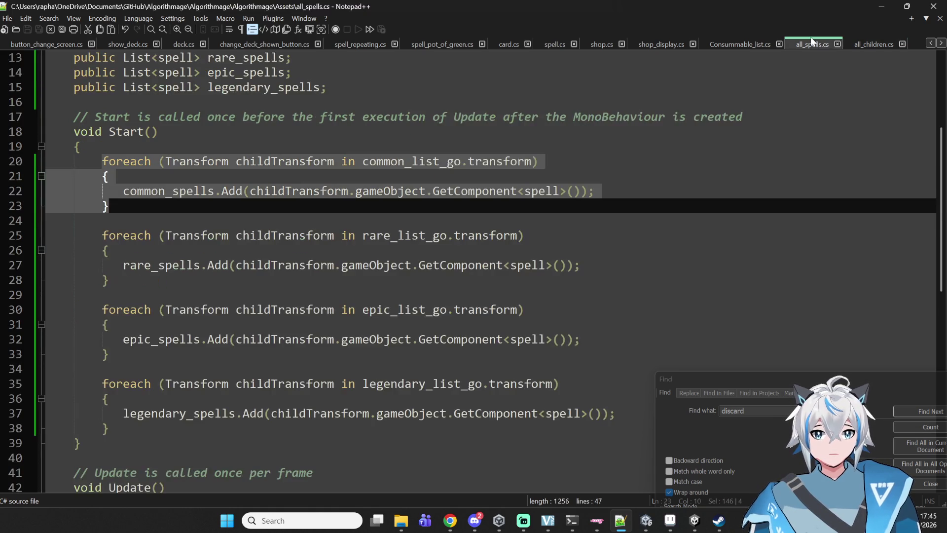